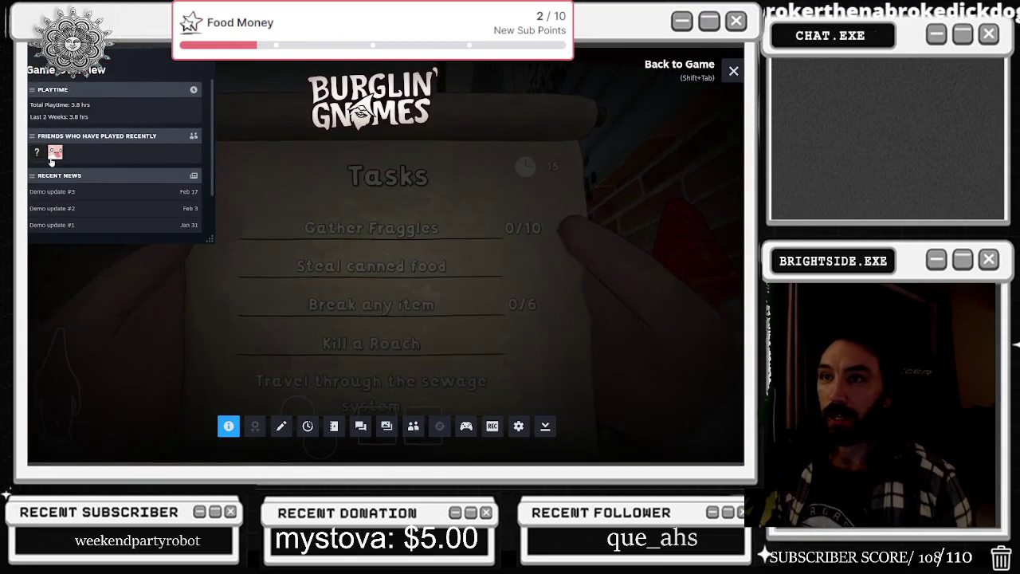
View the recent friend's options, then close the Steam overlay to return to the task scroll
right_click(54, 153)
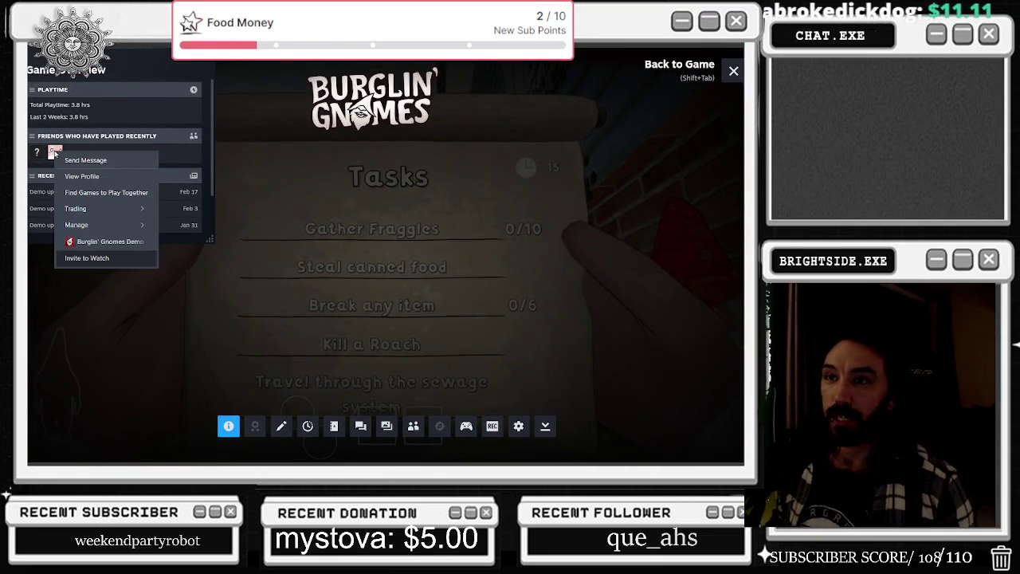
right_click(42, 153)
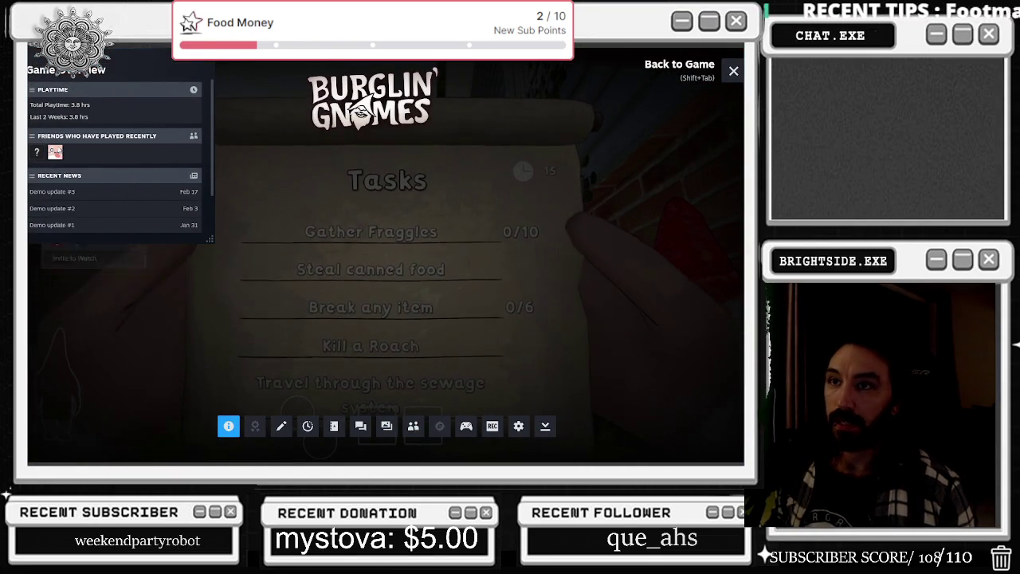
right_click(56, 149)
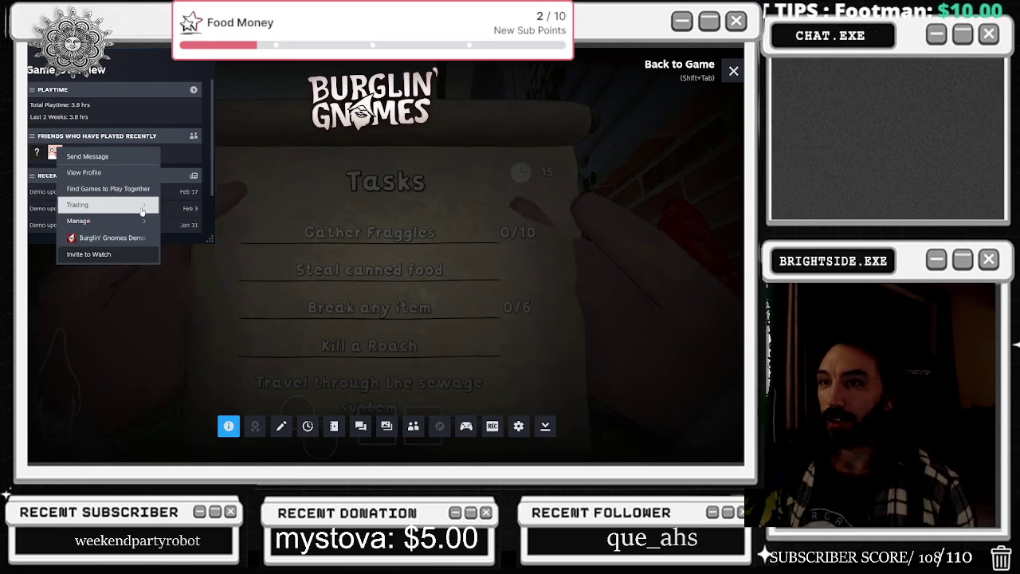
key(shift+Tab)
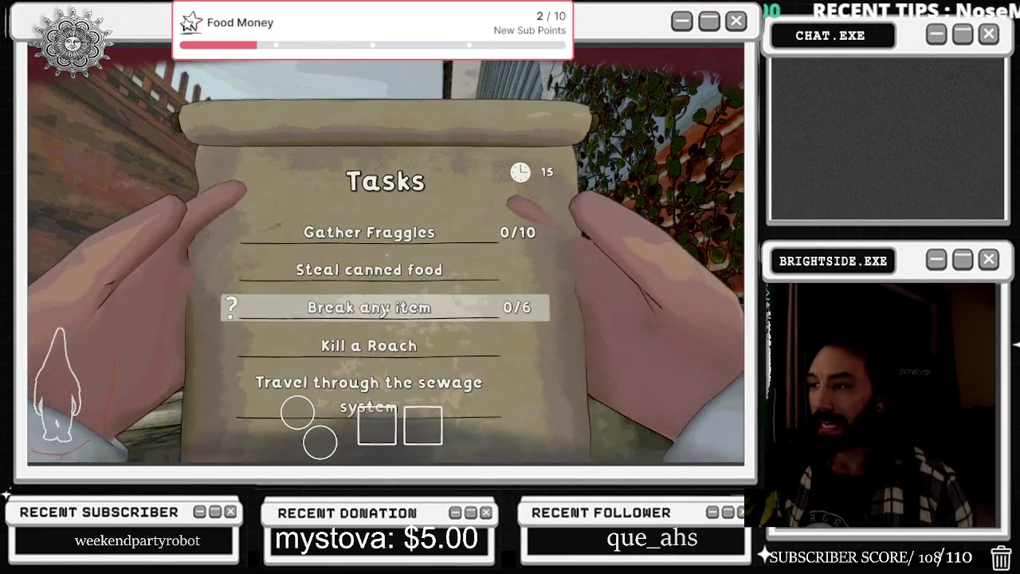
Read the Break any item journal entry and a few others, then lower the Tasks scroll
click(526, 305)
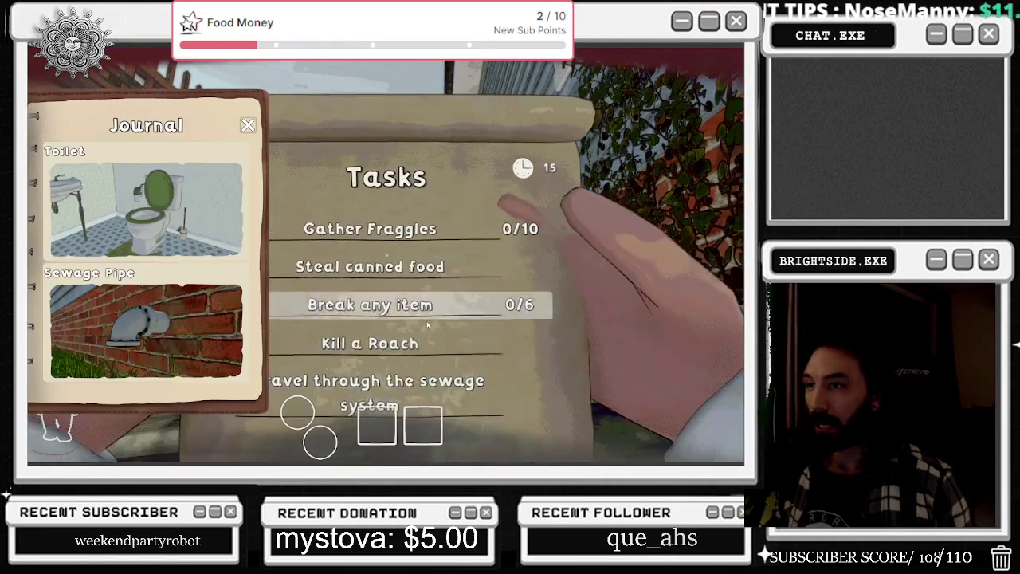
click(535, 285)
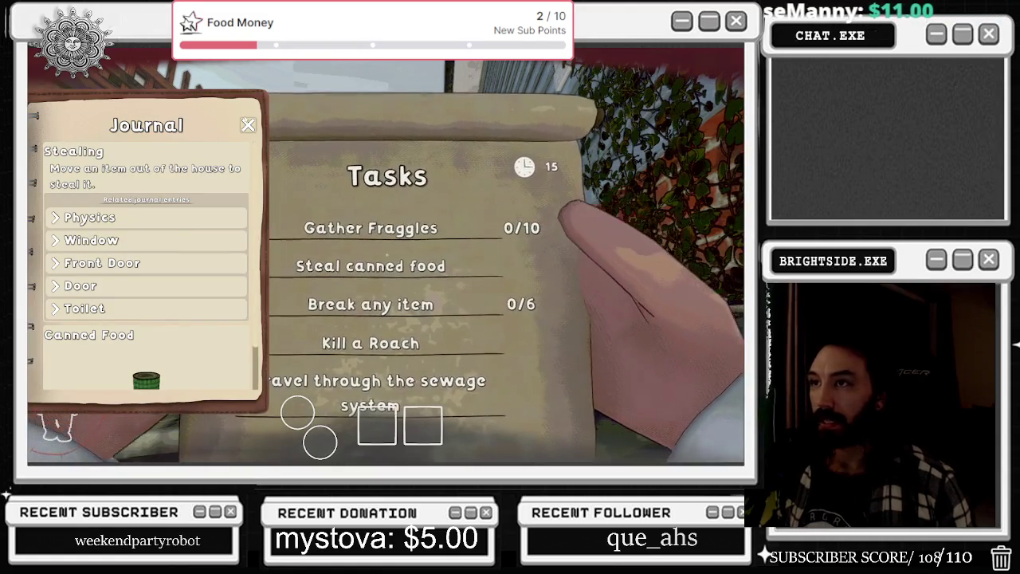
click(436, 178)
key(Tab)
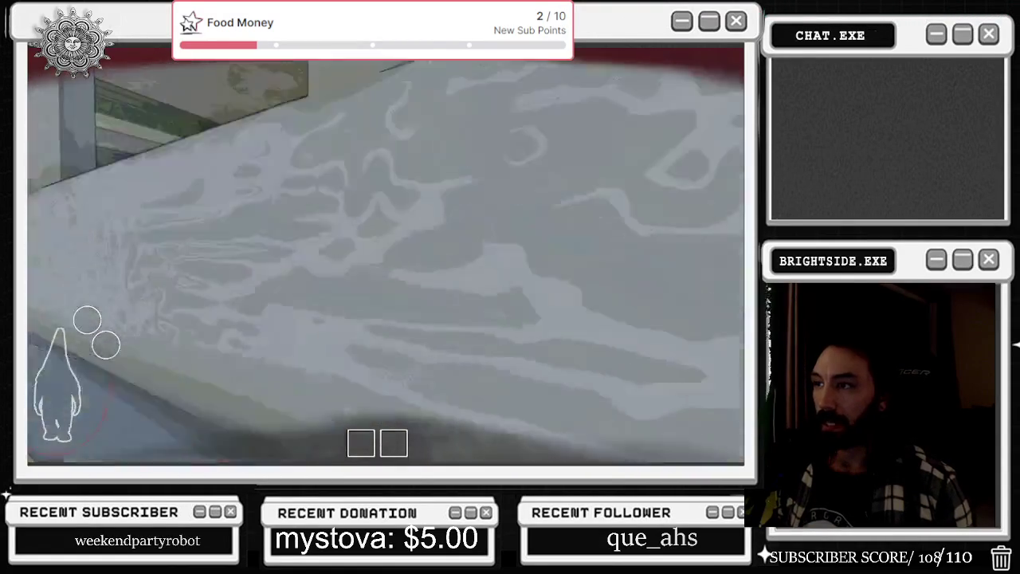
Climb through the porch window and walk the gnome into the kitchen
key(w)
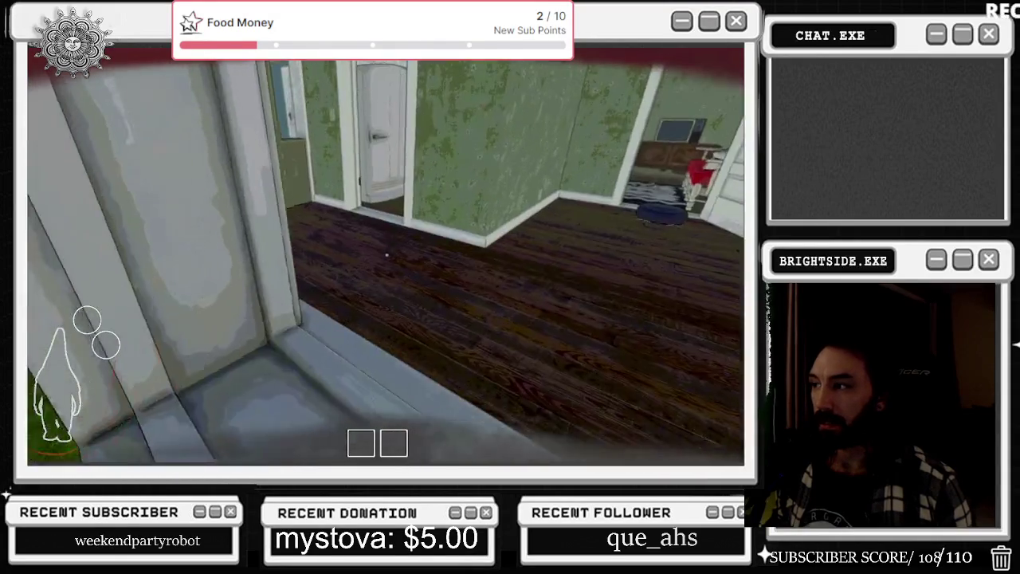
key(w)
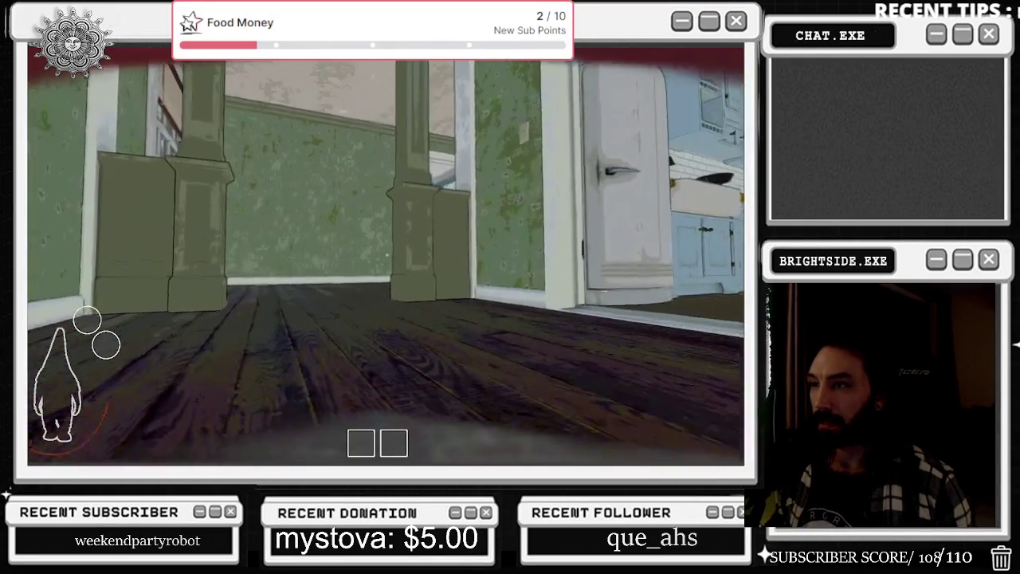
key(w)
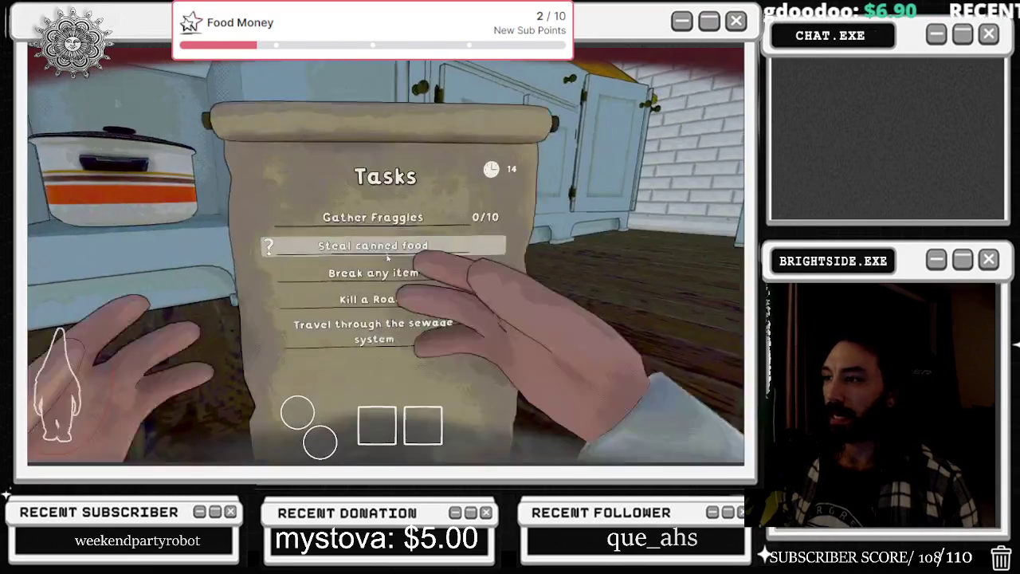
Lower the Tasks scroll and pry open the kitchen cabinet doors looking for canned food
key(Tab)
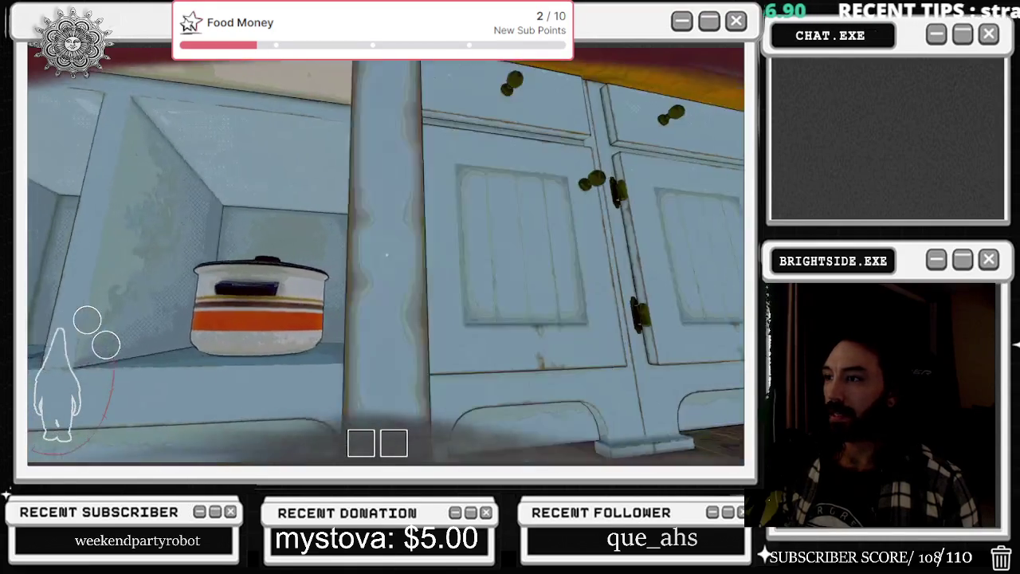
click(387, 255)
drag(386, 255, 387, 255)
click(386, 255)
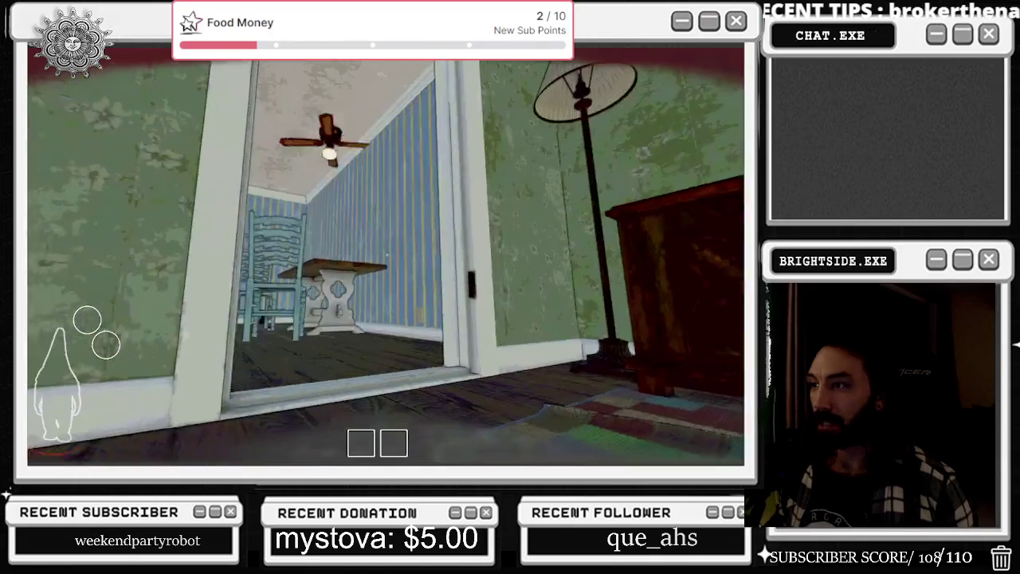
Check the Tasks list, then walk into the striped room up to the table by the wall
key(Tab)
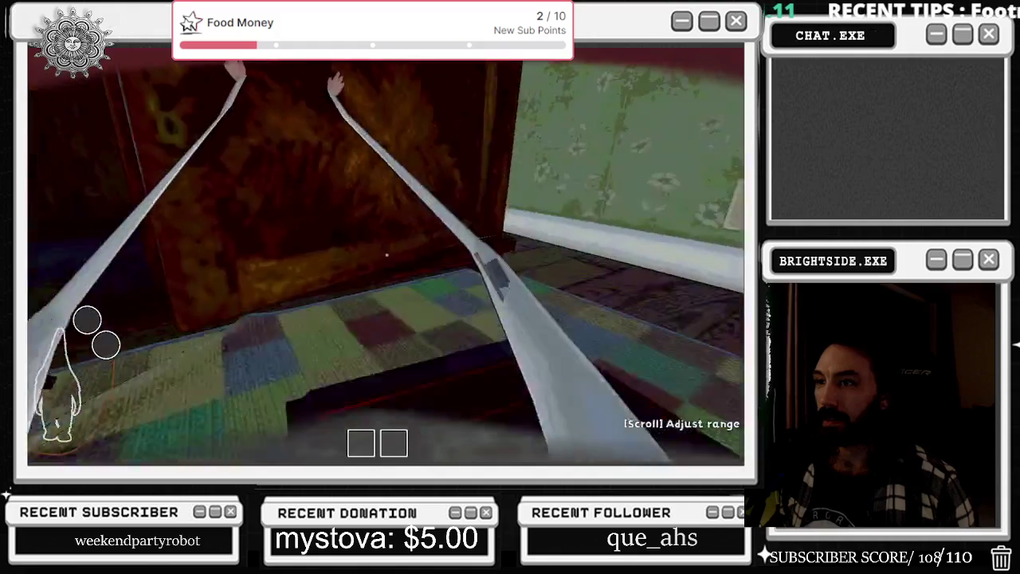
key(Tab)
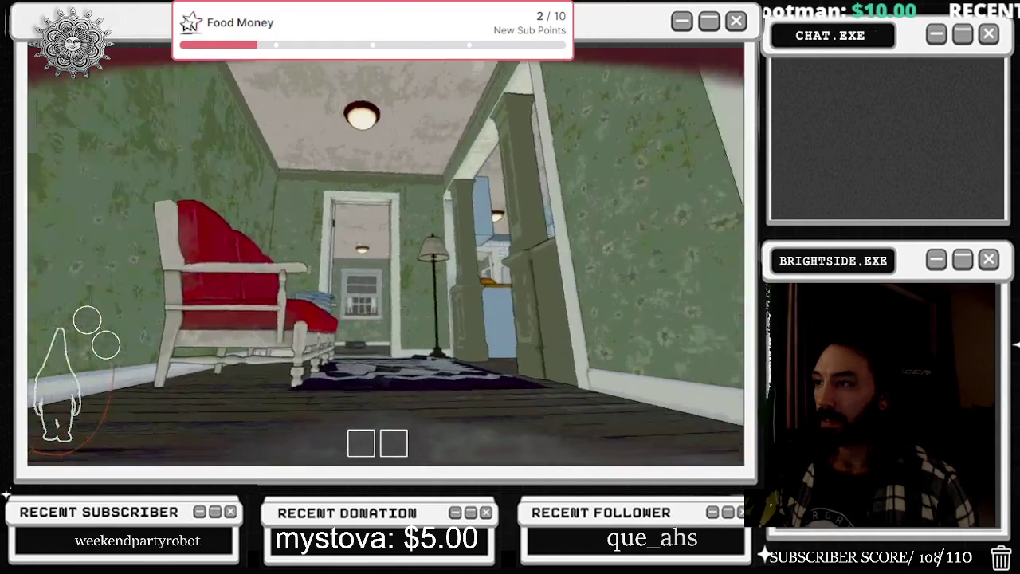
key(w)
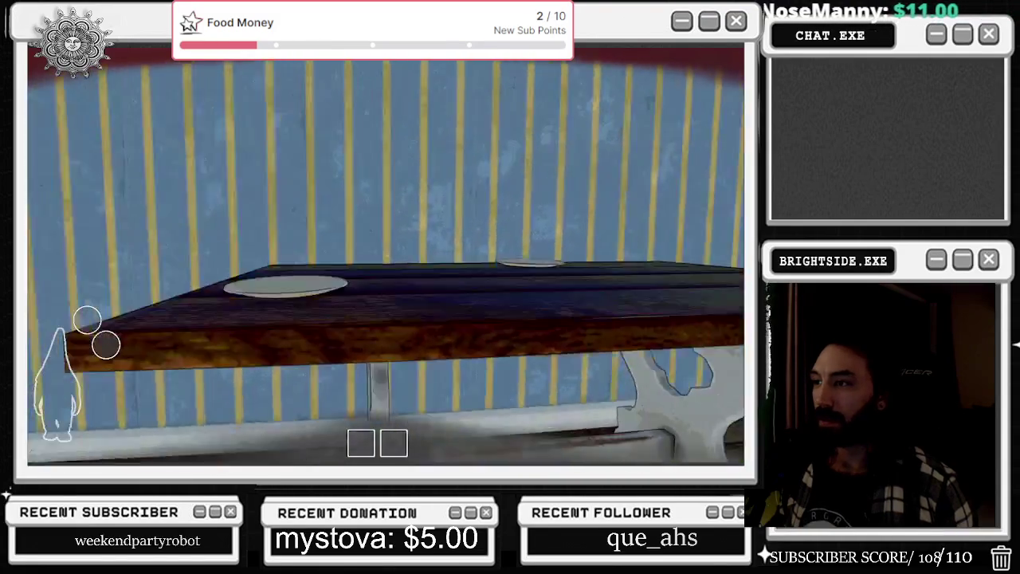
key(w)
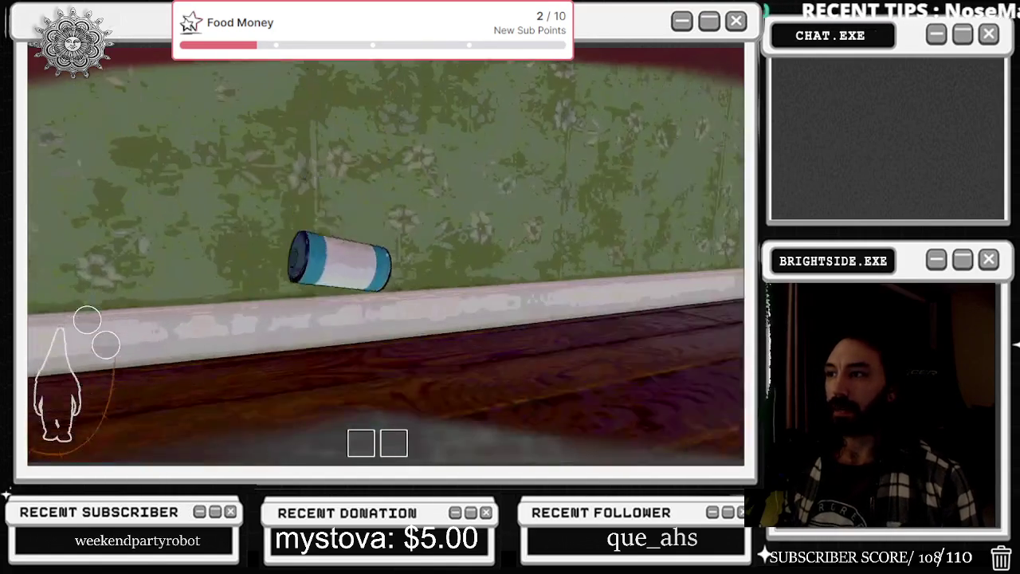
Pick up the can and set it down beside the floor hatch several times
click(386, 254)
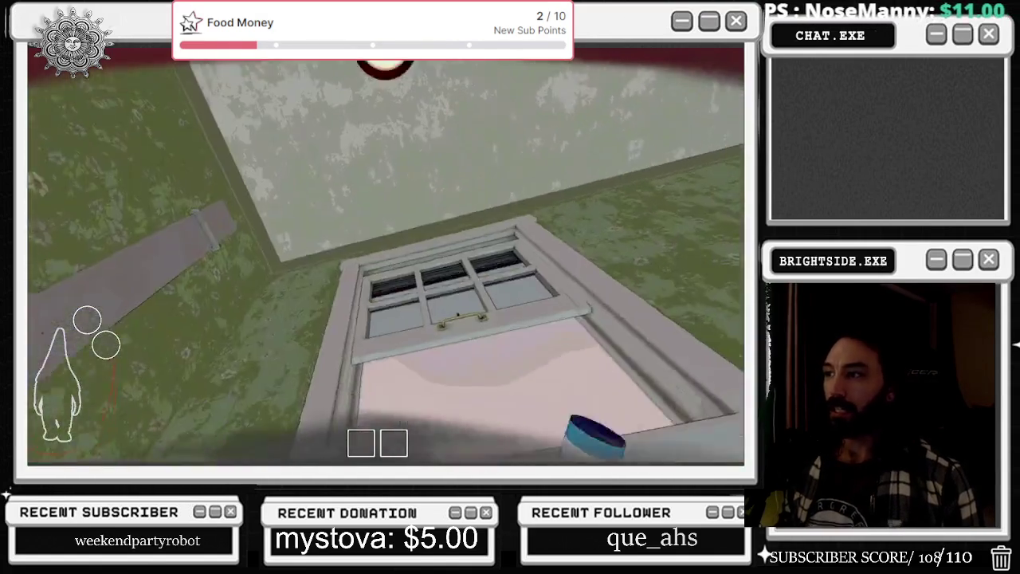
click(386, 253)
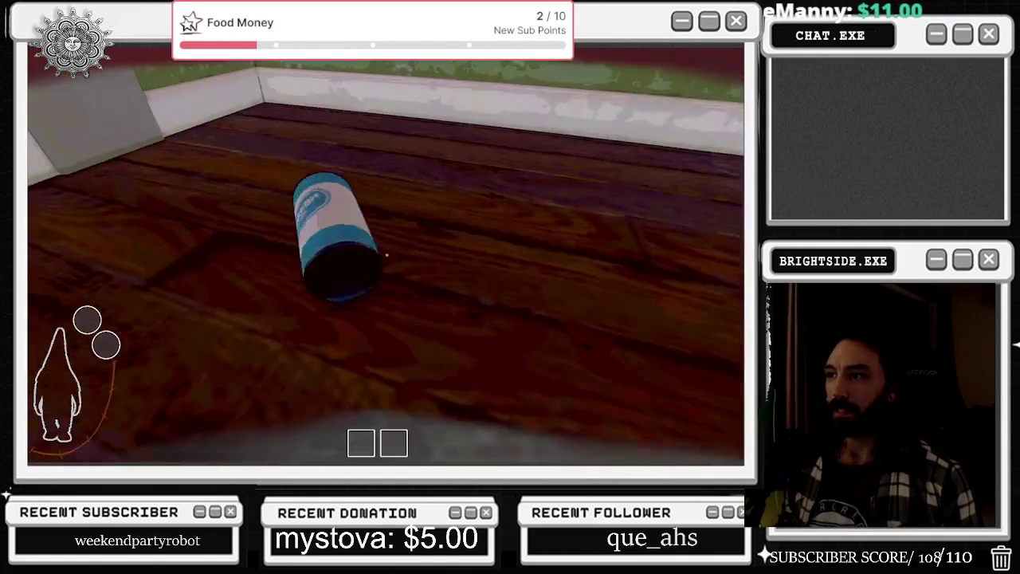
click(386, 254)
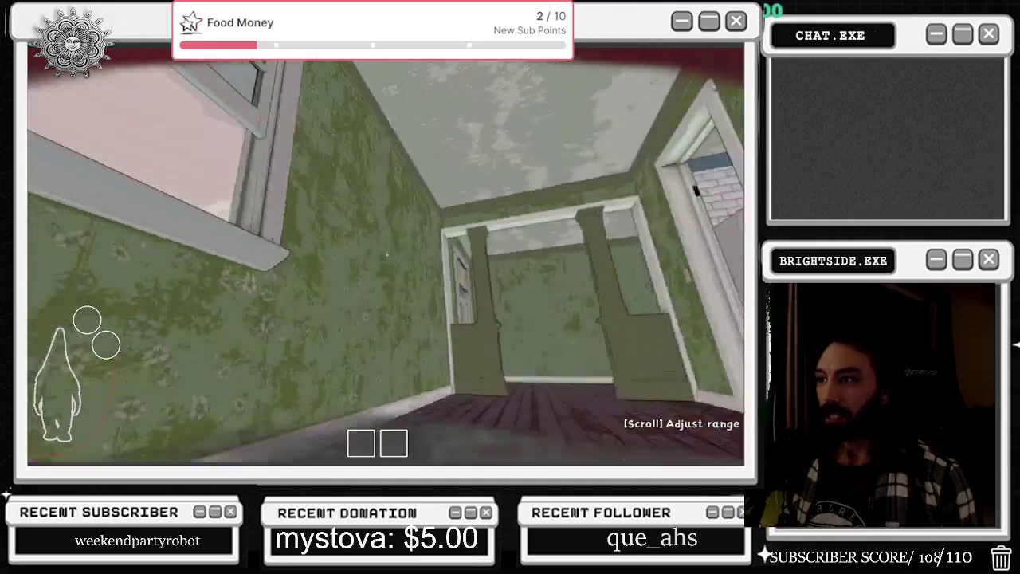
click(386, 253)
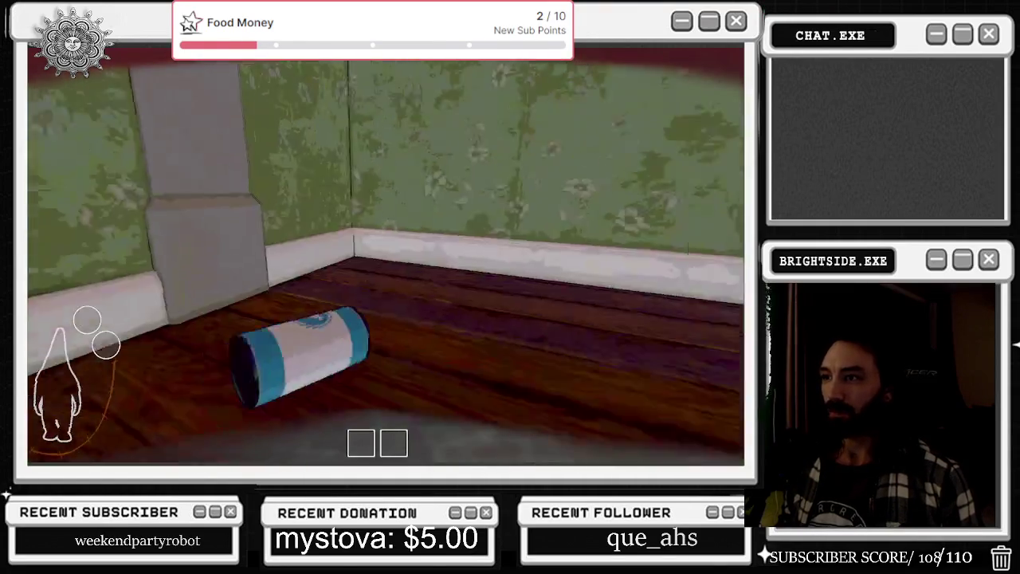
click(386, 253)
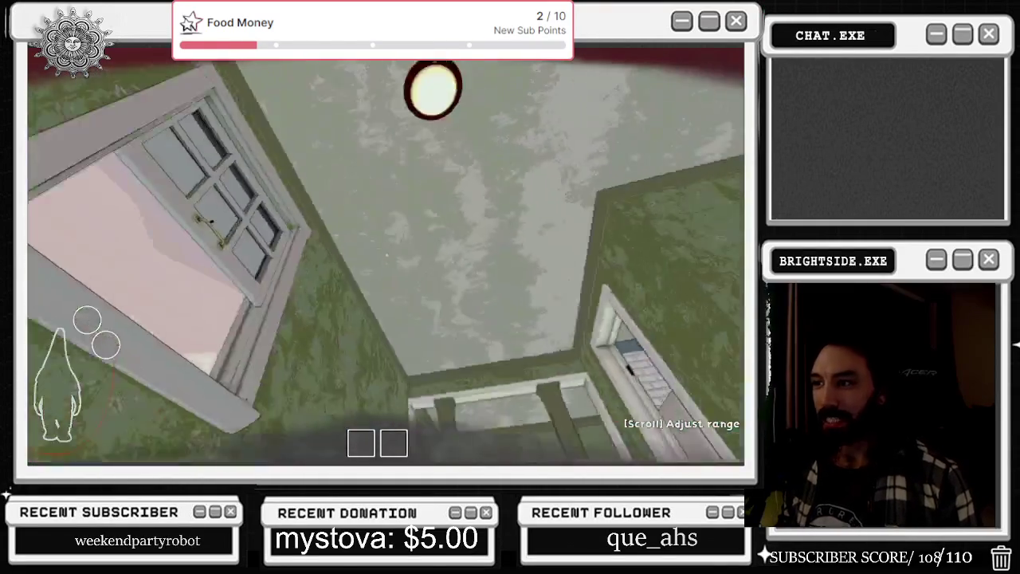
click(387, 254)
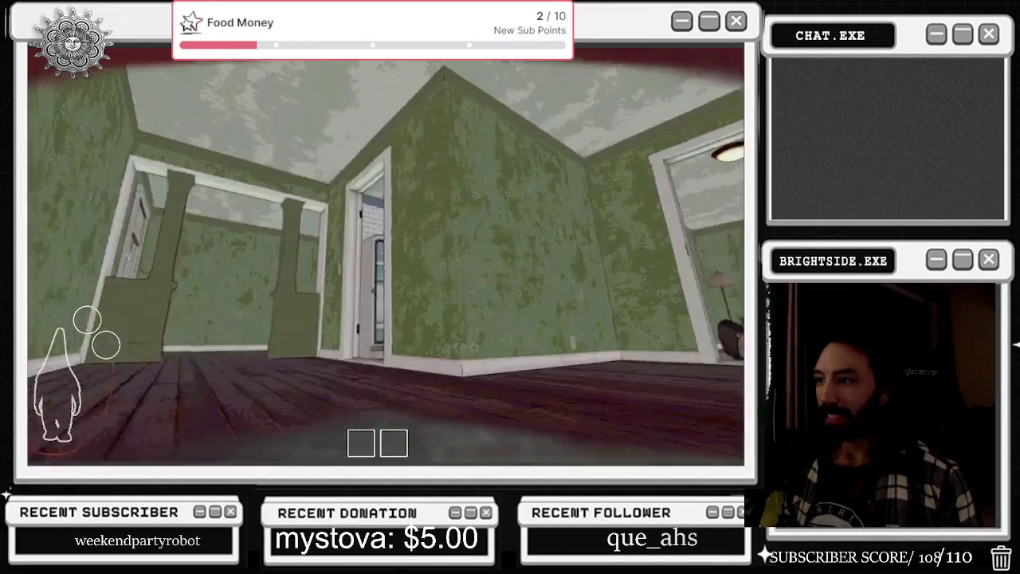
Review the remaining tasks, then equip the tongs
key(Tab)
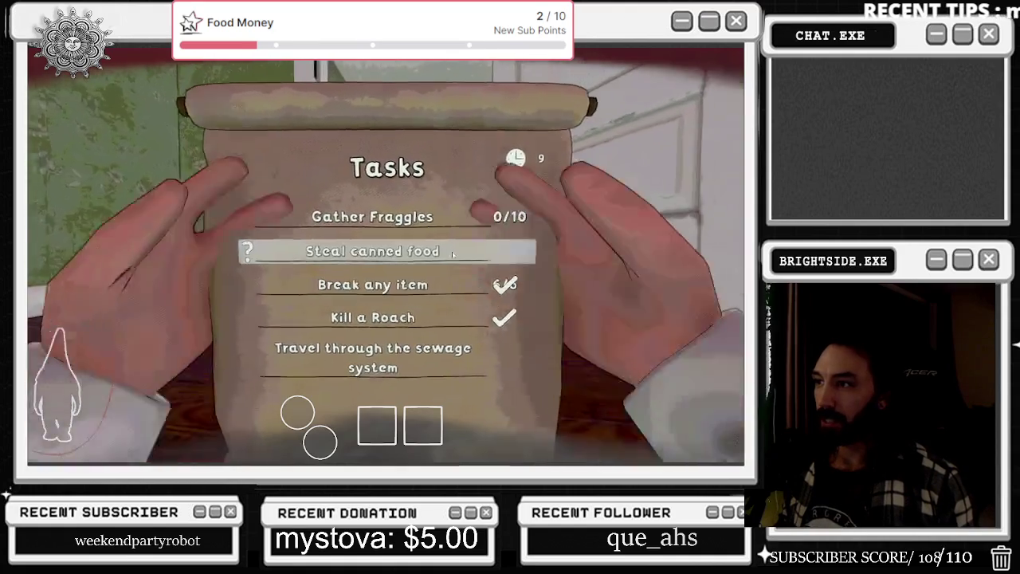
key(Tab)
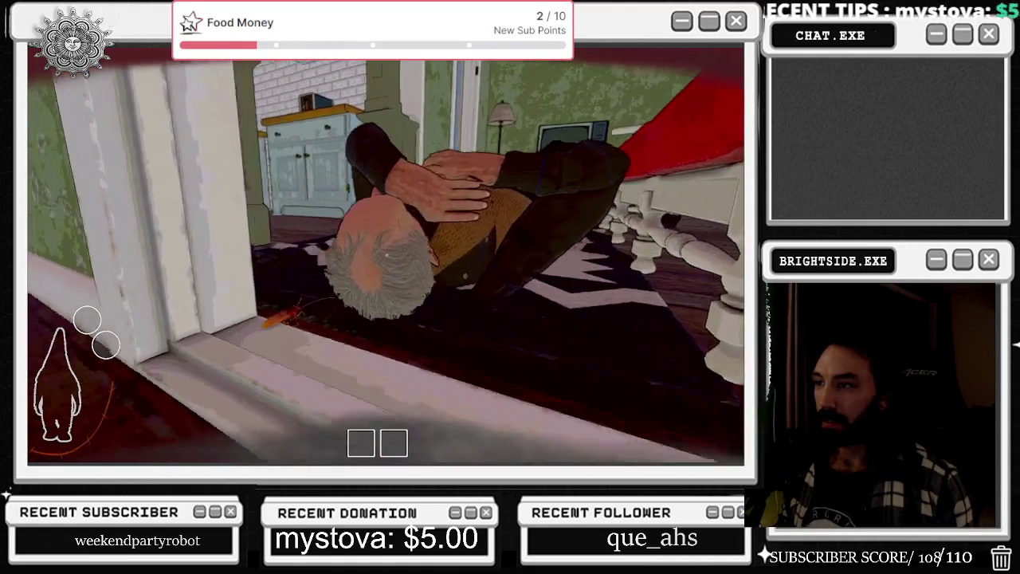
key(e)
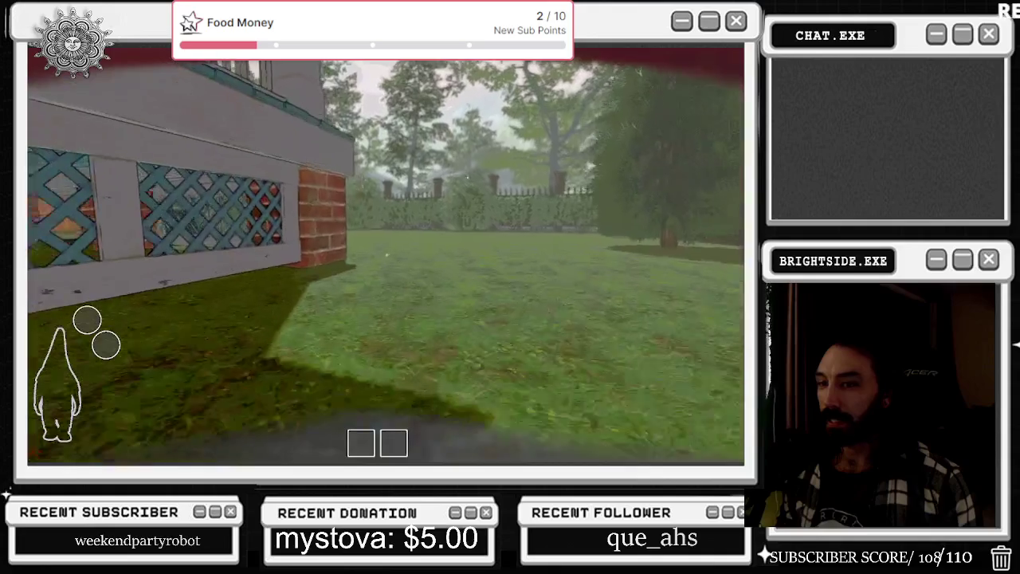
Check the task list a couple of times, then walk forward into the backyard
key(Tab)
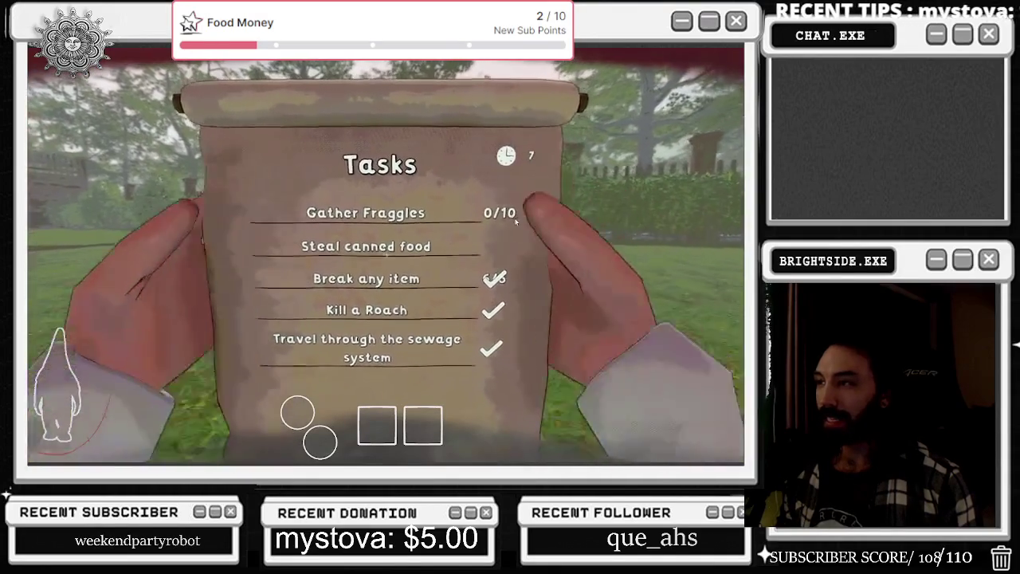
key(Tab)
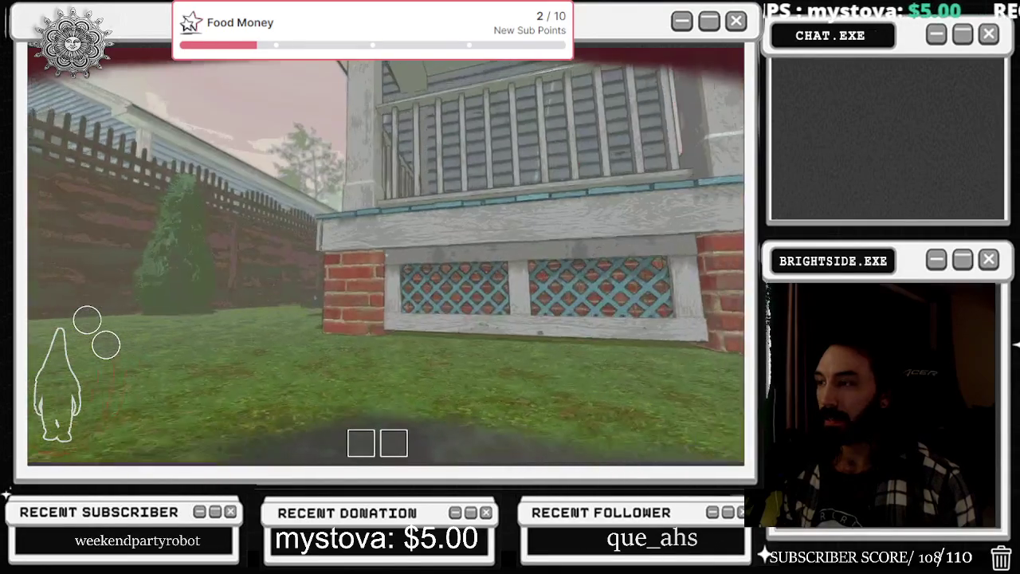
key(Tab)
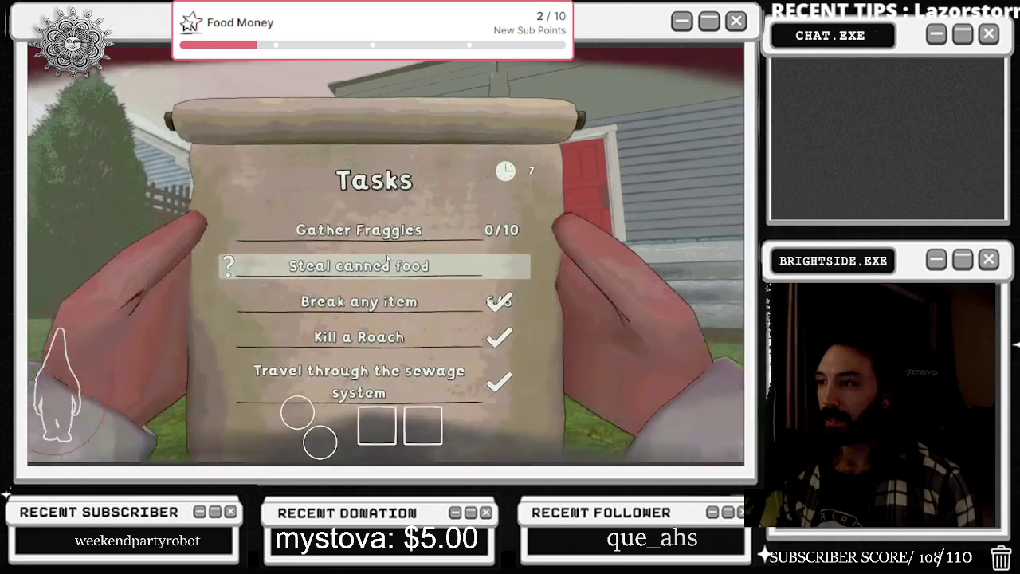
key(Tab)
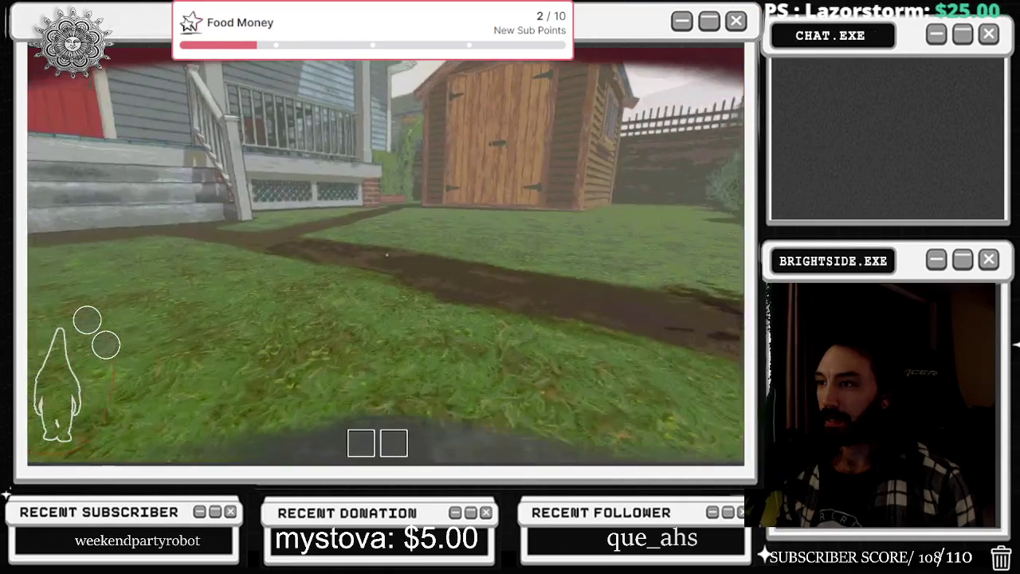
key(w)
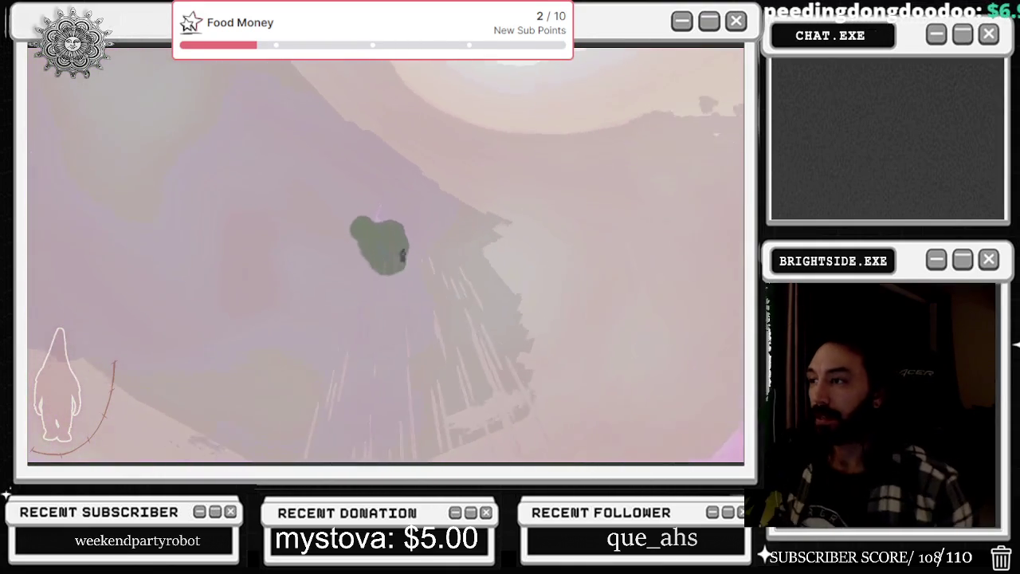
Switch away from the game to the Steam window with Alt+Tab
key(alt+Tab)
click(635, 278)
key(alt+Tab)
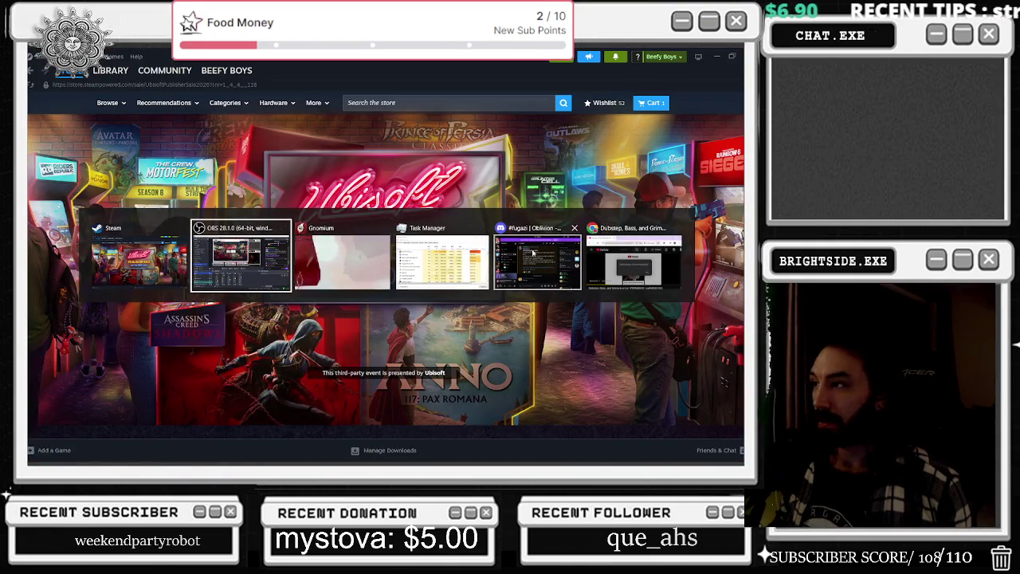
Dismiss the window switcher, restore down the Steam store window, then hide it
click(617, 257)
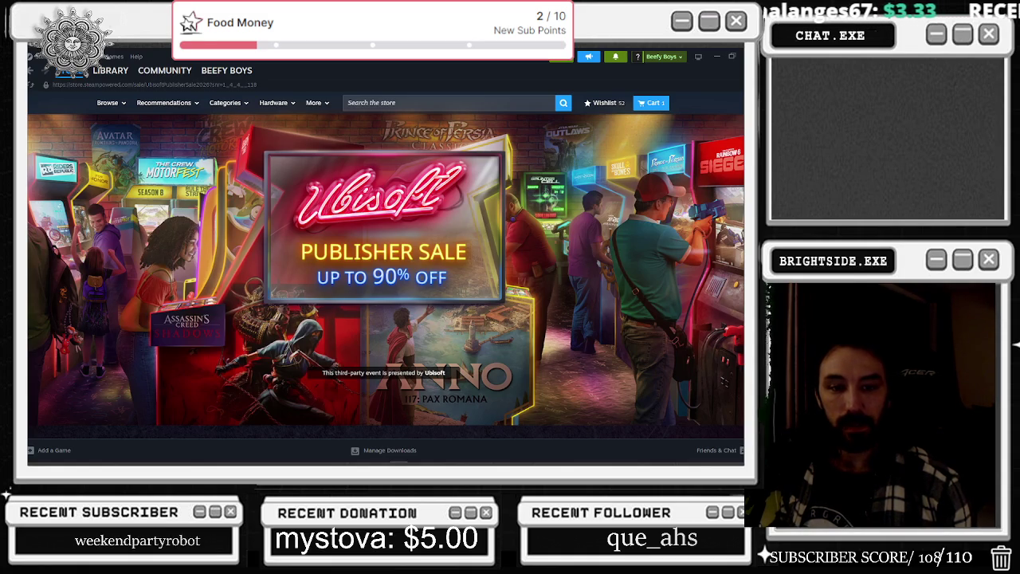
click(731, 57)
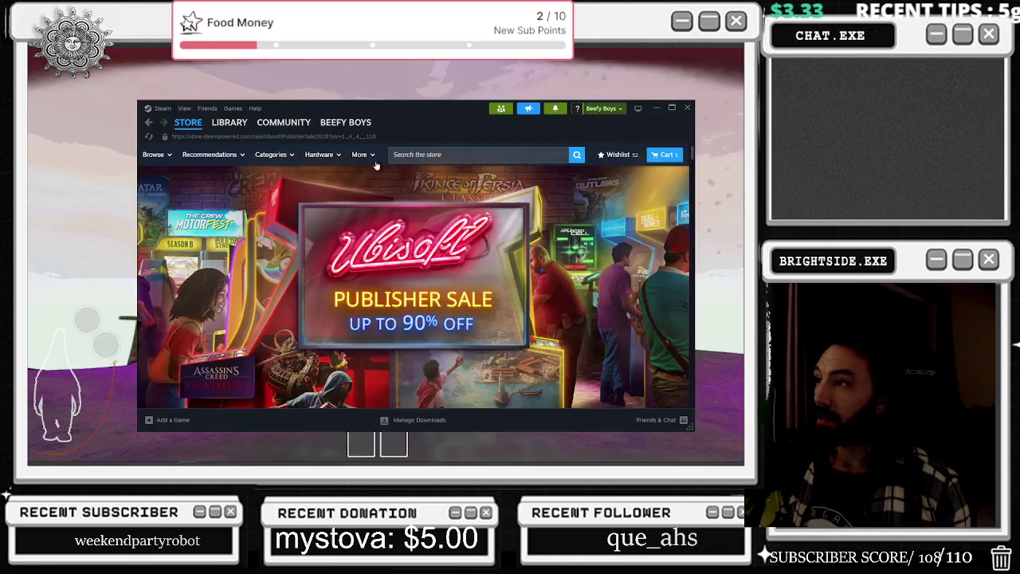
click(656, 107)
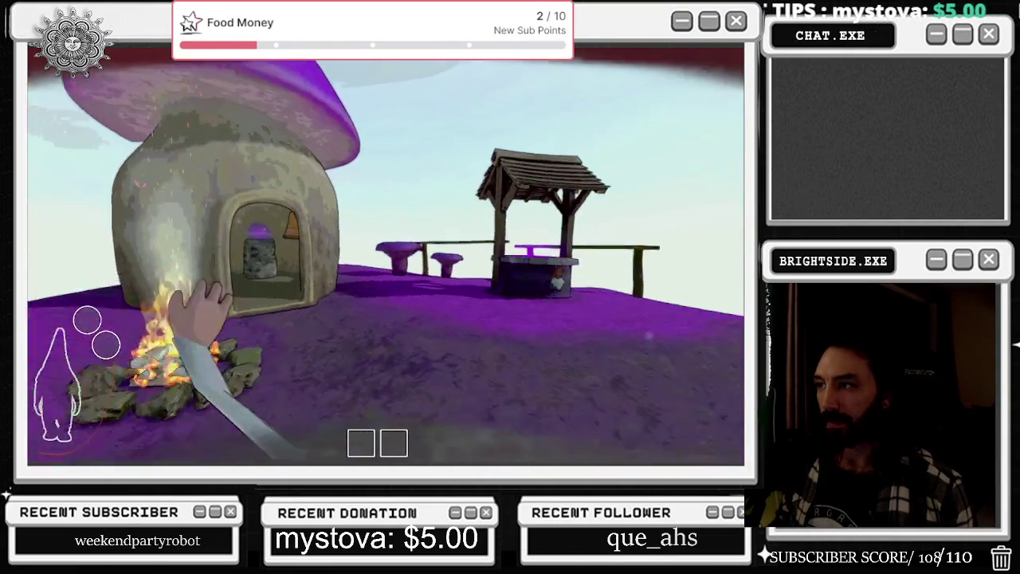
Open the Well of Creation crafting menu at the mushroom base
key(e)
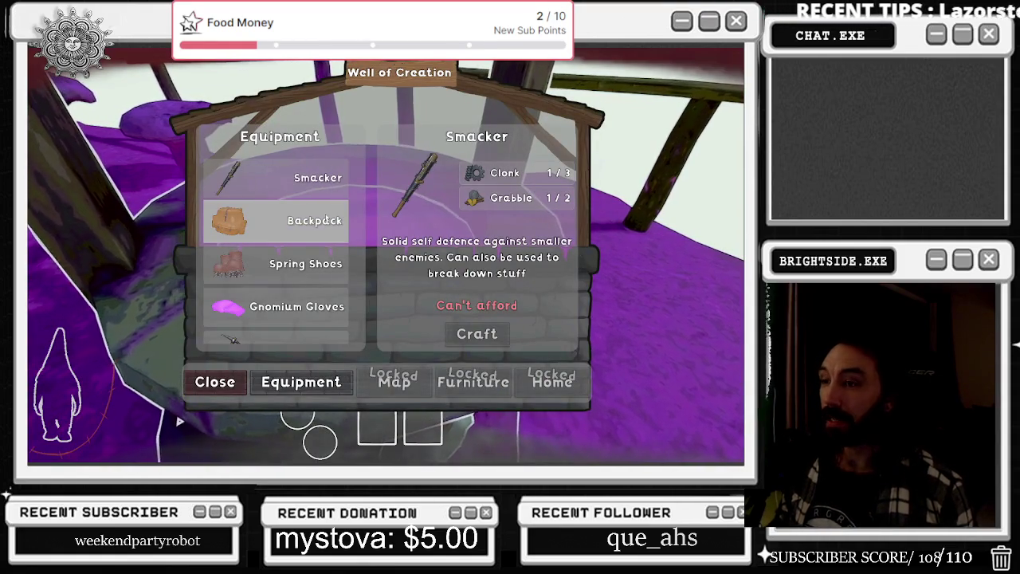
Browse the Spring Shoes and Pickaxe recipes and the Clonk journal entry, then close crafting
click(309, 262)
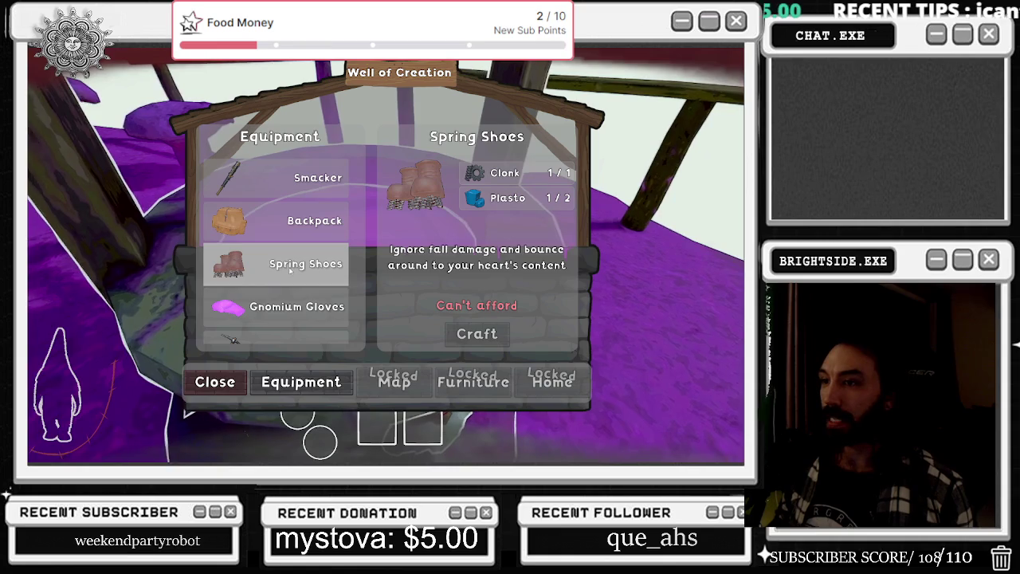
click(546, 197)
click(502, 172)
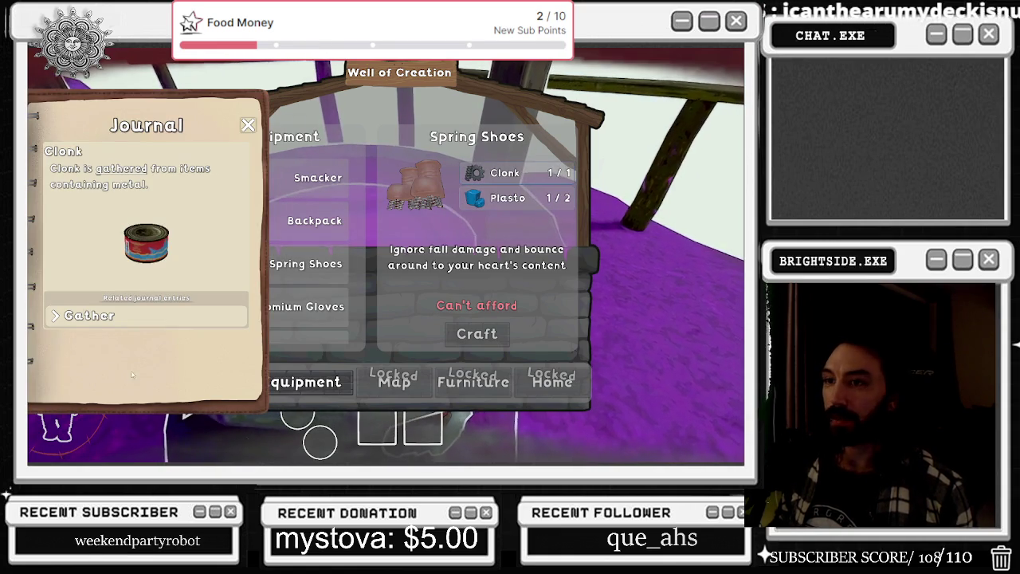
click(248, 125)
scroll(272, 253, down, 3)
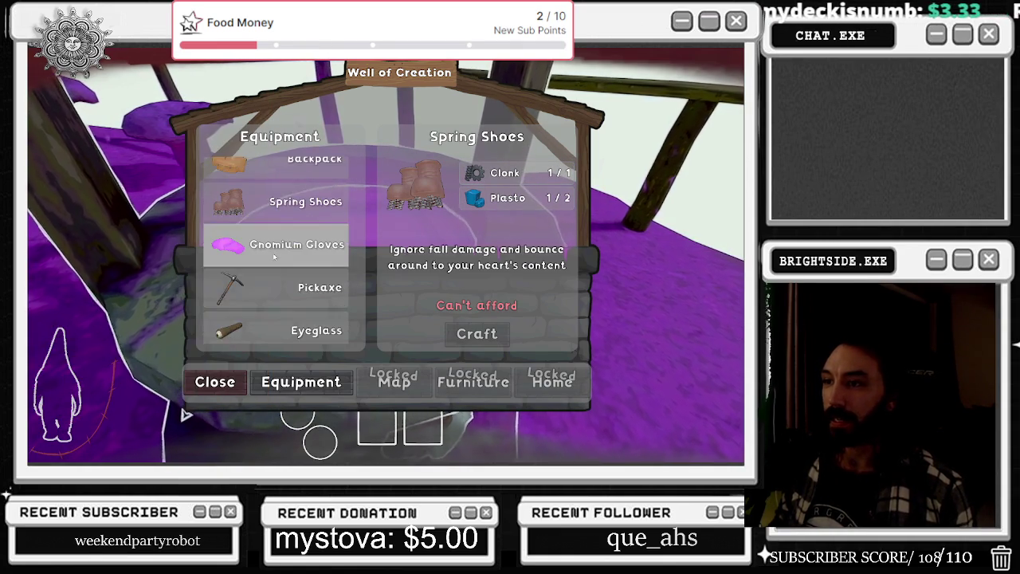
click(285, 273)
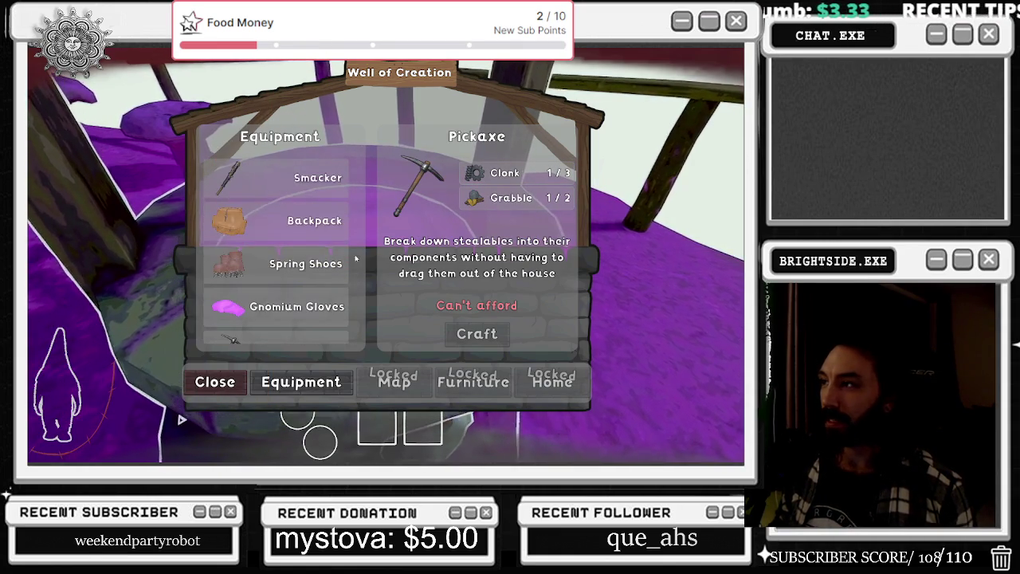
key(Escape)
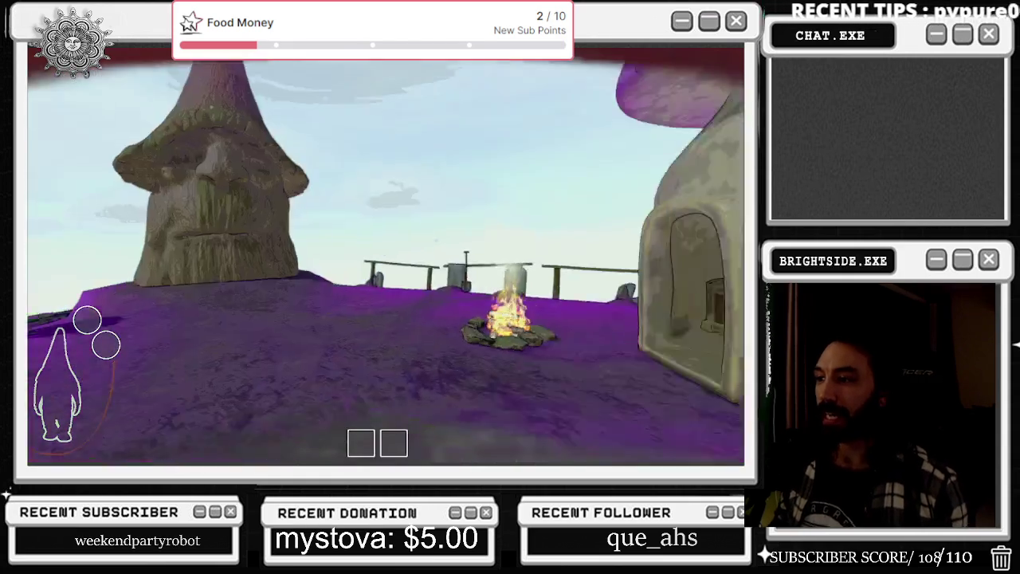
At the chest, take the Clonk and Grabble from the Stockpile, then deposit them back
key(w)
key(e)
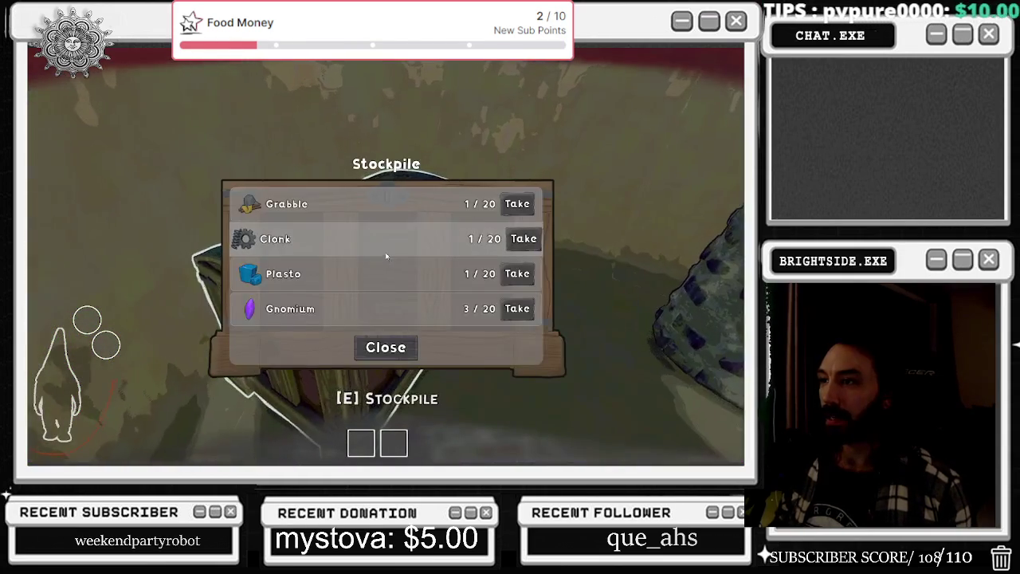
click(515, 238)
click(517, 203)
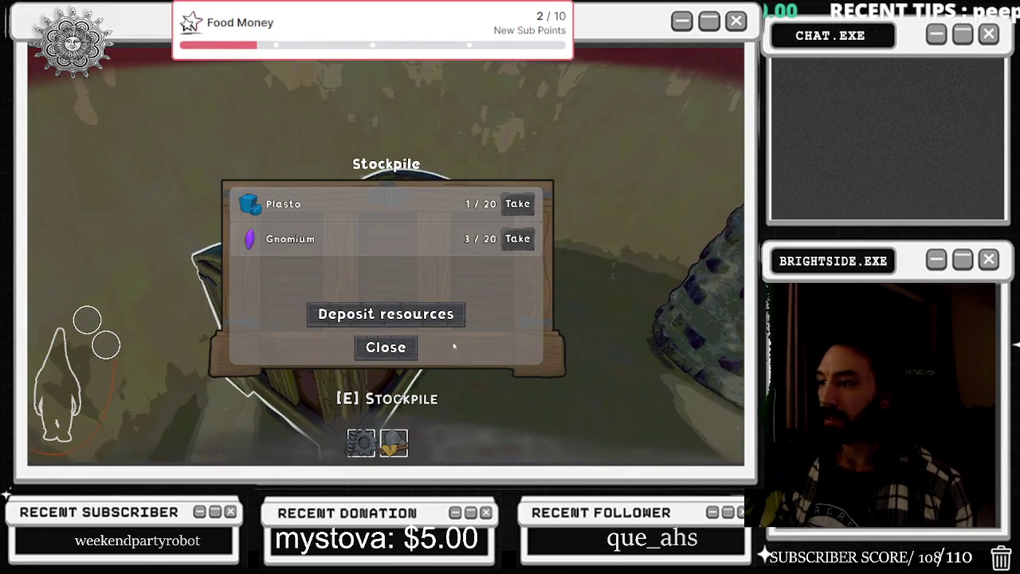
click(386, 347)
key(e)
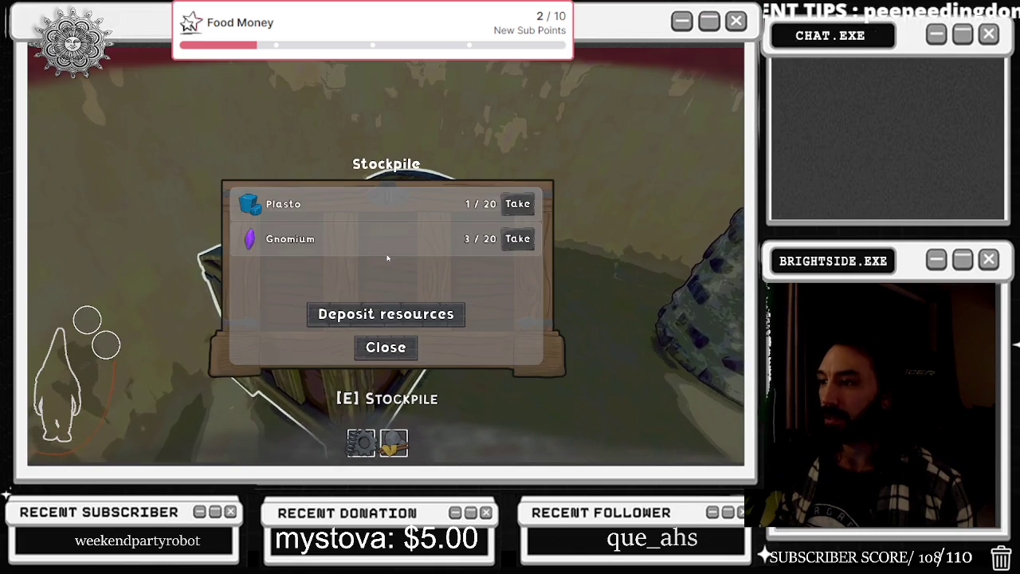
click(385, 311)
click(385, 346)
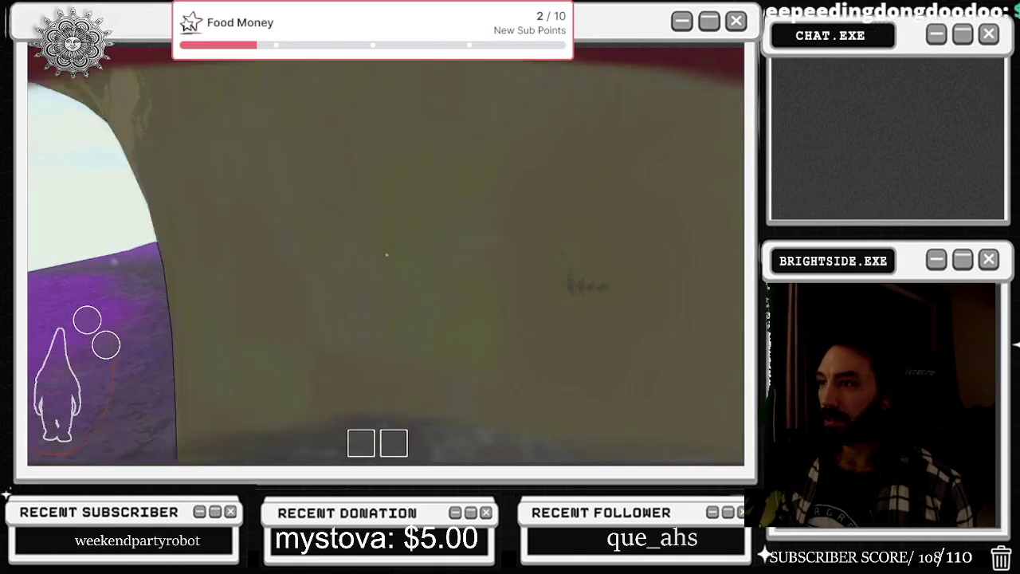
Check the Gnomium Gloves, Eyeglass and Smacker recipes at the Well of Creation
key(e)
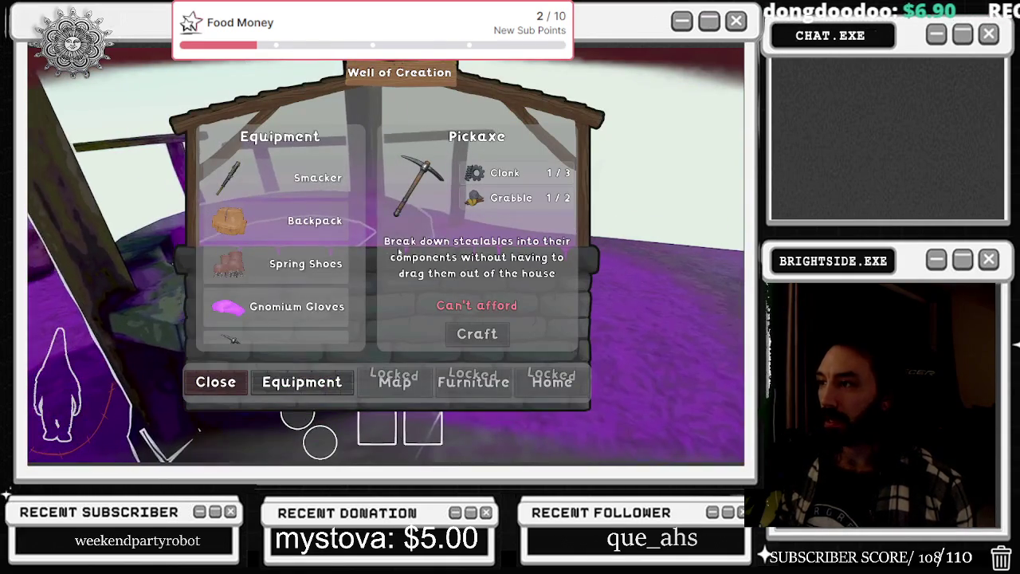
key(Down)
key(Down)
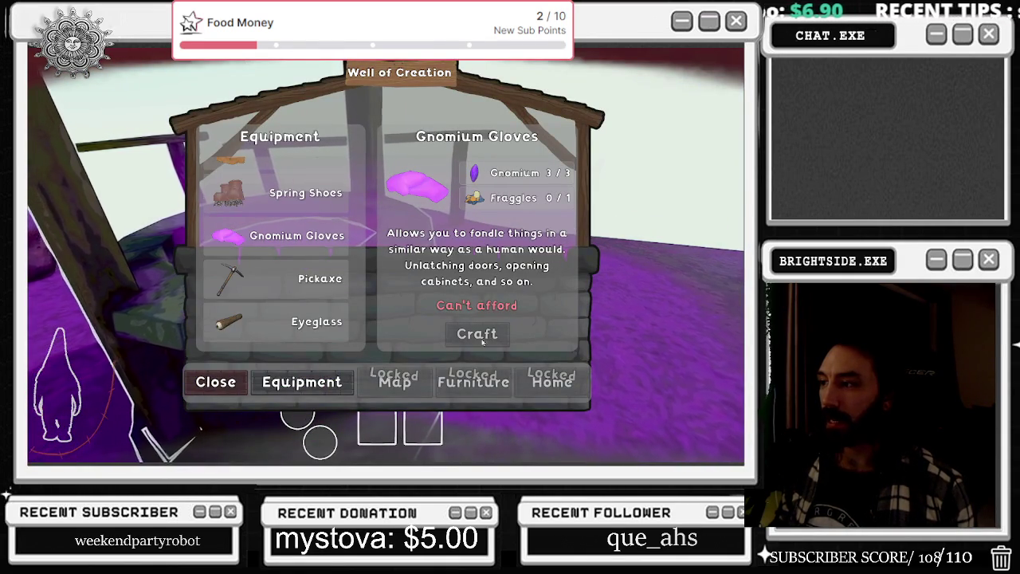
click(241, 381)
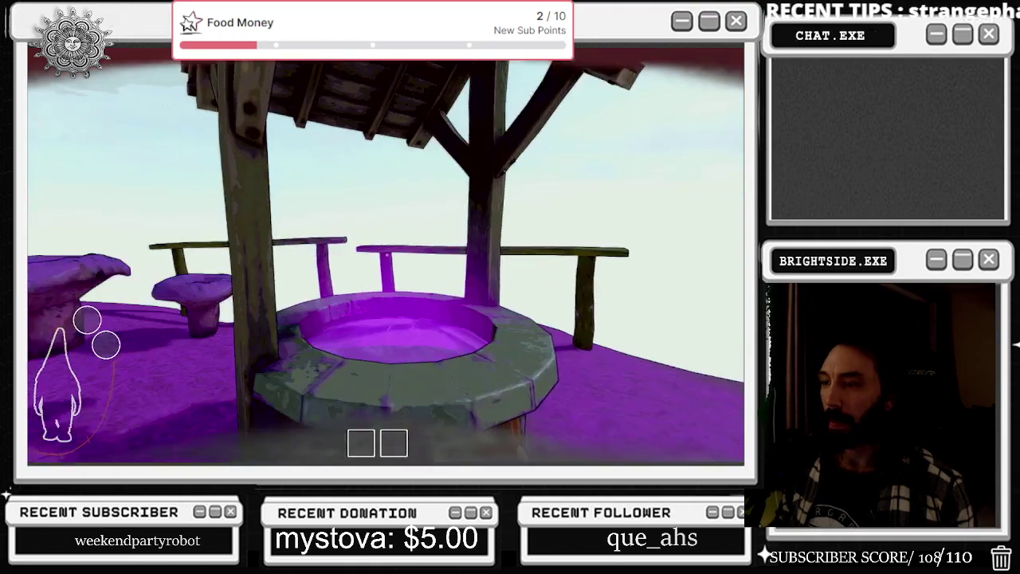
key(e)
click(322, 322)
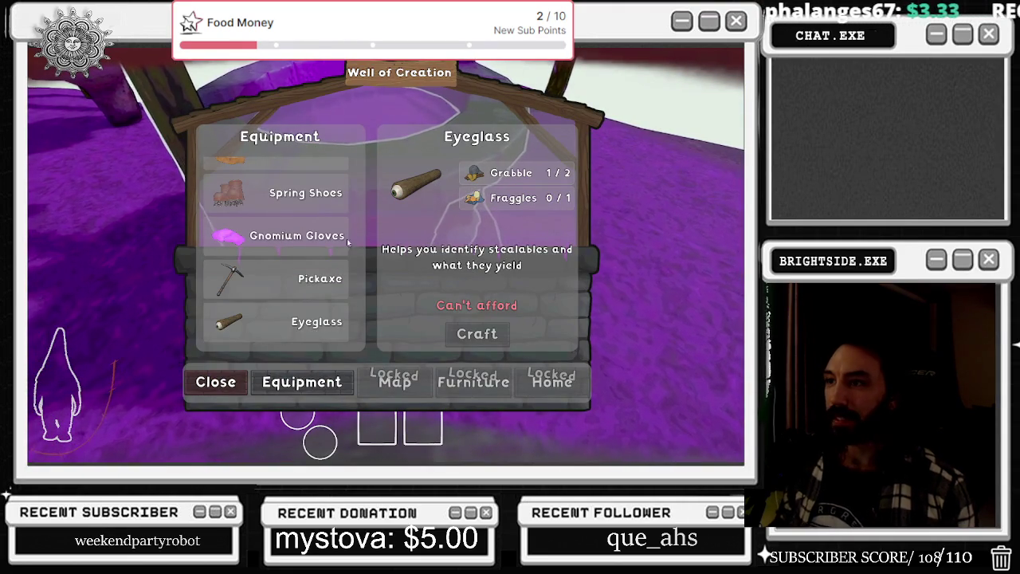
key(Up)
key(Up)
key(Up)
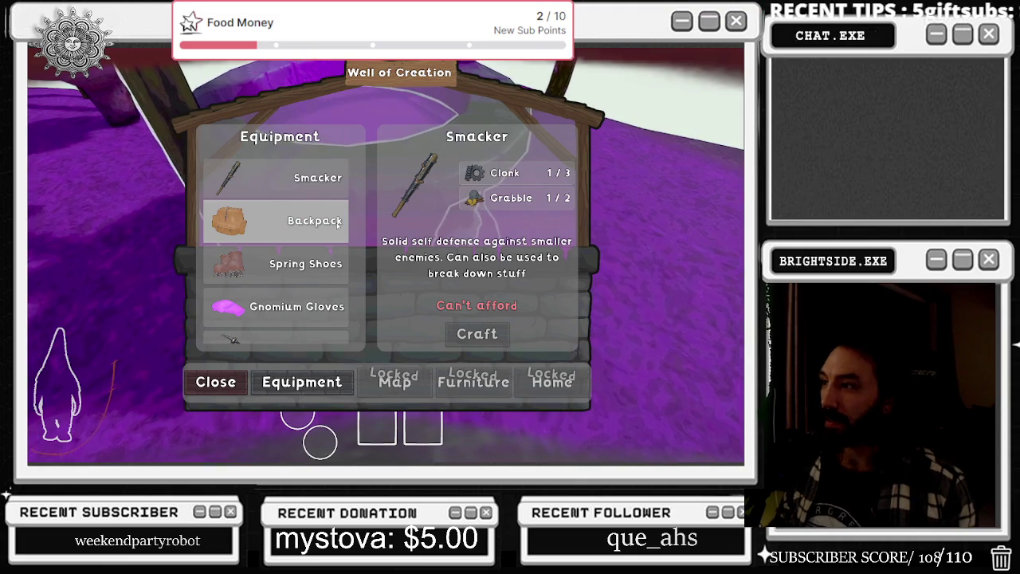
key(Escape)
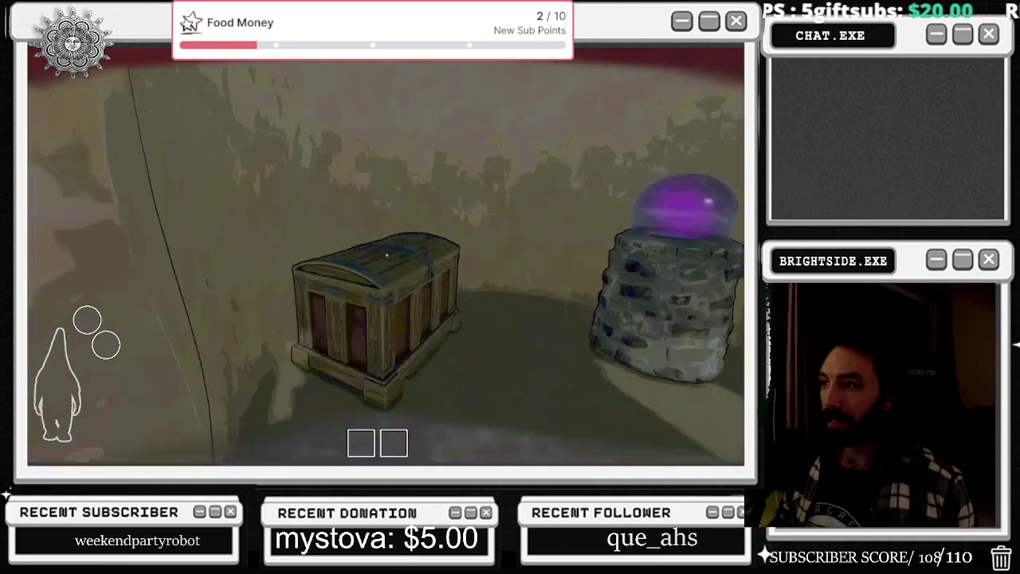
Walk between the hut's Stockpile and the well, glancing at each menu, and return to the chest
key(e)
key(Escape)
key(w)
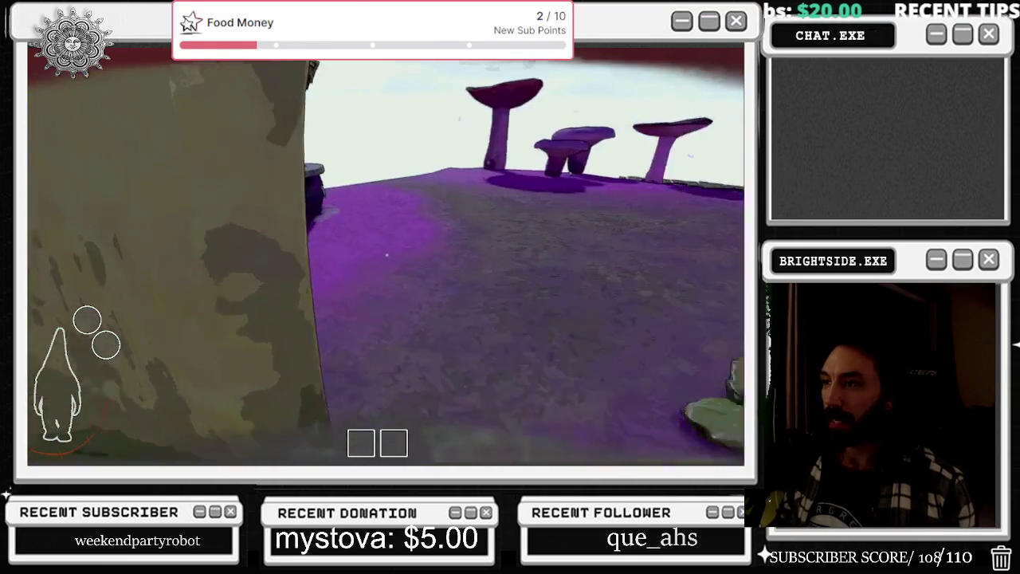
key(e)
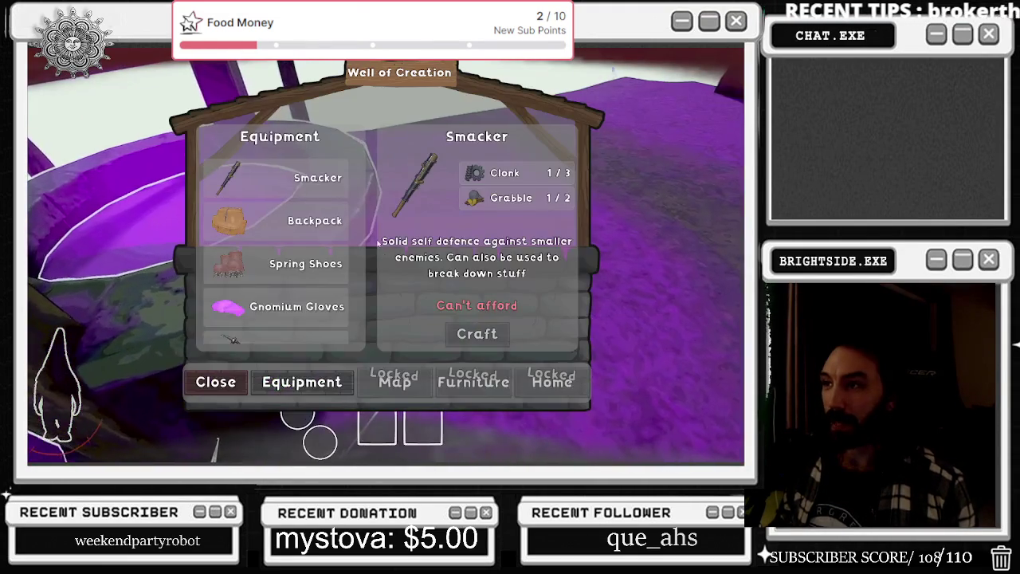
key(Escape)
key(w)
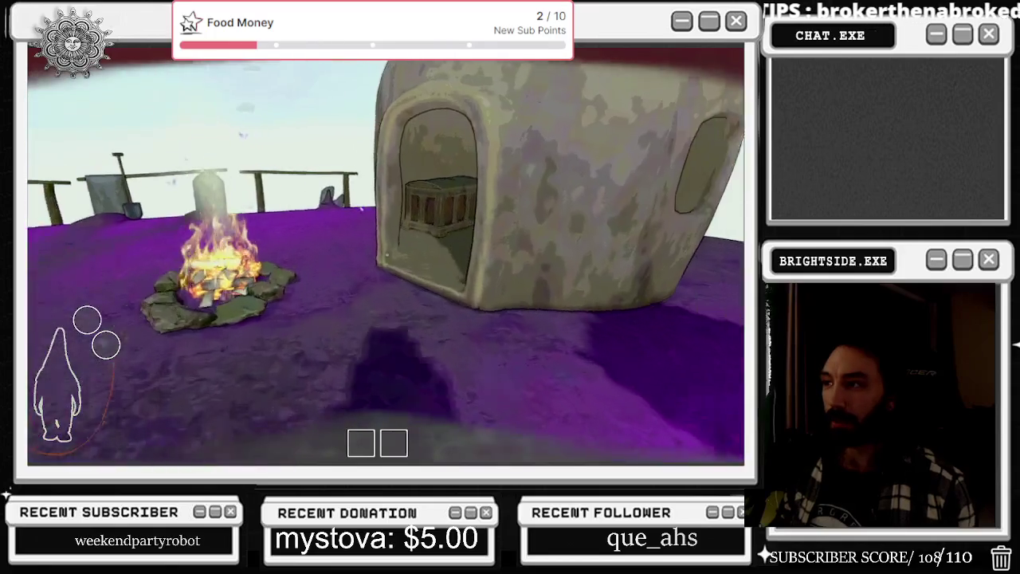
key(w)
Withdraw the Clonk and Grabble from the Stockpile and recheck the crafting menu at the well
key(e)
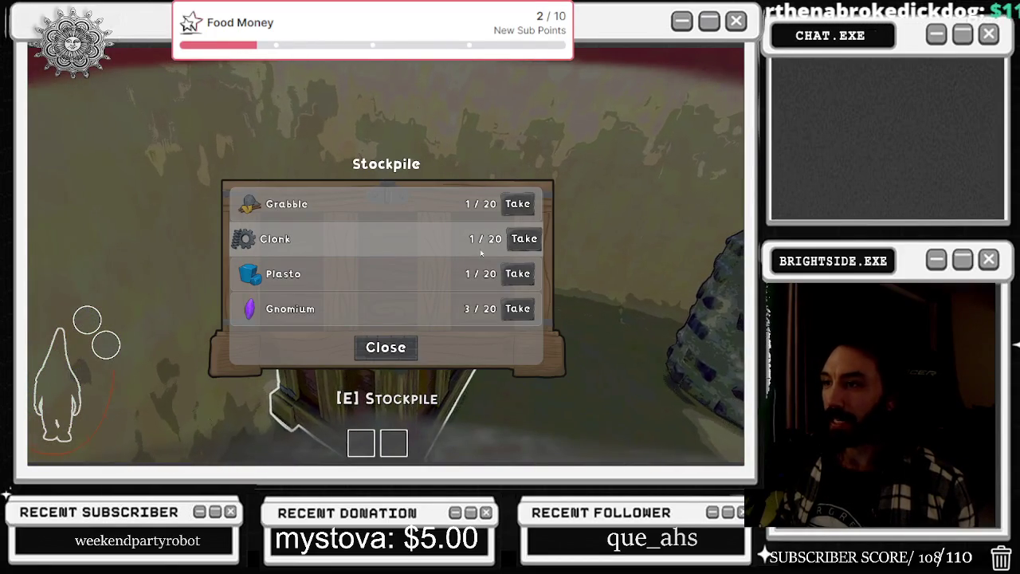
click(528, 239)
click(518, 203)
key(Escape)
key(w)
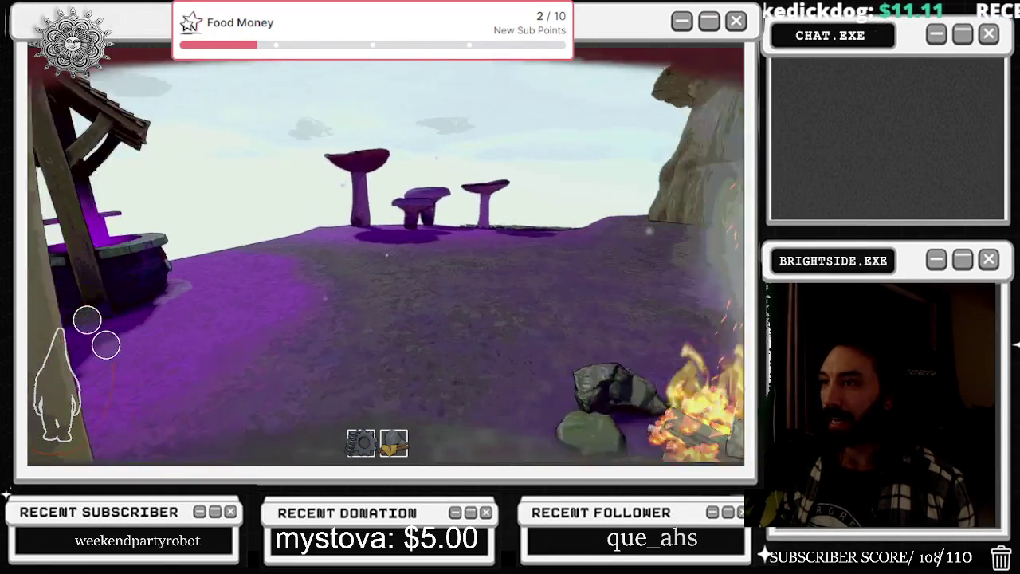
key(e)
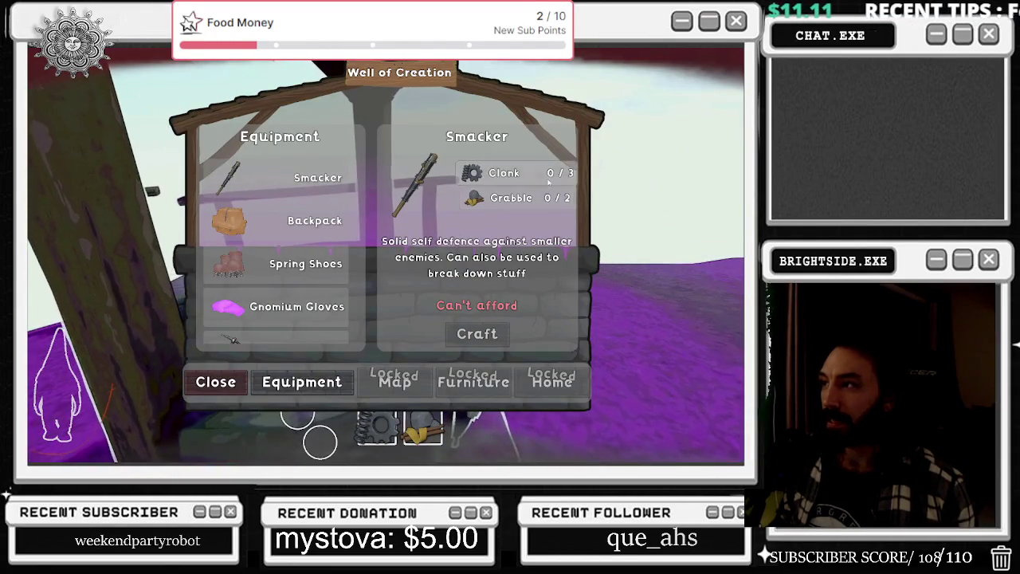
key(Escape)
Deposit the carried items into the Stockpile, then walk out to the mushroom field
key(w)
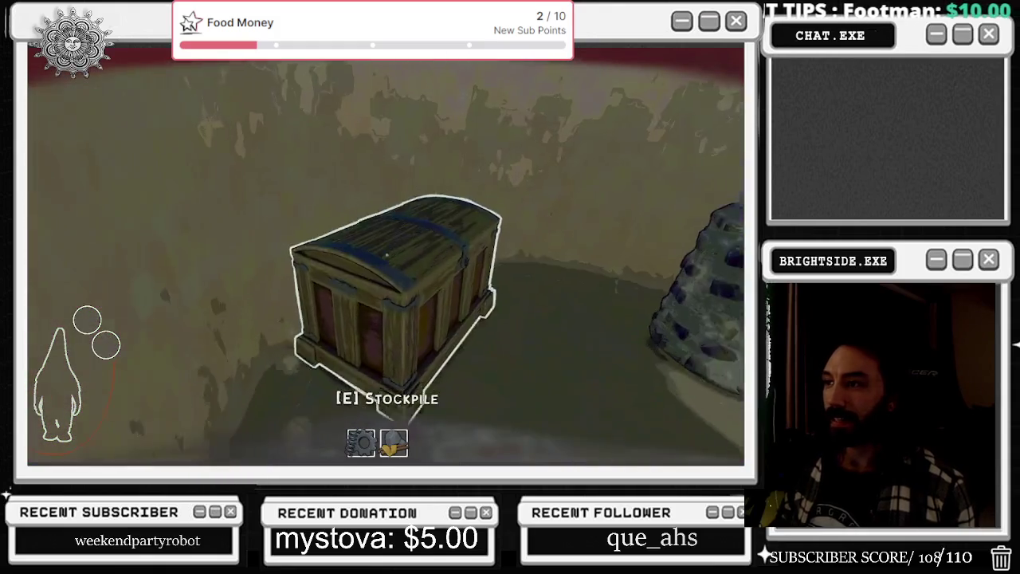
key(e)
click(385, 312)
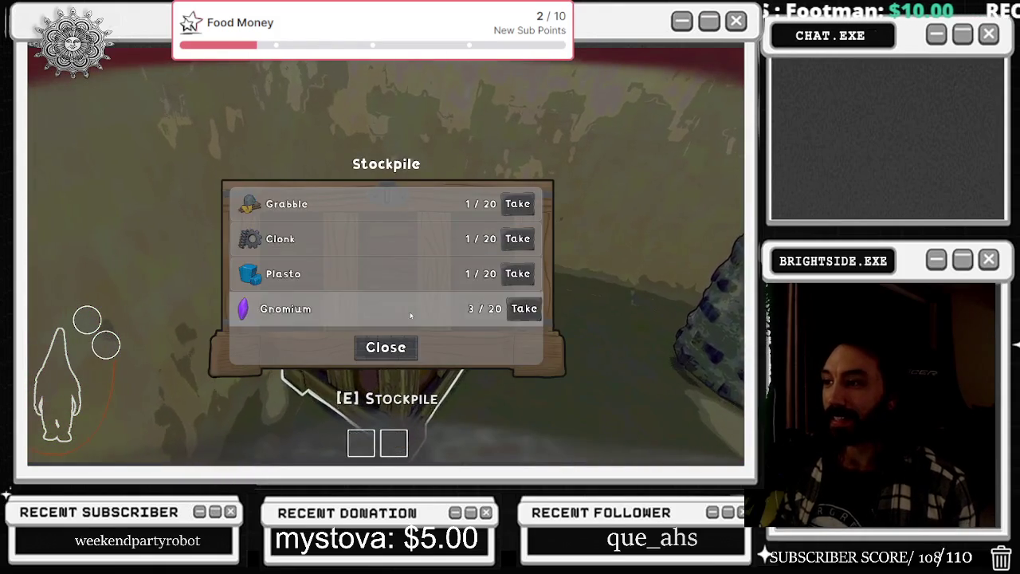
key(Escape)
key(w)
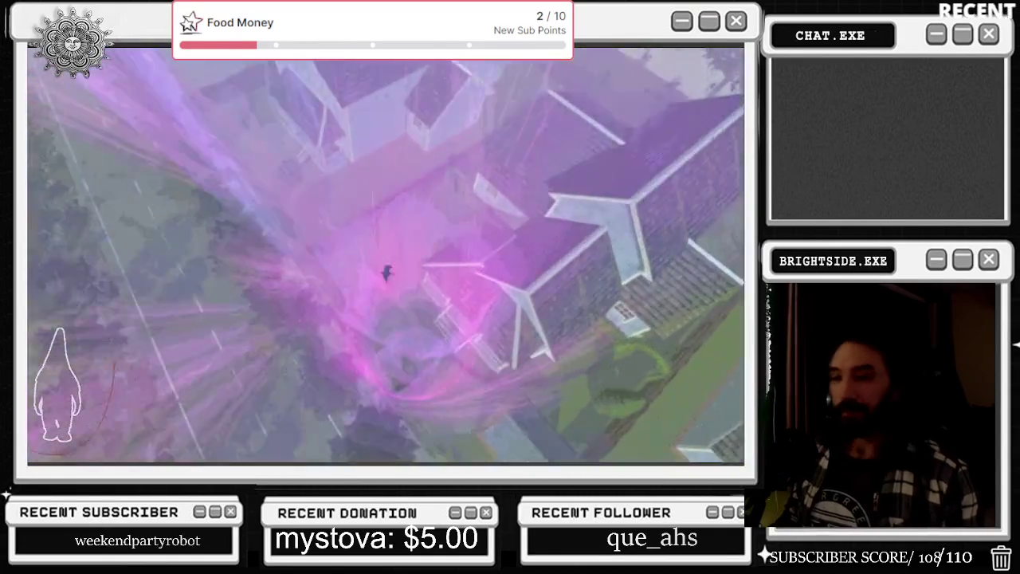
Keep playing in the mushroom field until everyone is dead or captured and Round Over appears
key(alt+Tab)
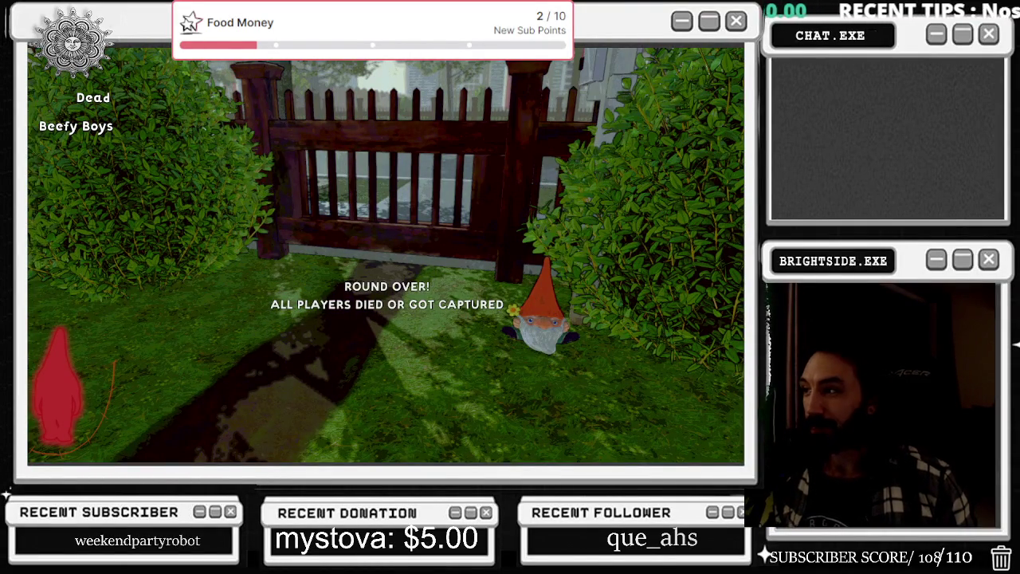
Pause the finished round with Esc and choose Main Menu
key(Escape)
click(380, 309)
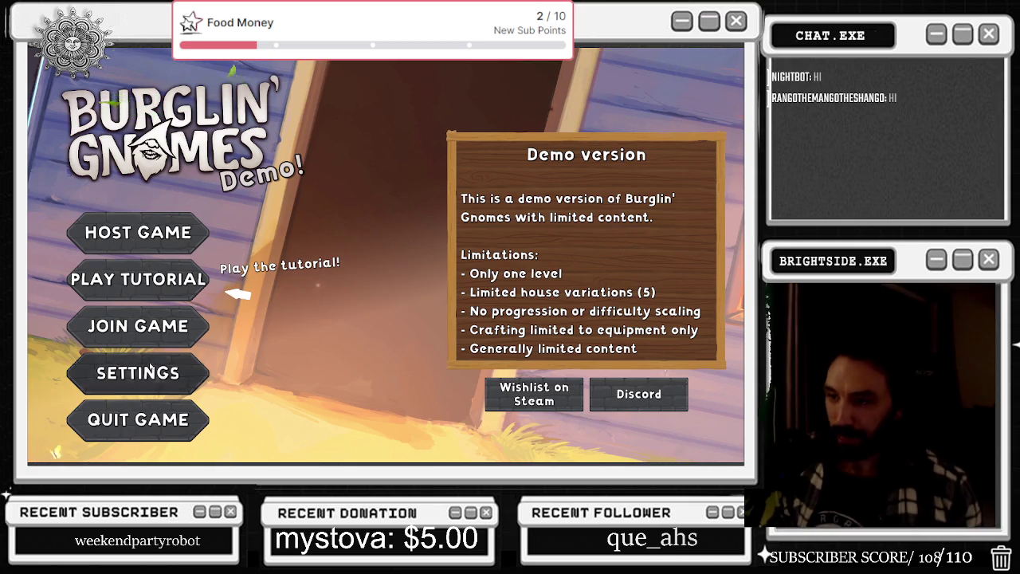
Check Settings and Join Game, dismiss the Steam overlay, then exit the game to the desktop
click(138, 373)
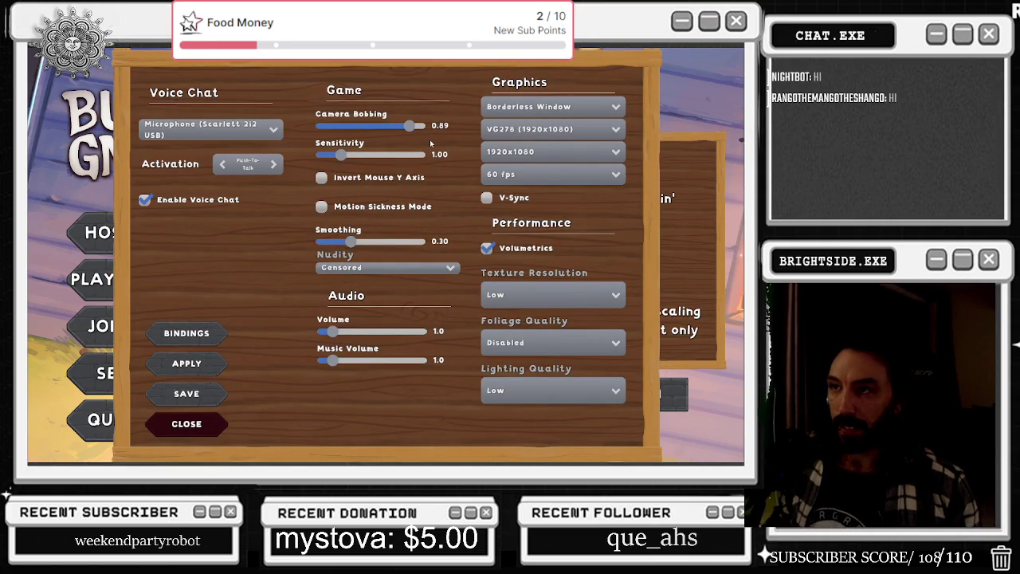
click(156, 426)
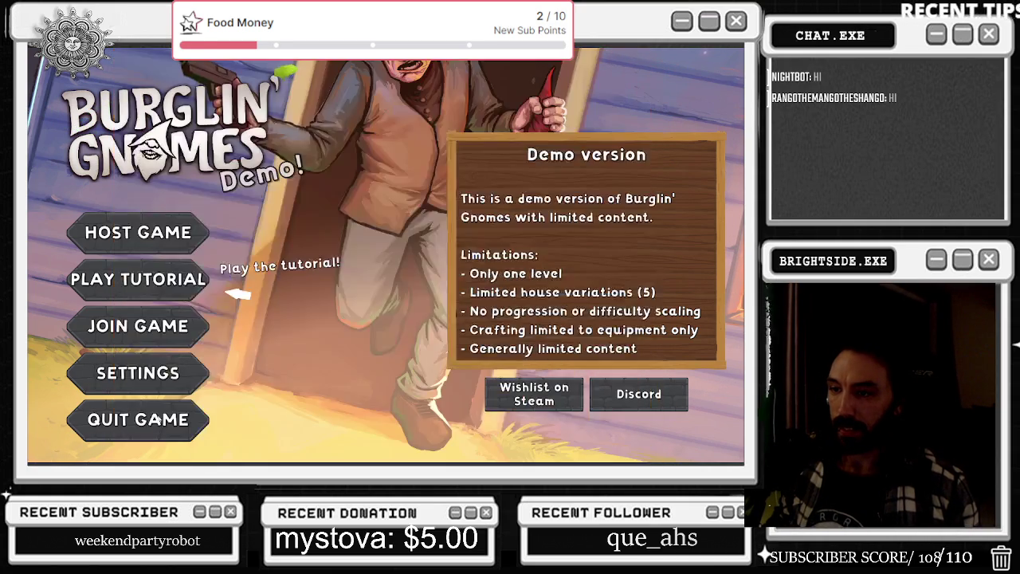
click(138, 325)
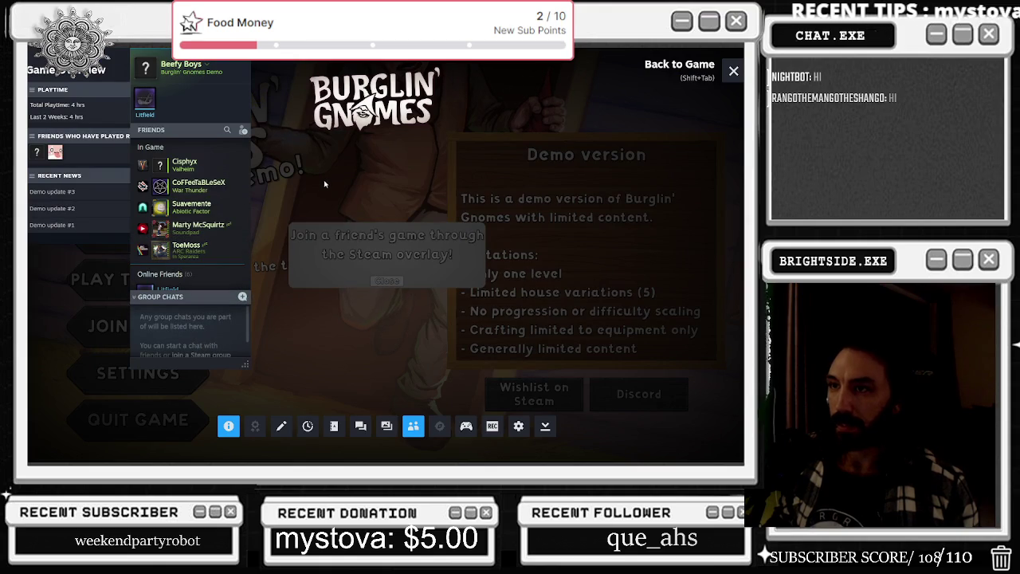
key(shift+Tab)
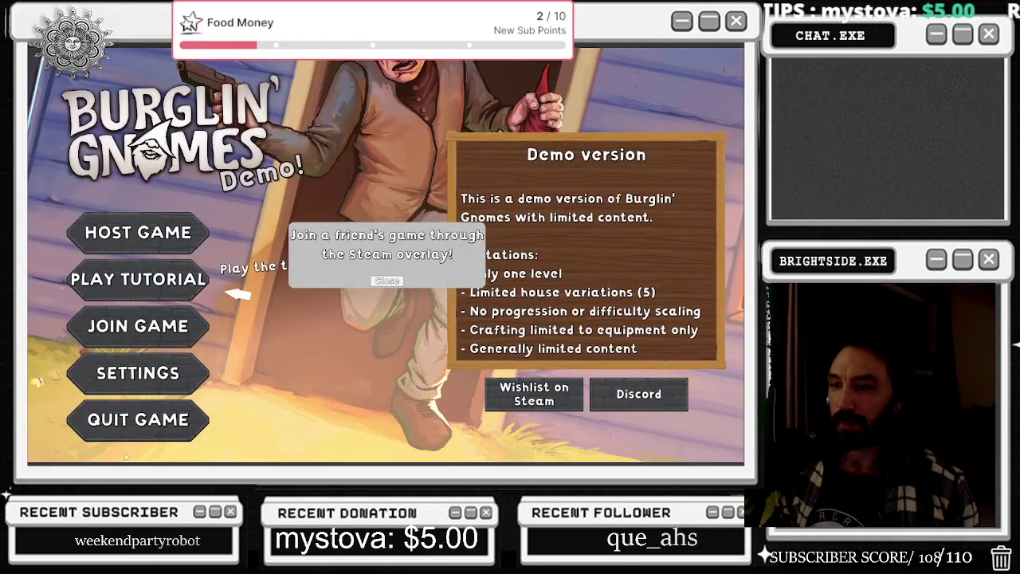
key(alt+Tab)
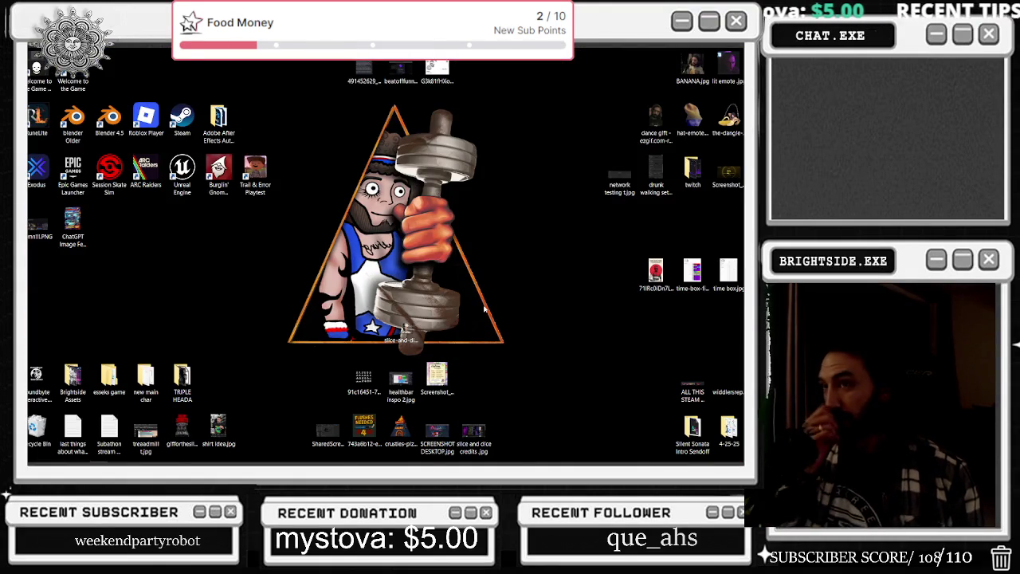
Launch File Explorer from the taskbar, landing on Quick access
mouse_move(162, 462)
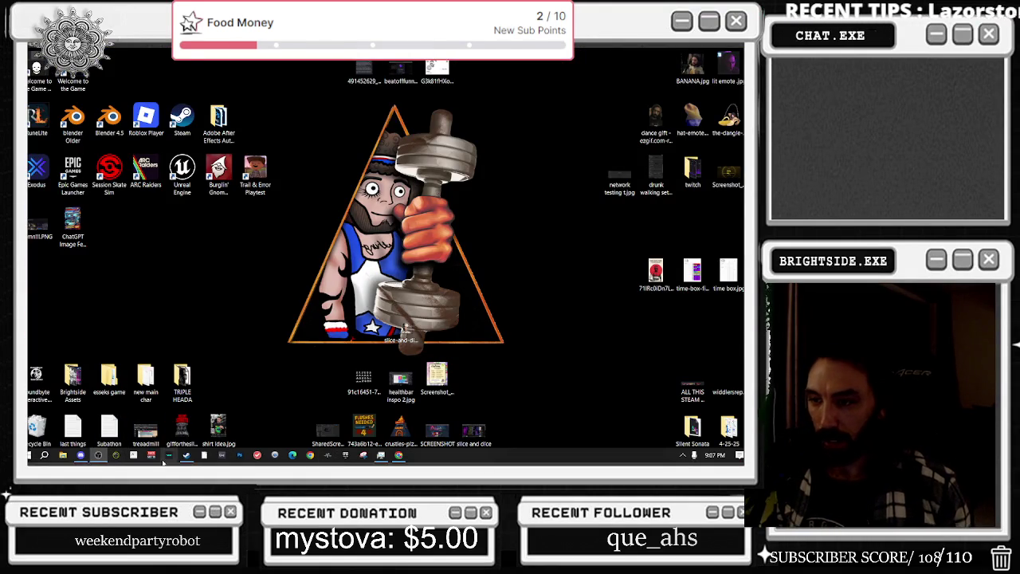
click(62, 455)
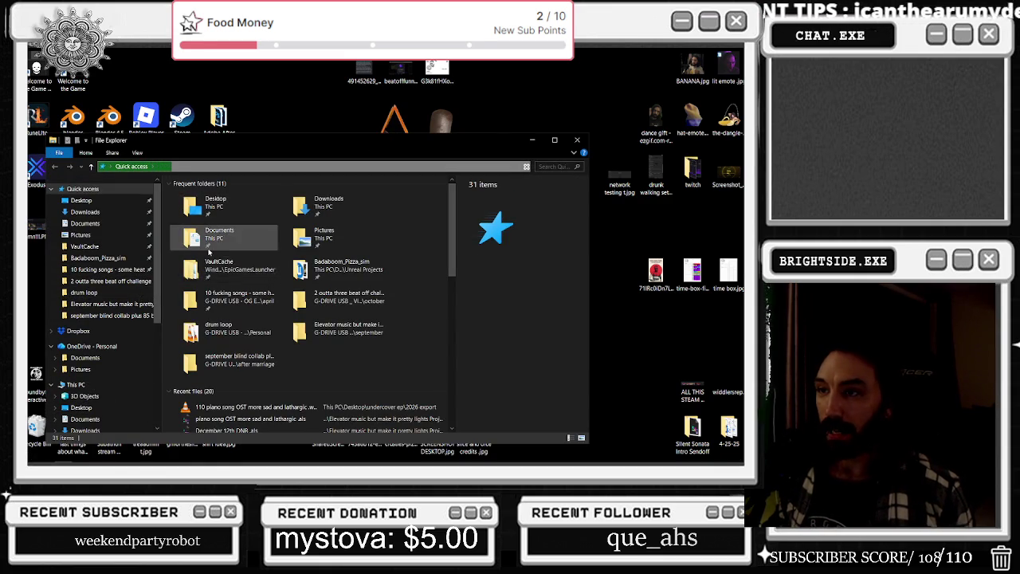
Launch Badaboom_Pizza_sim.uproject from its project folder and close the Explorer window
click(102, 257)
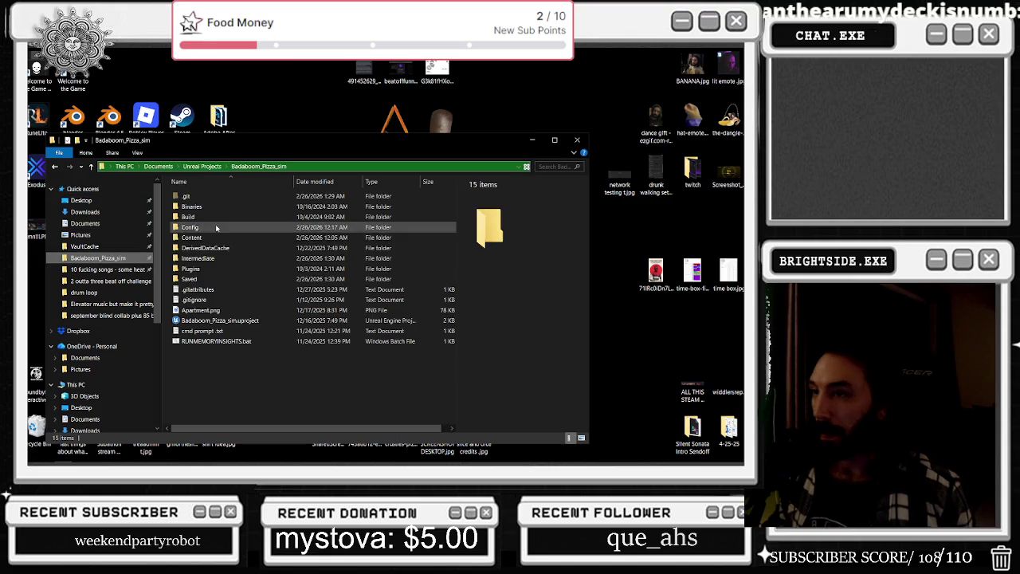
click(219, 322)
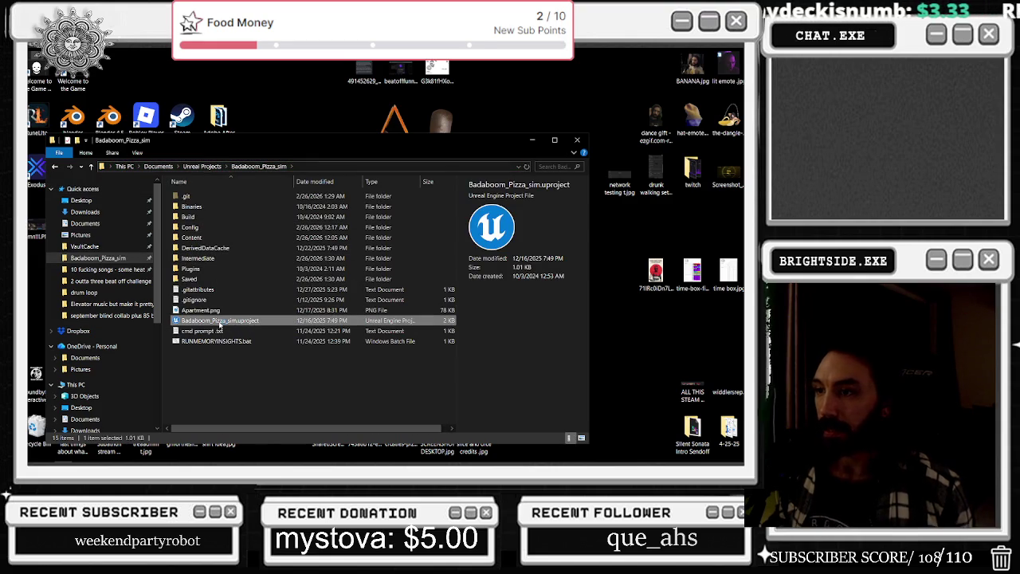
click(584, 138)
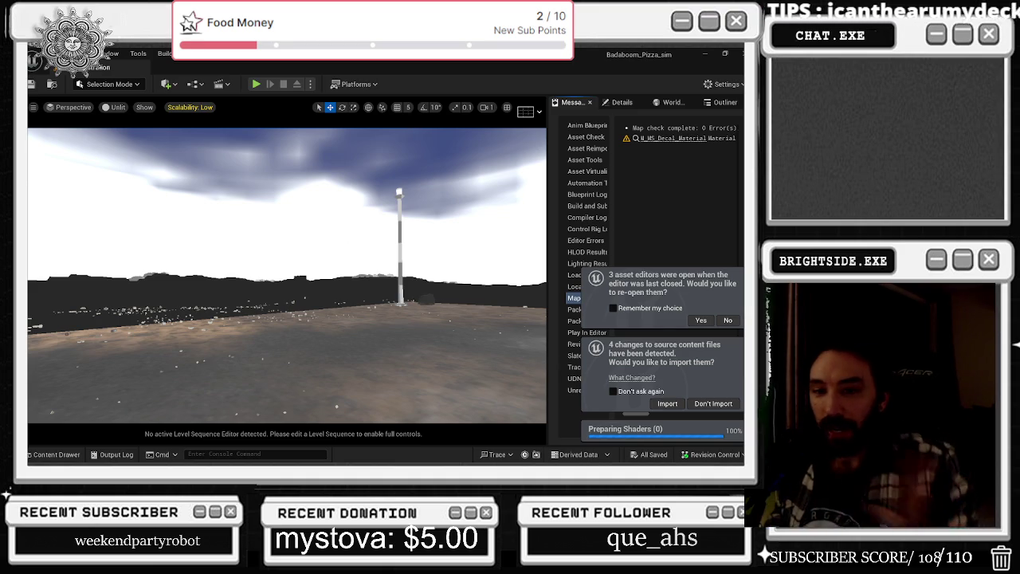
Dismiss the reopen-editors prompt, import the 4 changed source files, and fly over the parking lot
key(alt+Tab)
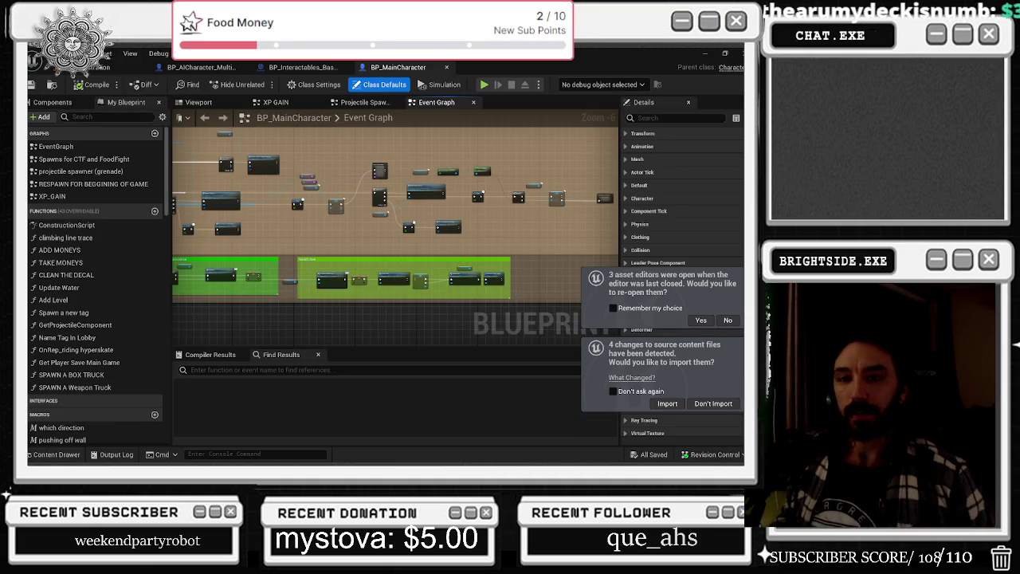
click(728, 319)
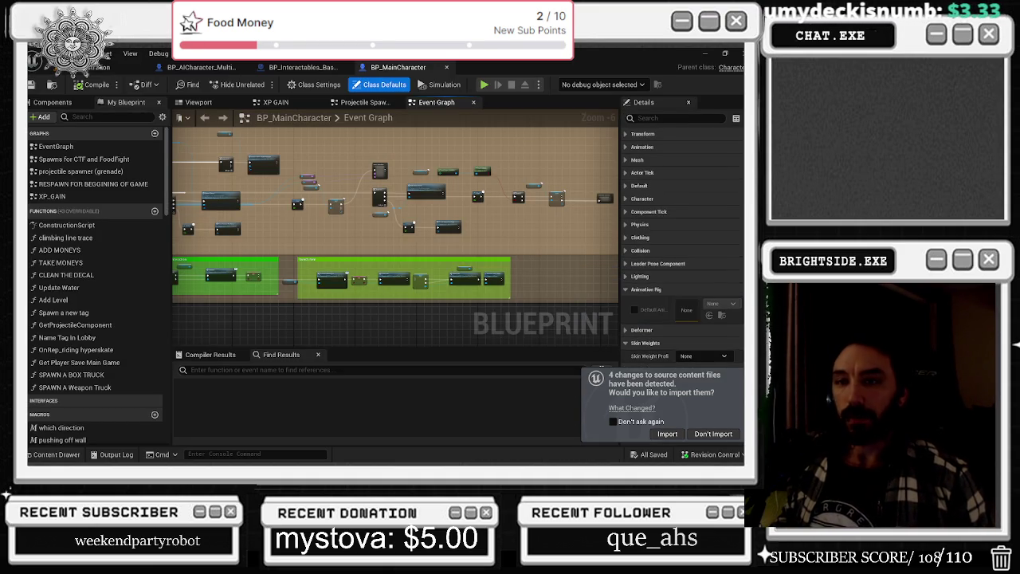
click(670, 435)
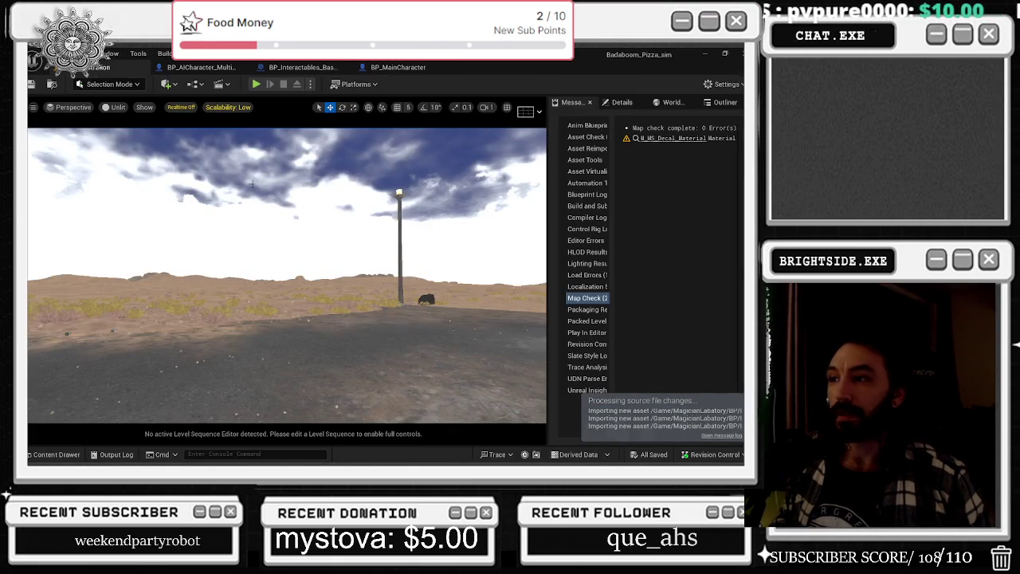
drag(136, 119, 136, 119)
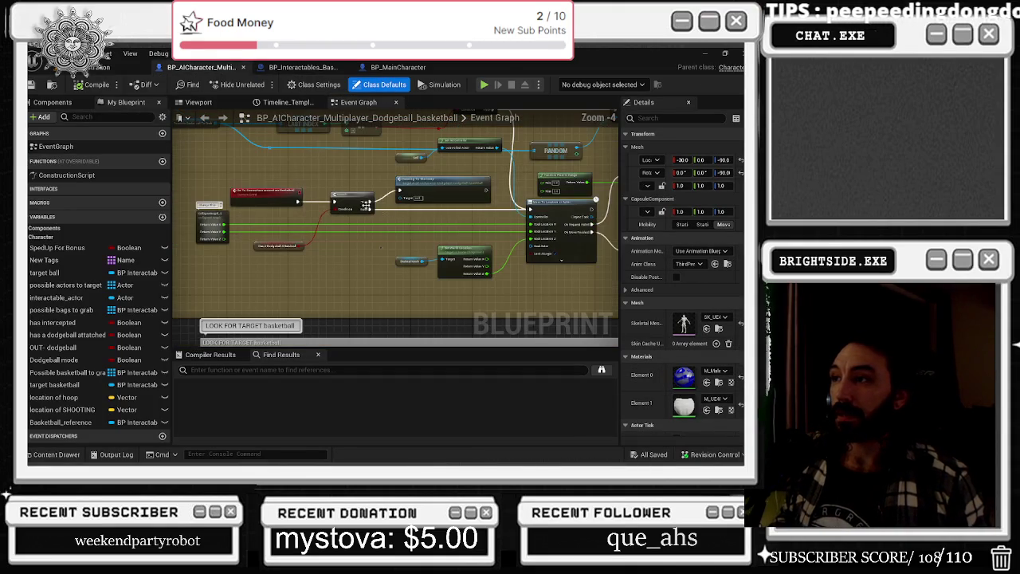
Look over the open tabs: level view, AI basketball character and interactables blueprint graphs
click(118, 72)
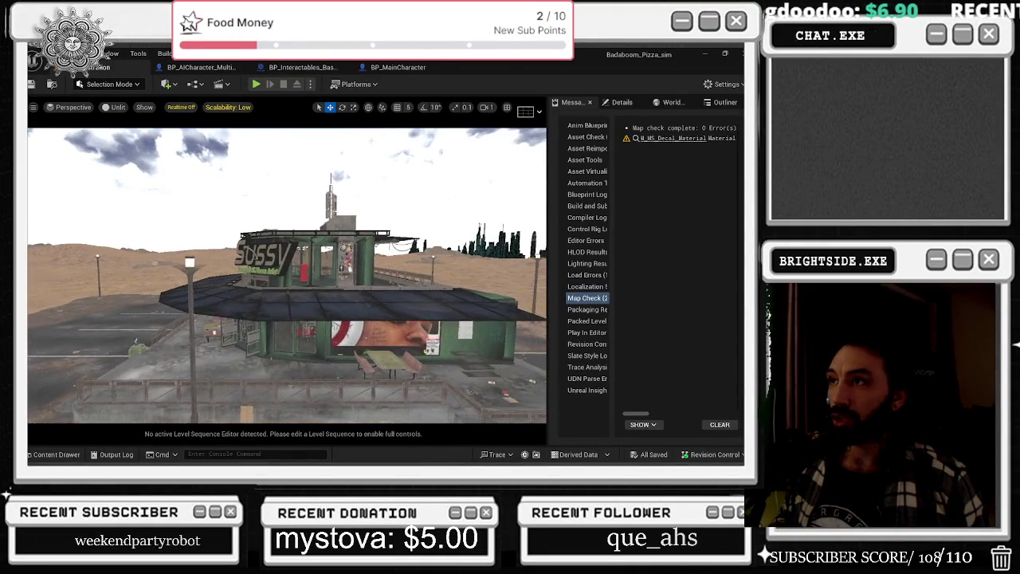
click(207, 70)
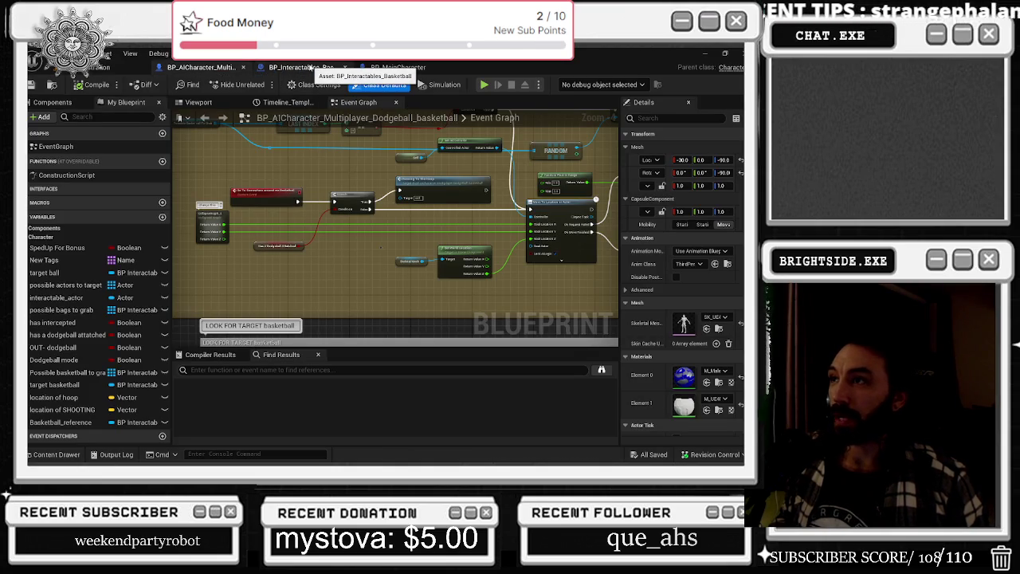
click(311, 68)
click(118, 68)
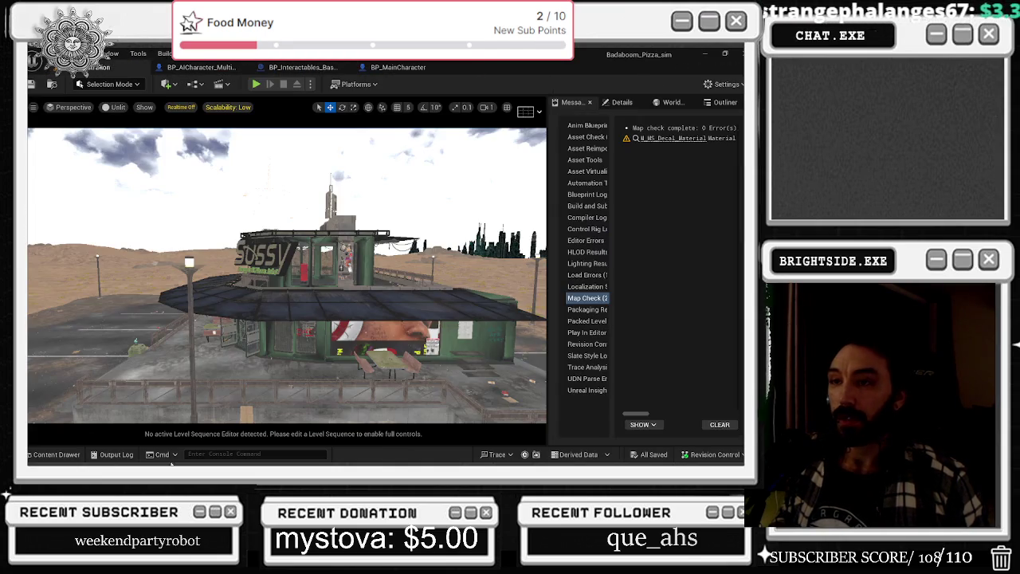
Search all project content for 'book' and open BP_InteractiveBook
click(44, 455)
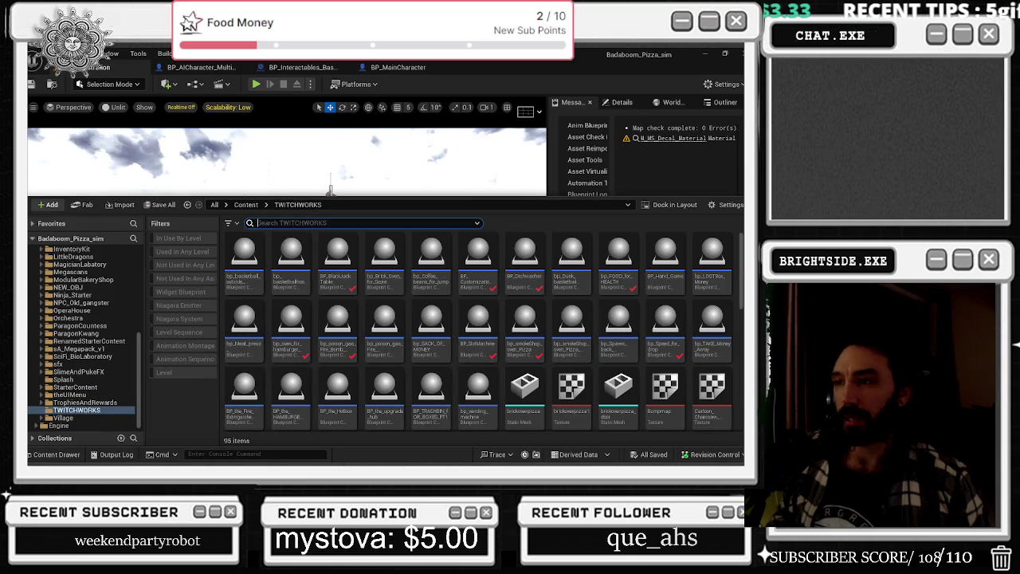
text(book)
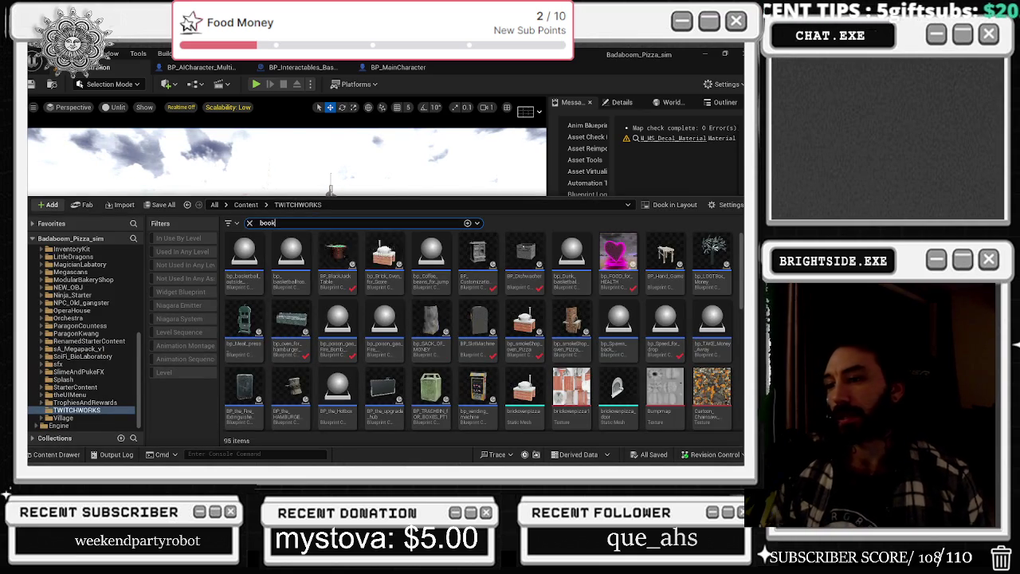
scroll(88, 334, up, 10)
click(113, 248)
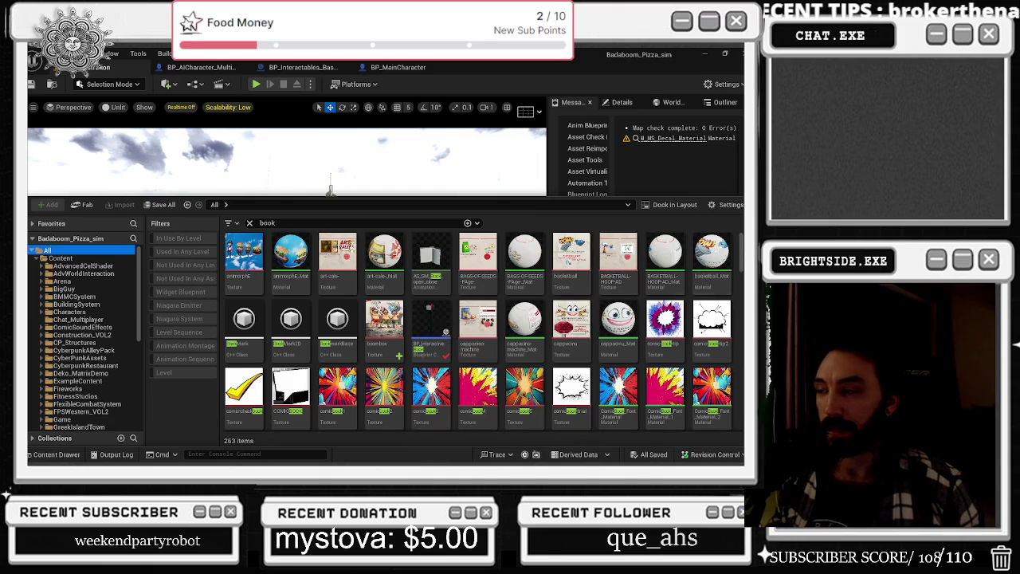
click(445, 335)
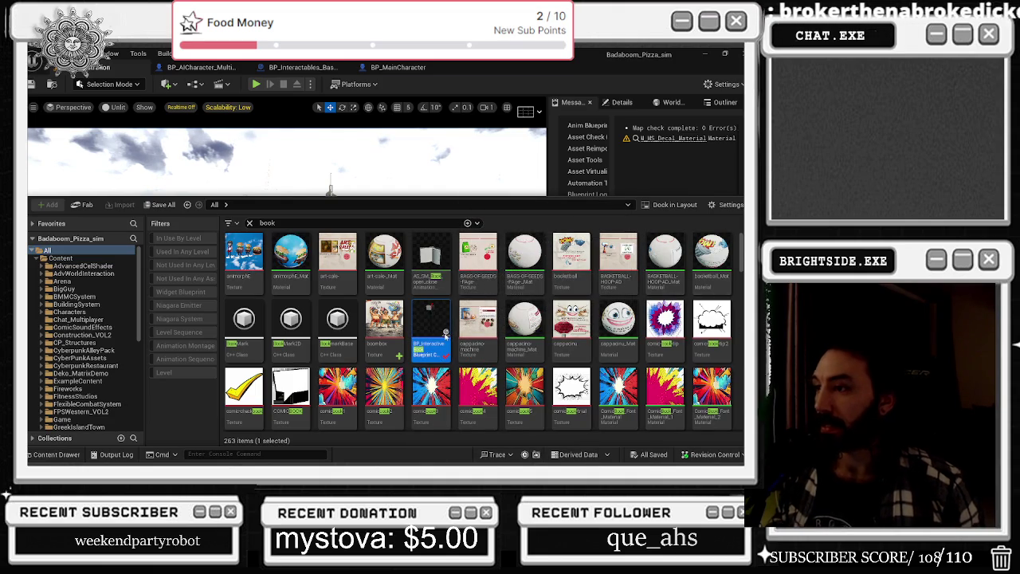
double_click(445, 335)
Inspect the BookContent_1and4Page and BookContentBack_Anim texture variables and widen the Details panel
drag(384, 112, 385, 272)
mouse_move(320, 213)
mouse_down()
mouse_move(374, 214)
mouse_move(461, 310)
mouse_up()
scroll(268, 203, up, 7)
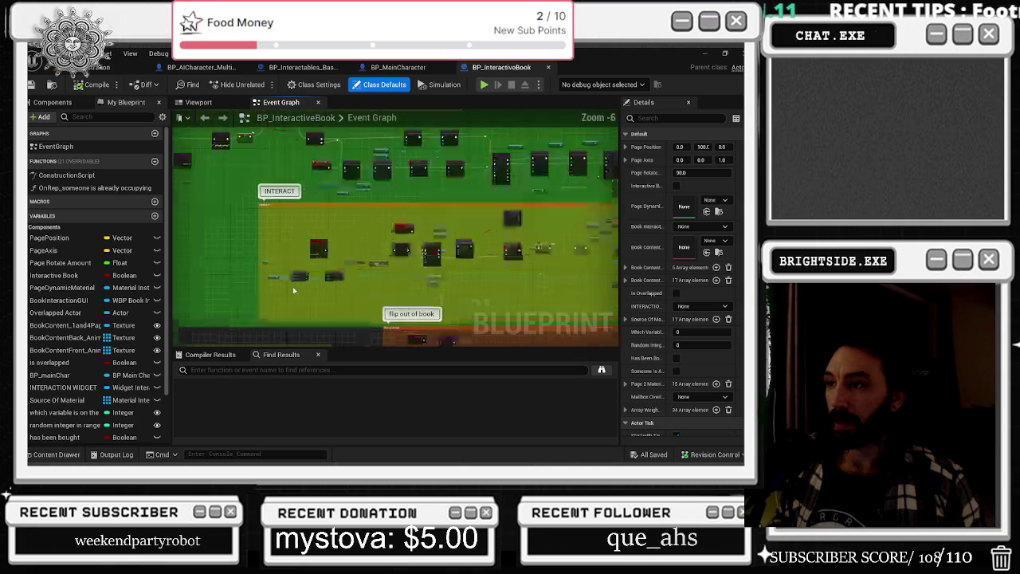
click(77, 326)
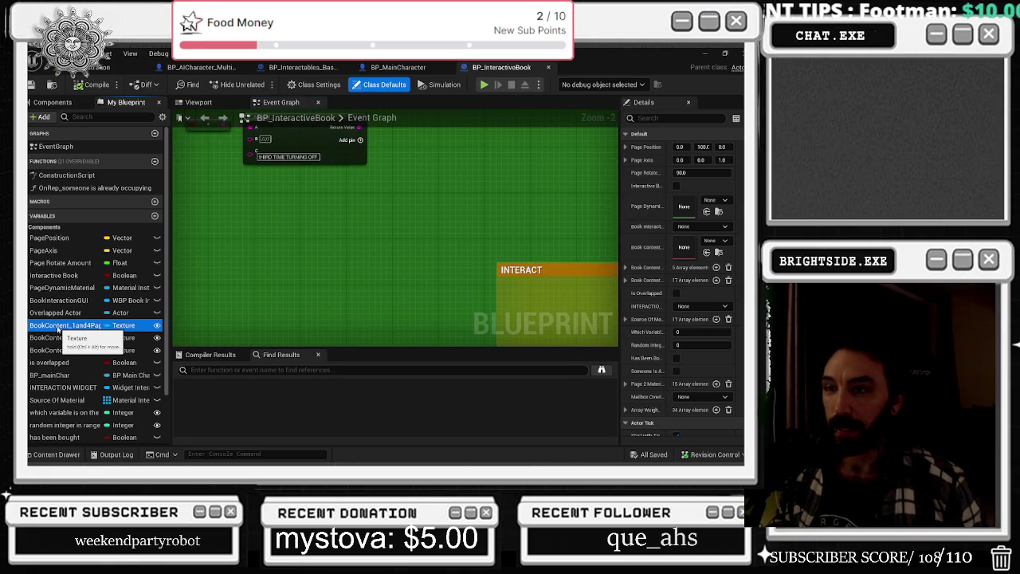
click(64, 337)
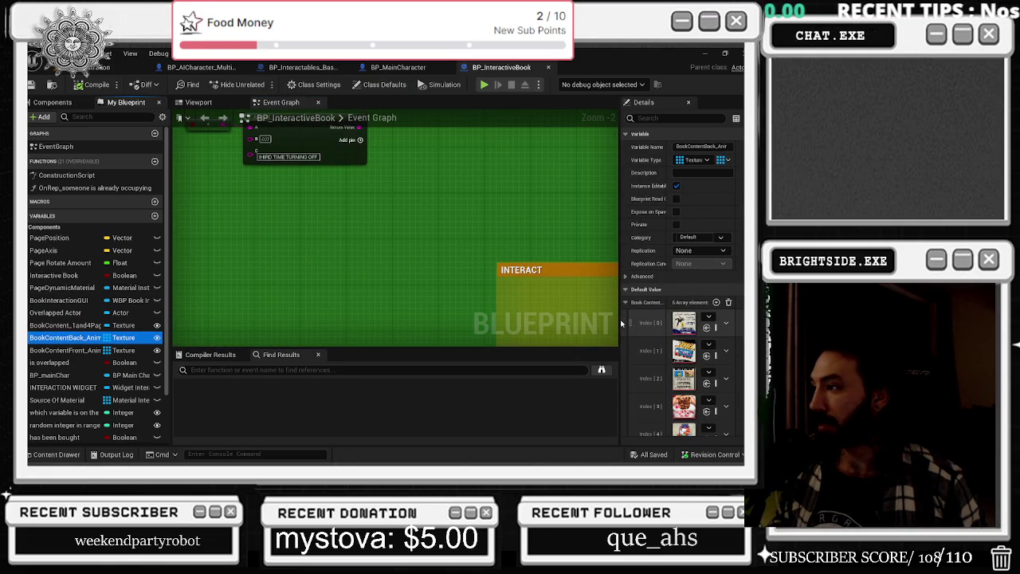
drag(621, 323, 543, 325)
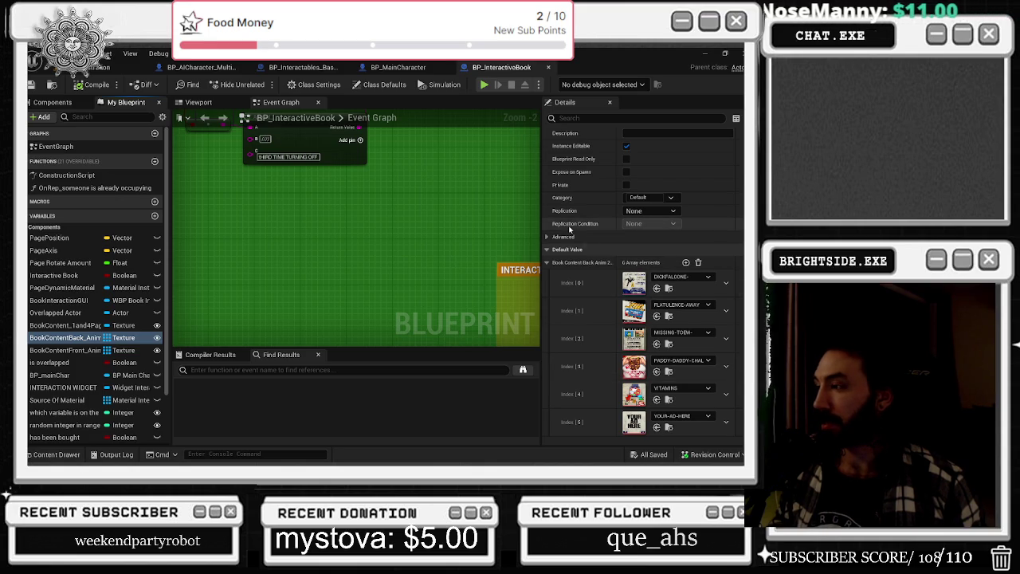
Add two empty elements to the BookContentFront array, growing it from 17 to 19
click(58, 350)
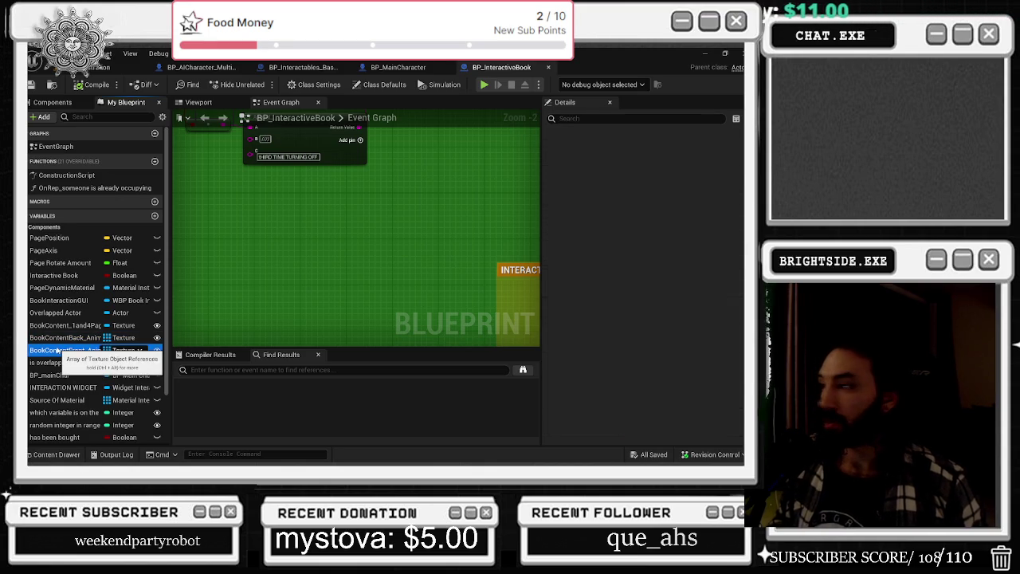
scroll(587, 400, down, 10)
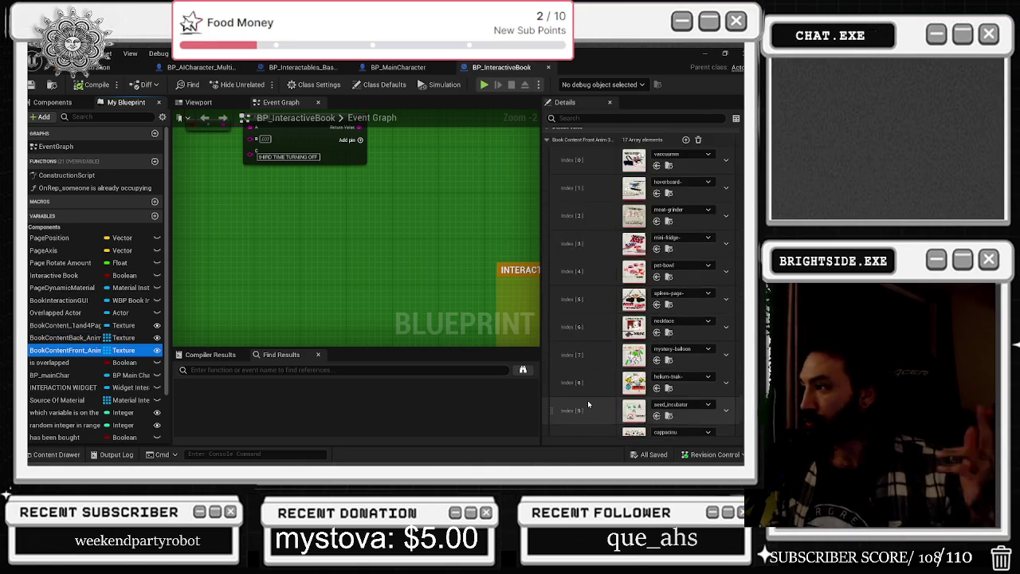
scroll(593, 358, up, 10)
scroll(593, 358, up, 1)
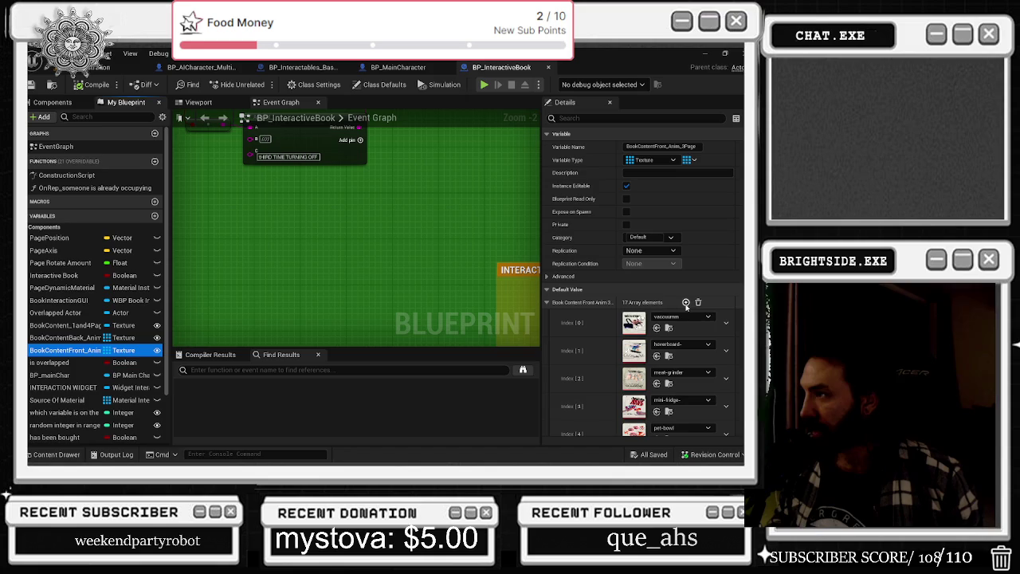
click(685, 302)
click(685, 302)
scroll(629, 363, down, 8)
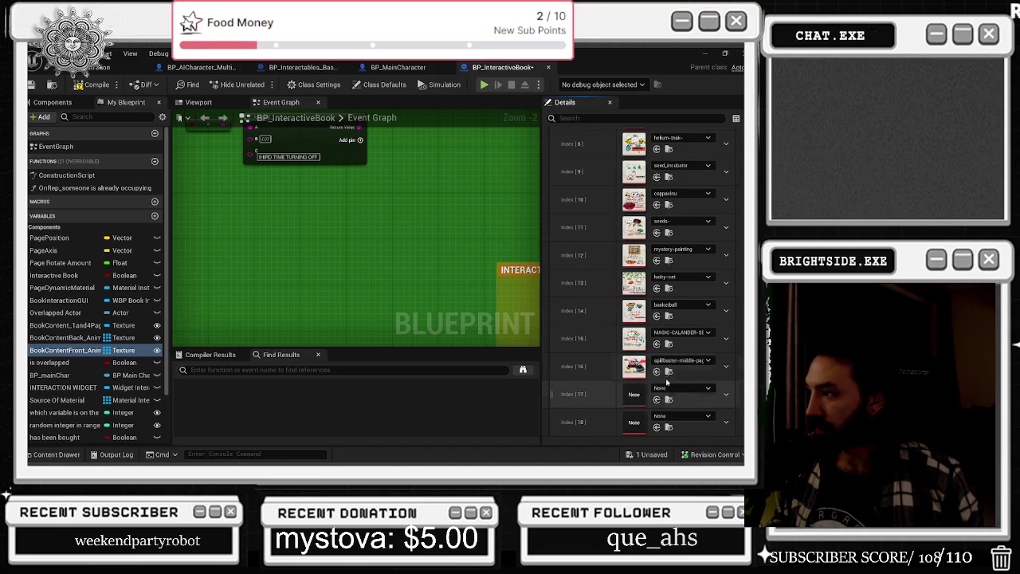
click(669, 371)
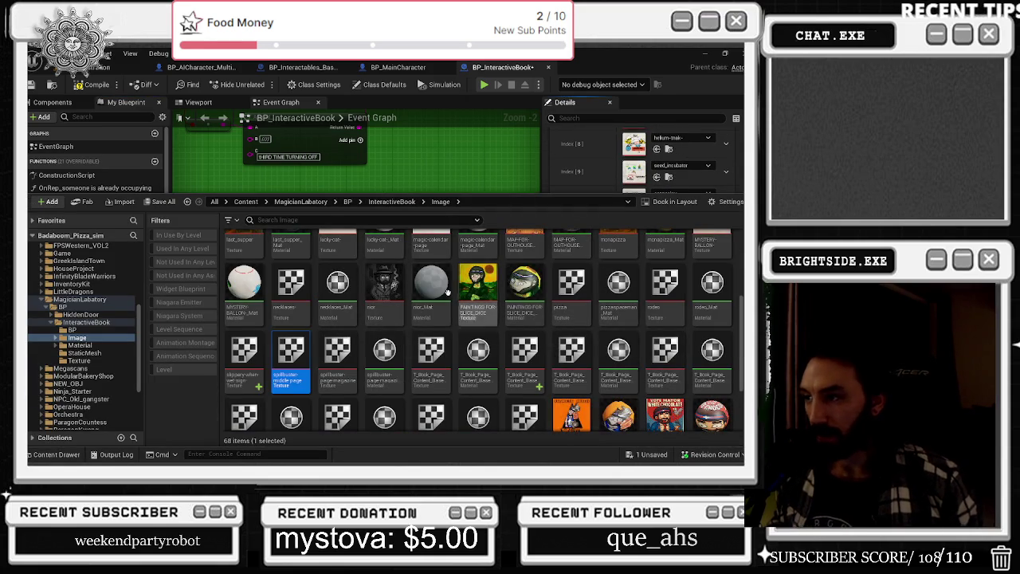
Browse the Image textures, selecting the slippery-when-wet sign and a page texture, then go up to InteractiveBook
ctrl+scroll(453, 306, up, 2)
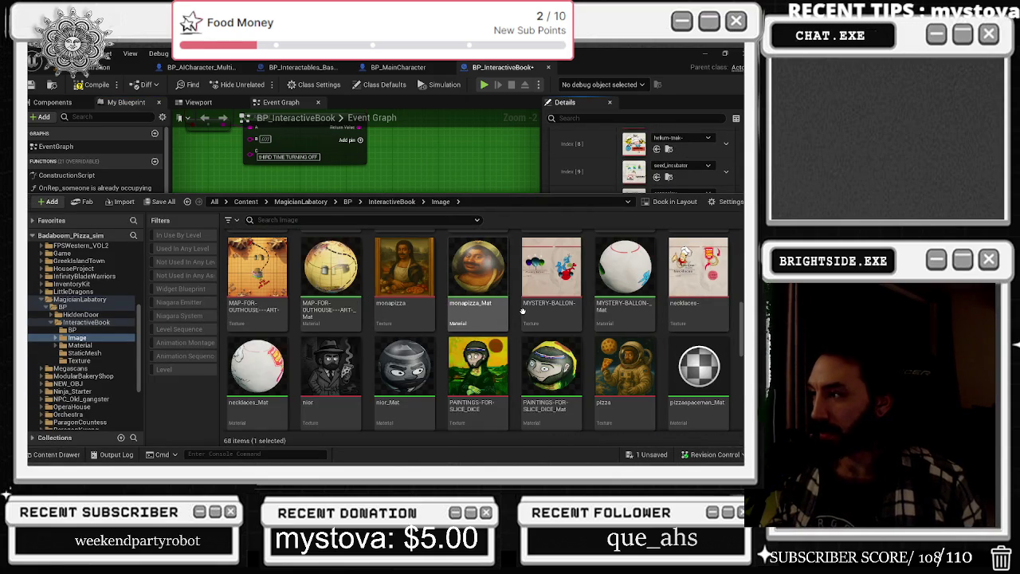
ctrl+scroll(522, 310, down, 2)
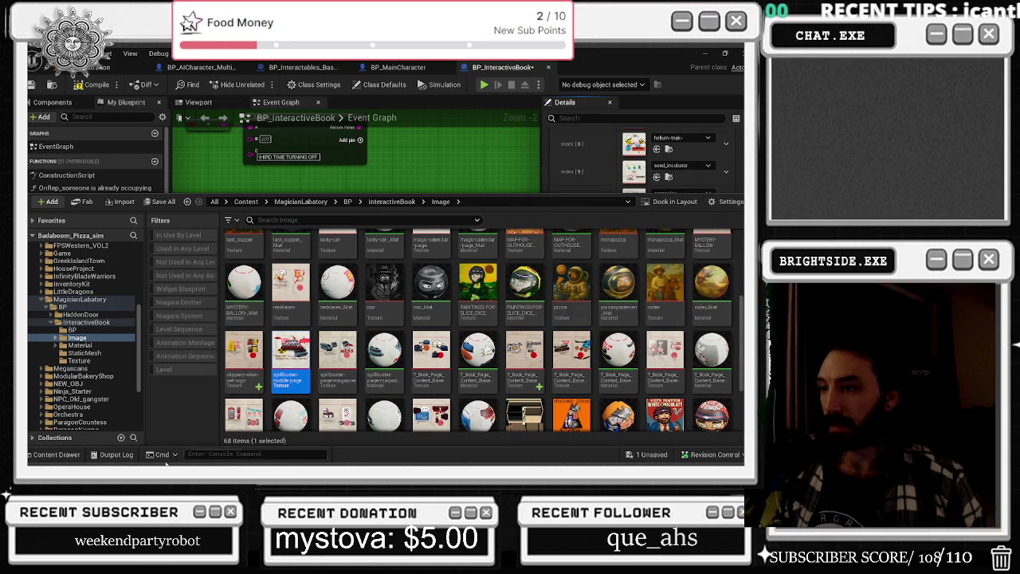
click(232, 372)
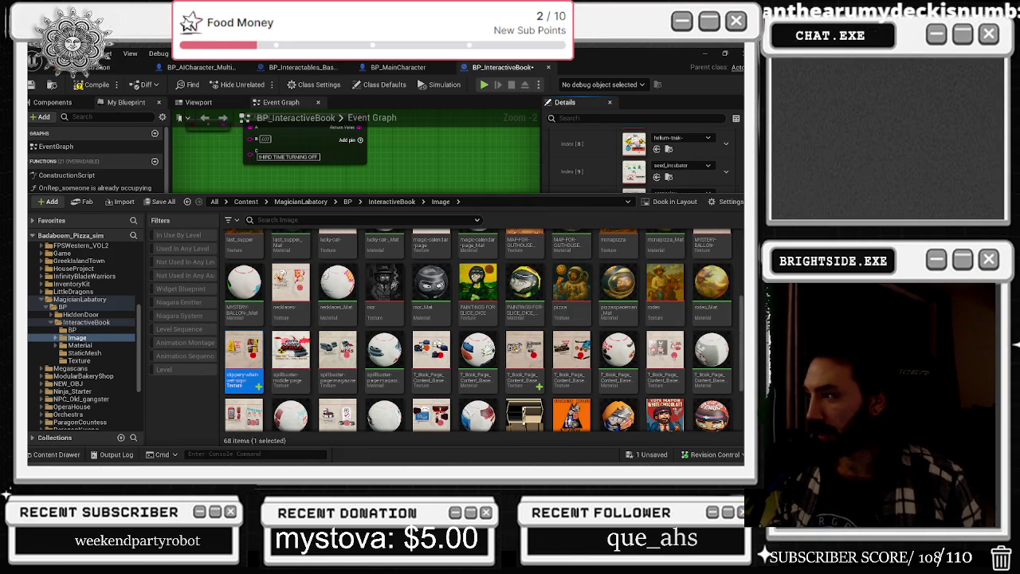
scroll(721, 268, down, 1)
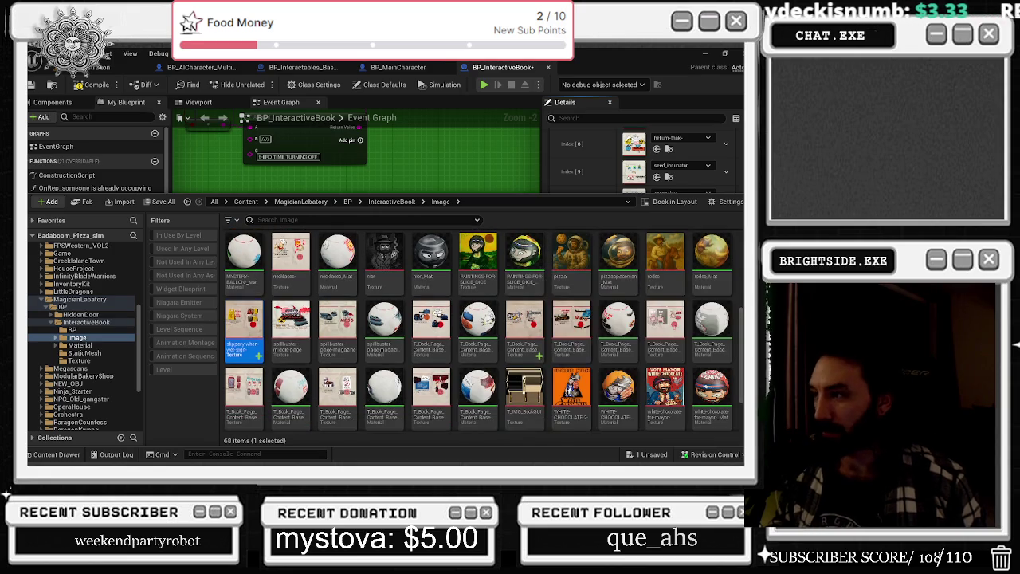
click(64, 453)
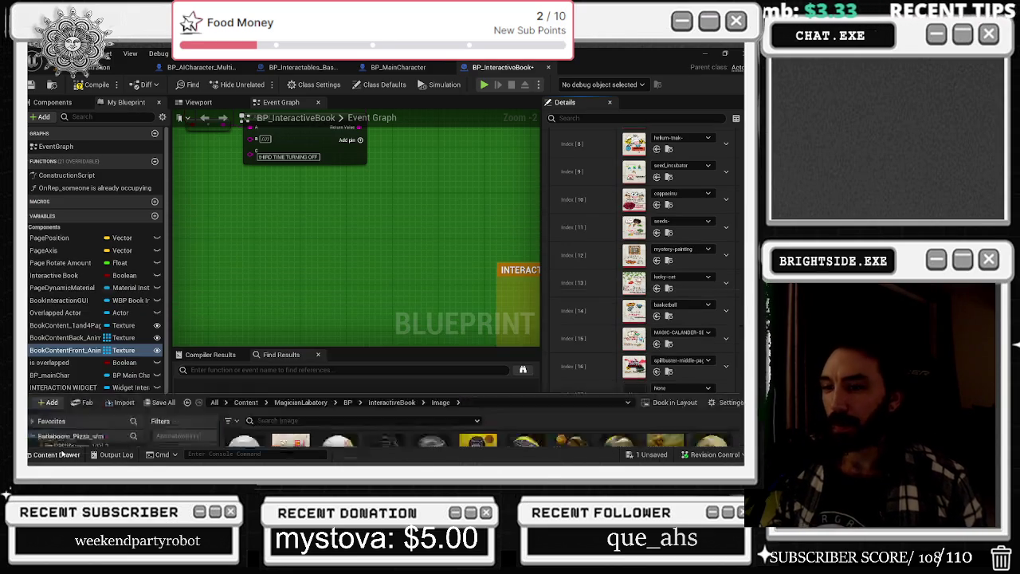
click(64, 453)
scroll(593, 379, down, 1)
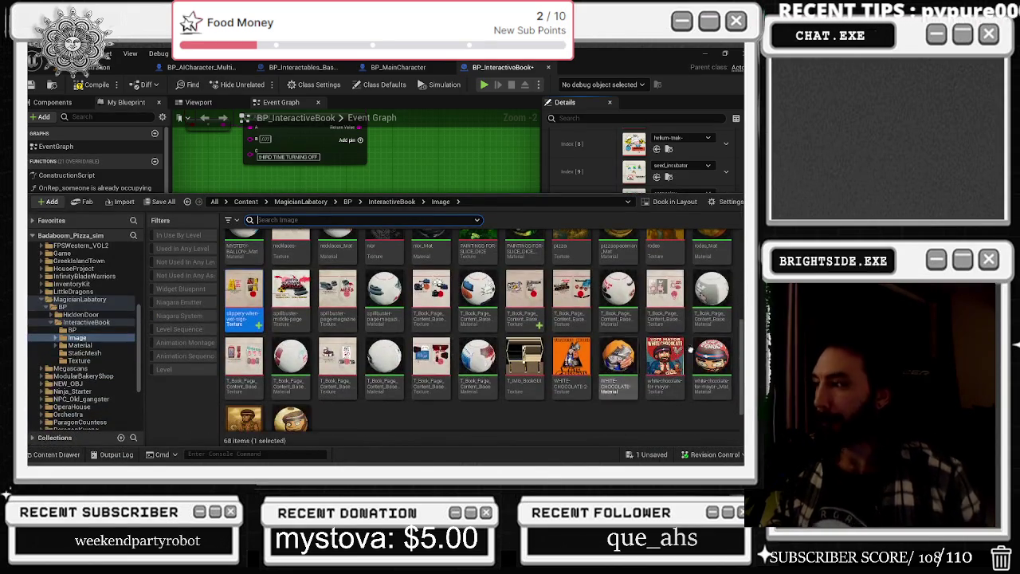
scroll(598, 359, up, 2)
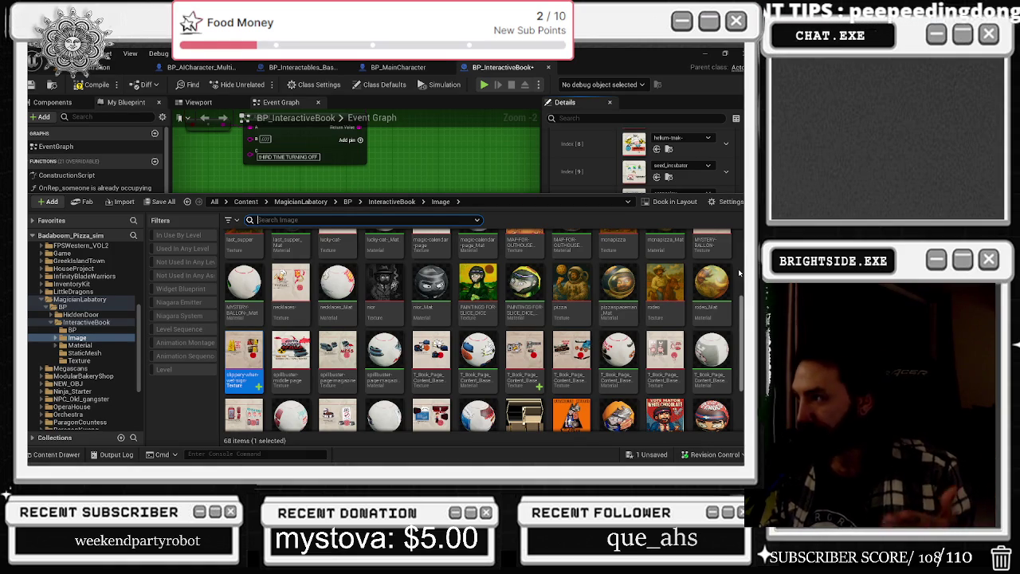
click(531, 362)
scroll(581, 272, up, 2)
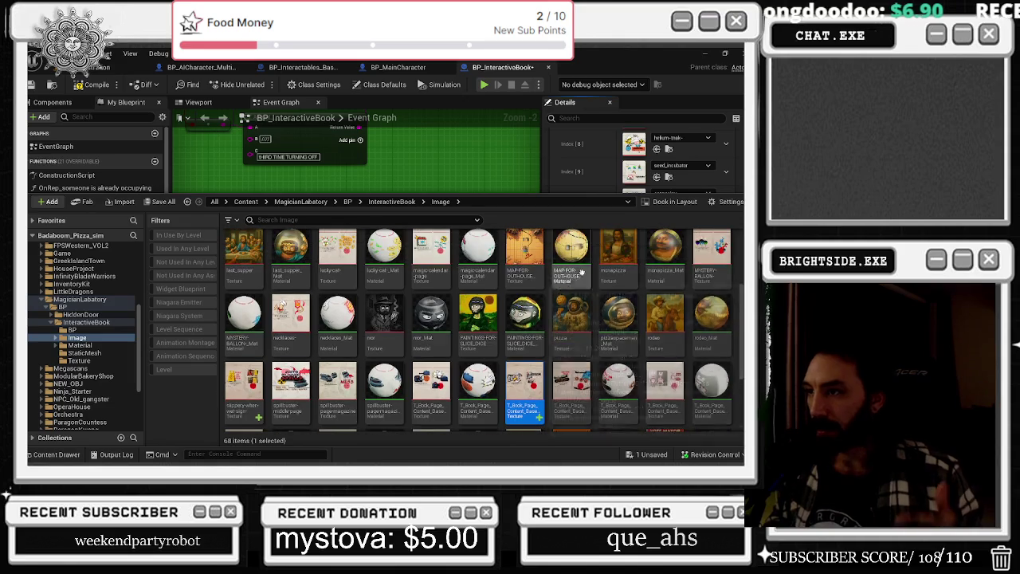
scroll(581, 271, up, 4)
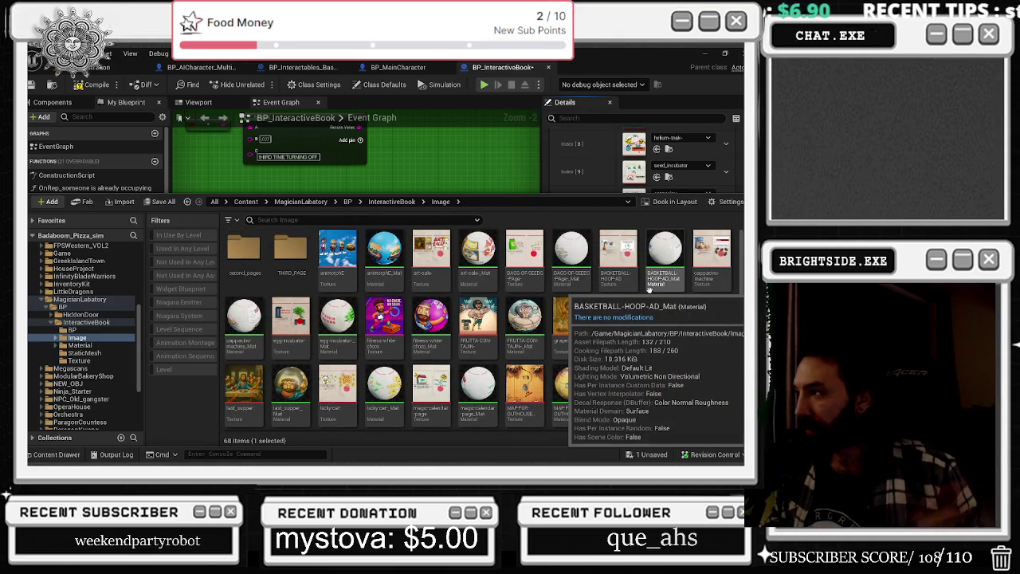
click(391, 202)
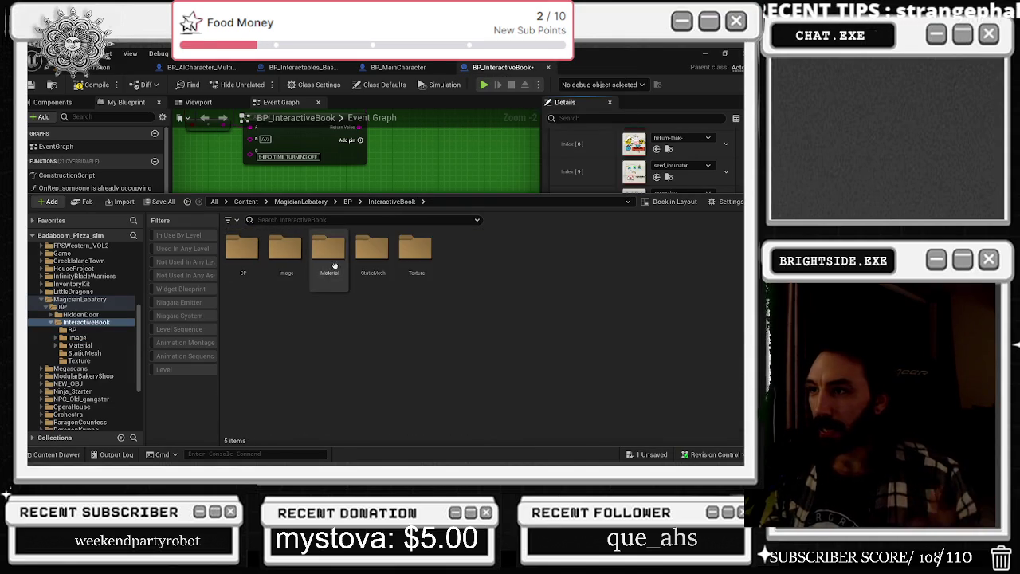
Browse the Texture, Material and MaterialFunction folders, then open Image/second_pages
double_click(414, 254)
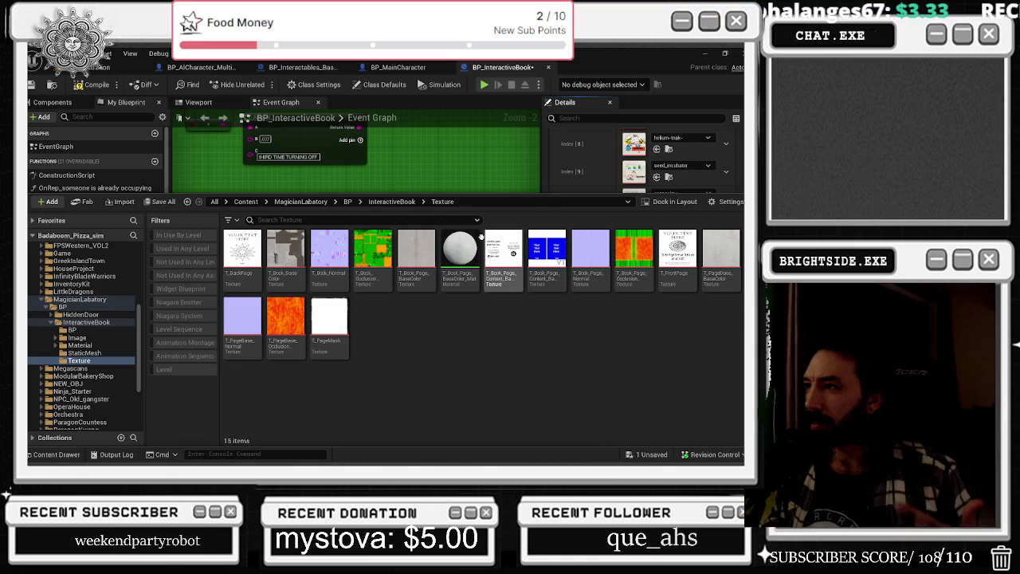
click(402, 202)
double_click(323, 263)
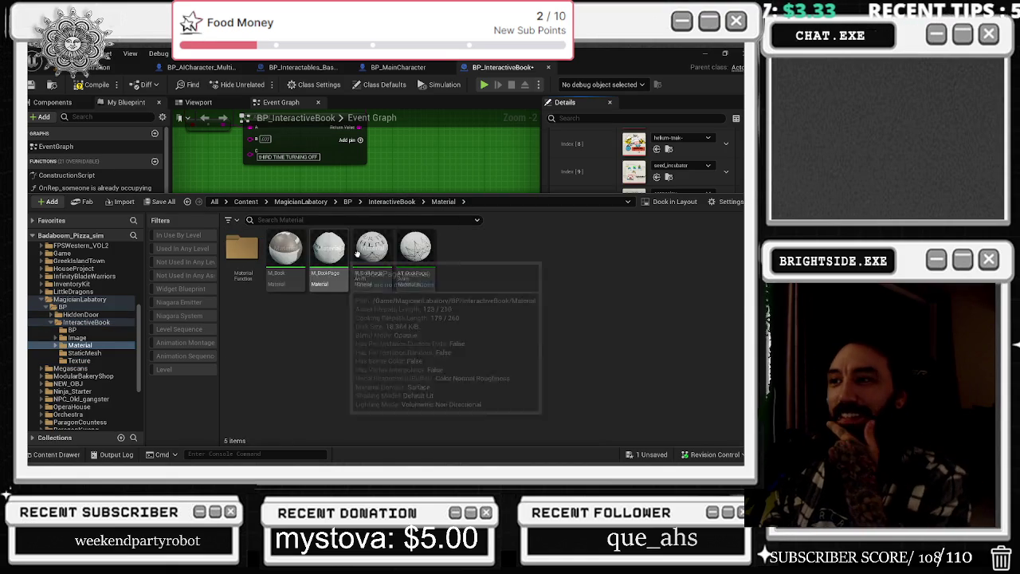
double_click(241, 251)
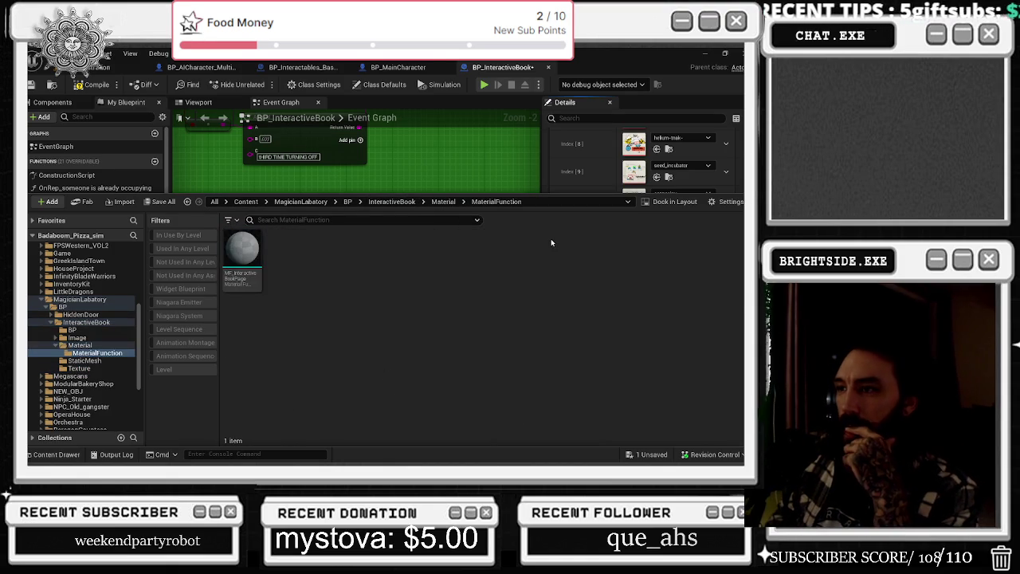
click(391, 202)
double_click(290, 251)
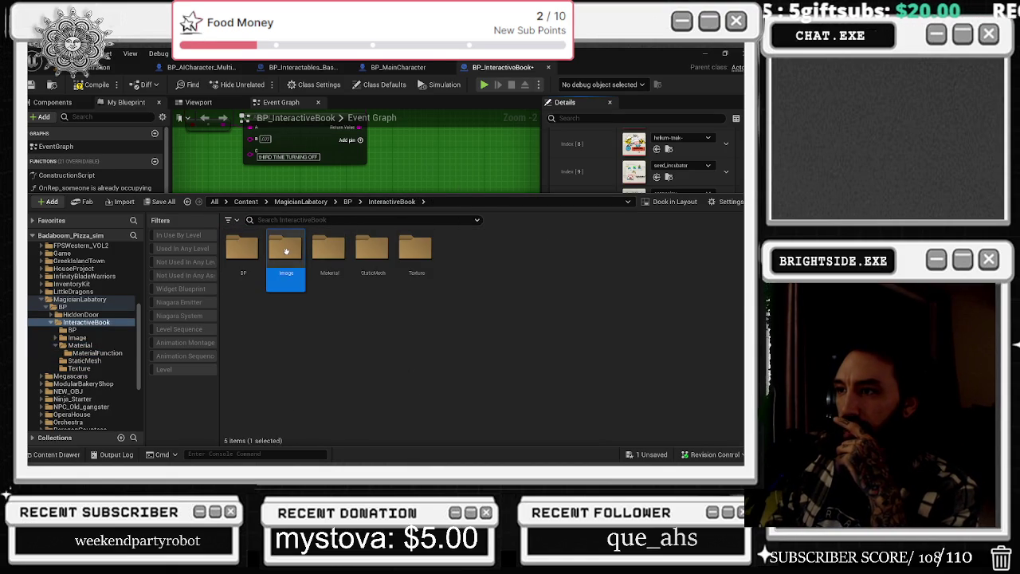
click(249, 245)
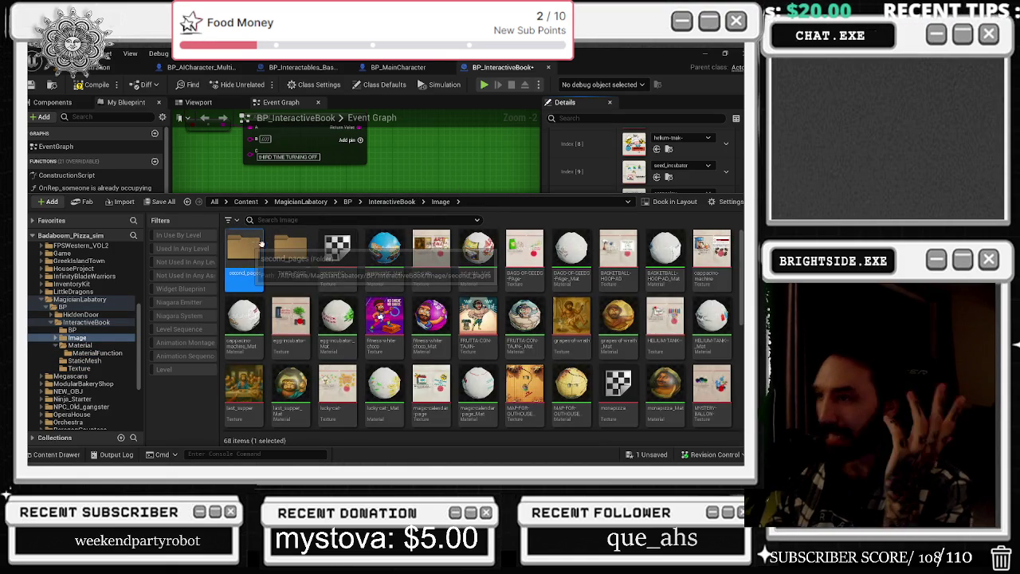
double_click(253, 247)
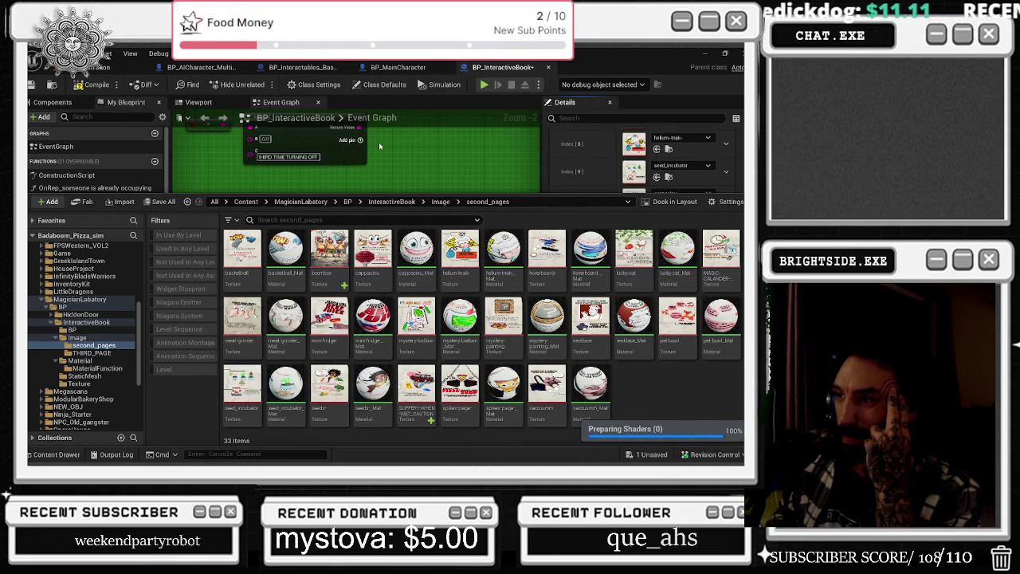
Fill BookContentFront index 17 with SLIPPERY-WHEN-WET and index 18 with boombox
click(336, 243)
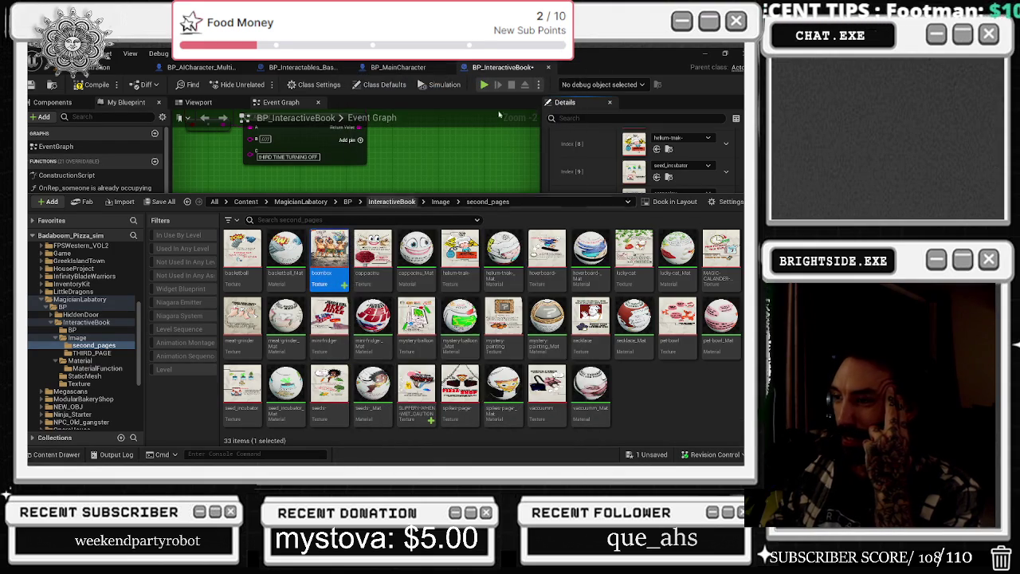
click(416, 390)
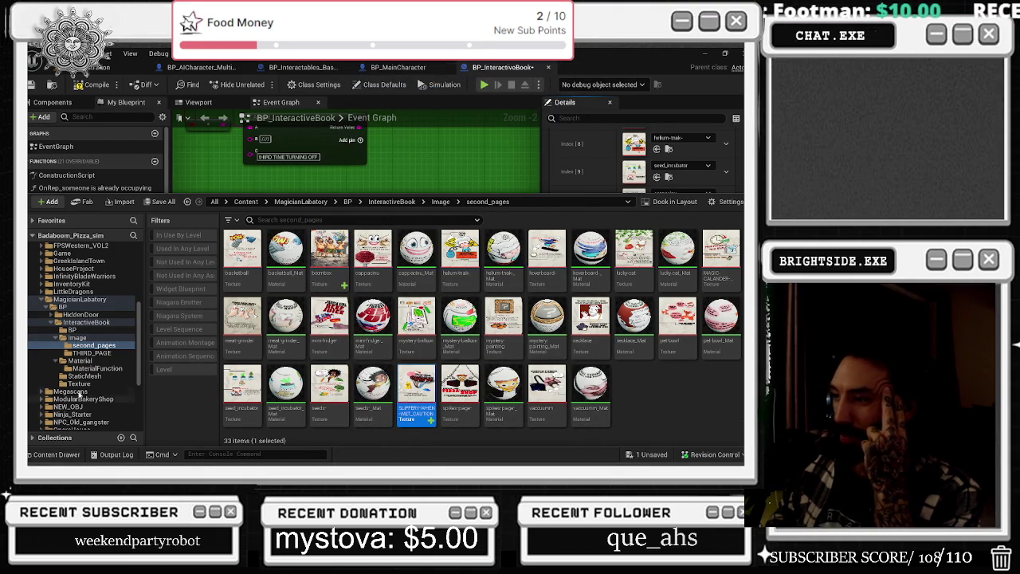
click(47, 455)
click(657, 399)
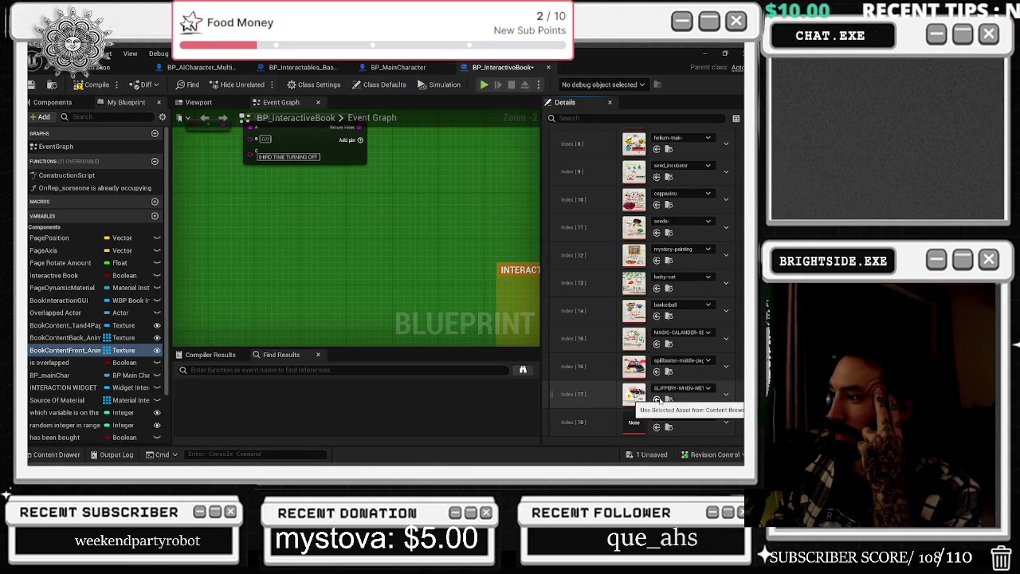
click(48, 454)
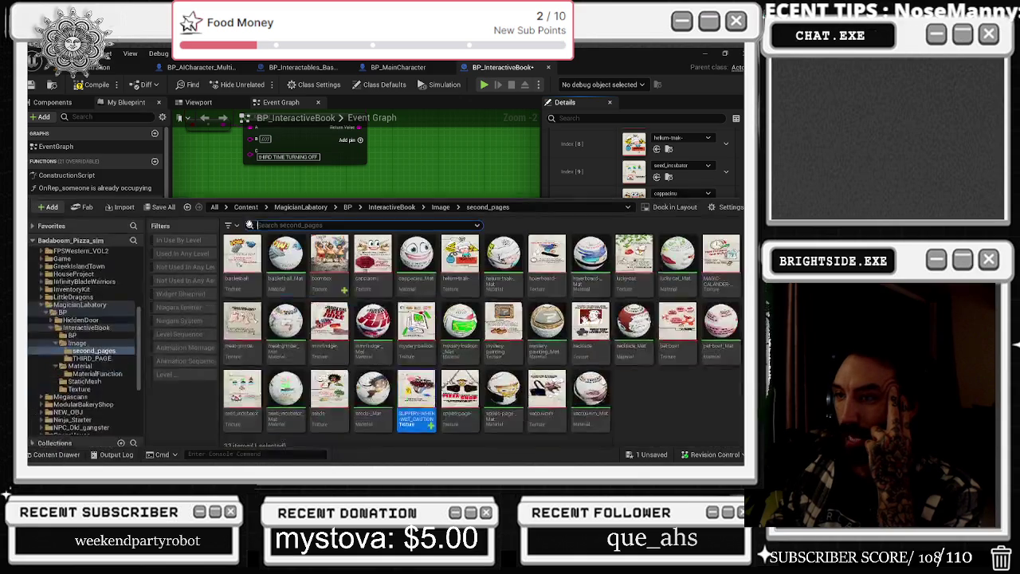
click(48, 455)
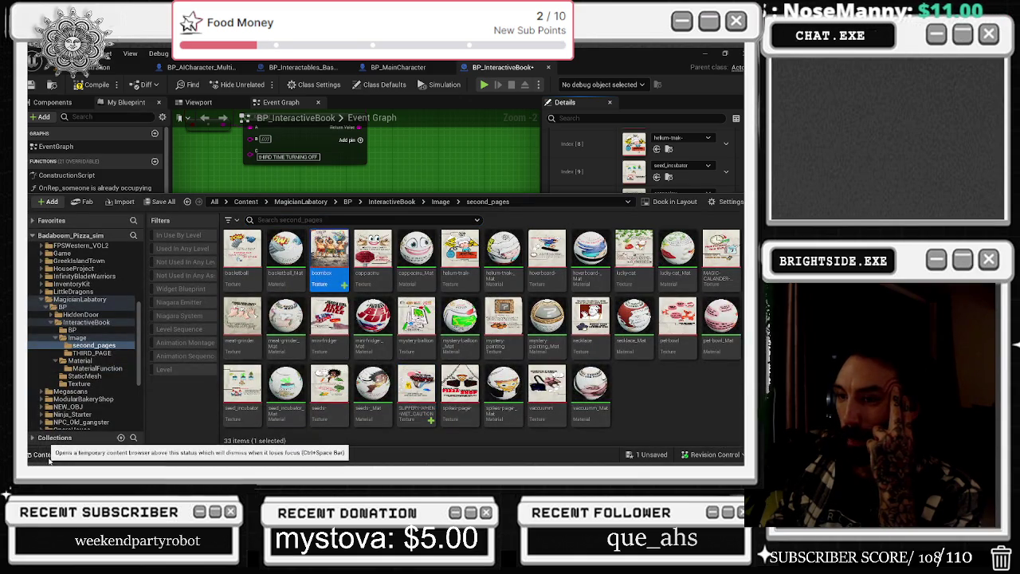
click(657, 427)
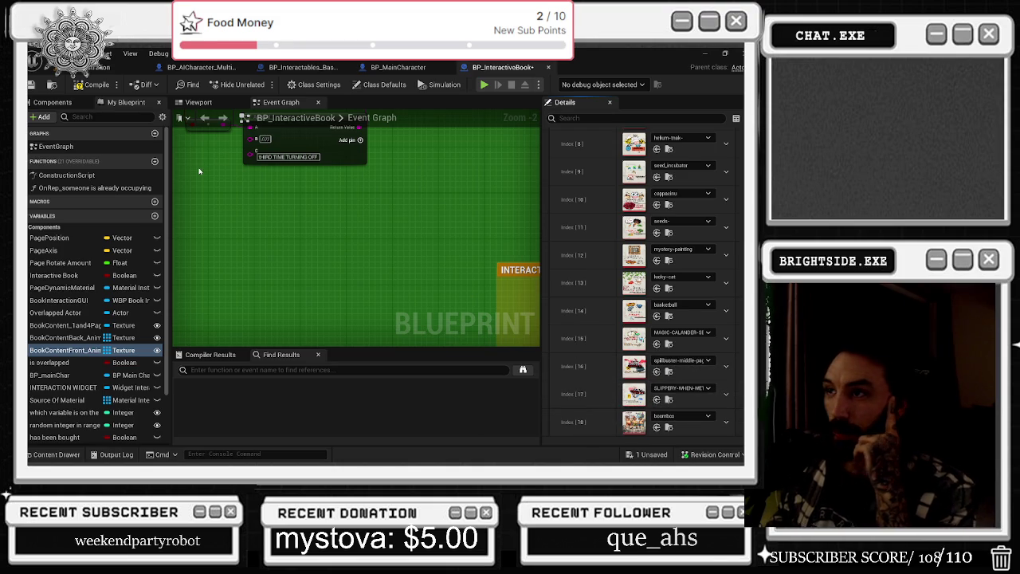
scroll(415, 210, down, 3)
scroll(415, 210, down, 4)
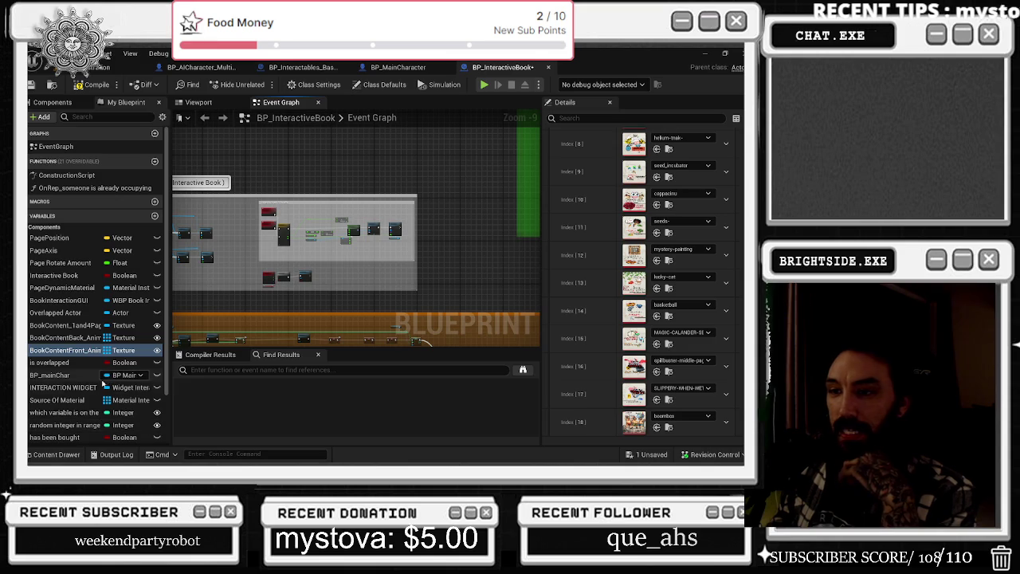
Add two empty slots (17 and 18) to Source Of Material, then bring up the second_pages folder
click(71, 337)
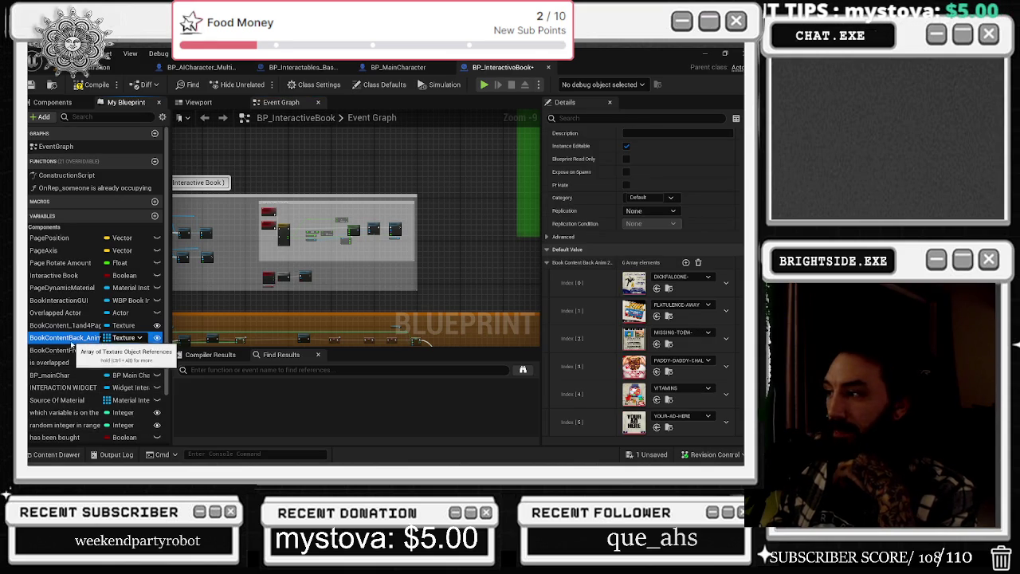
click(72, 400)
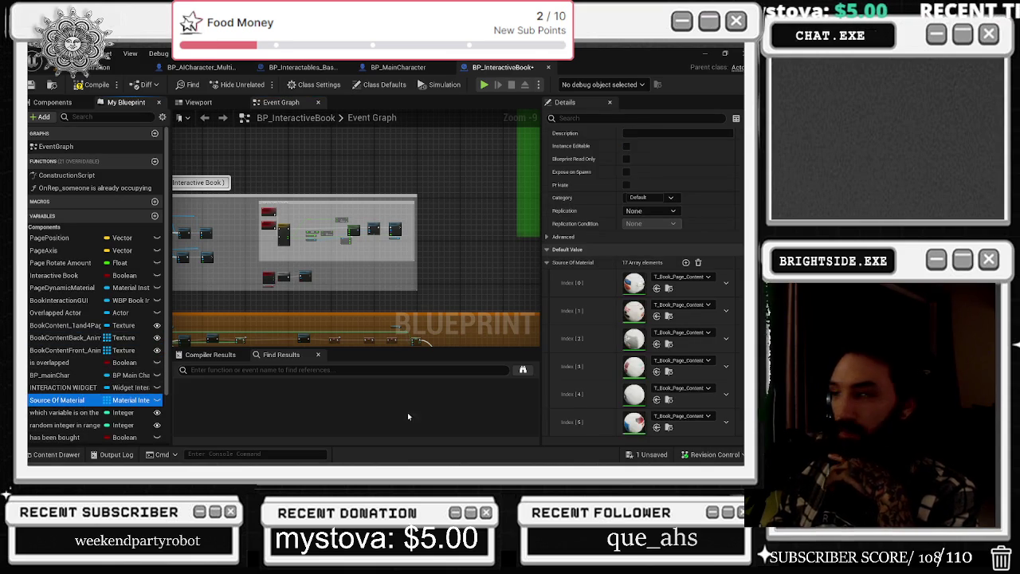
scroll(623, 390, down, 5)
scroll(623, 390, up, 5)
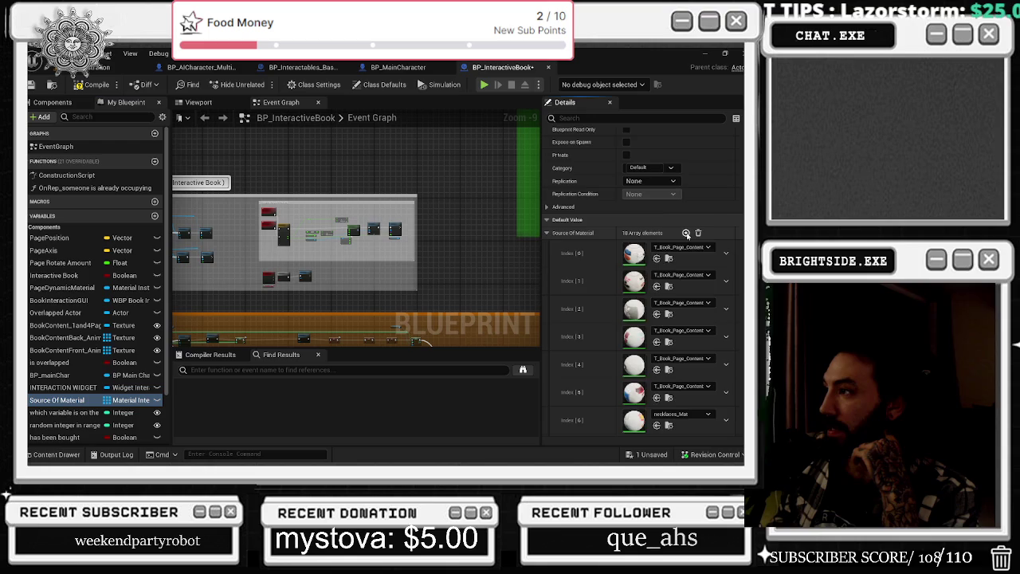
double_click(686, 234)
scroll(638, 380, down, 5)
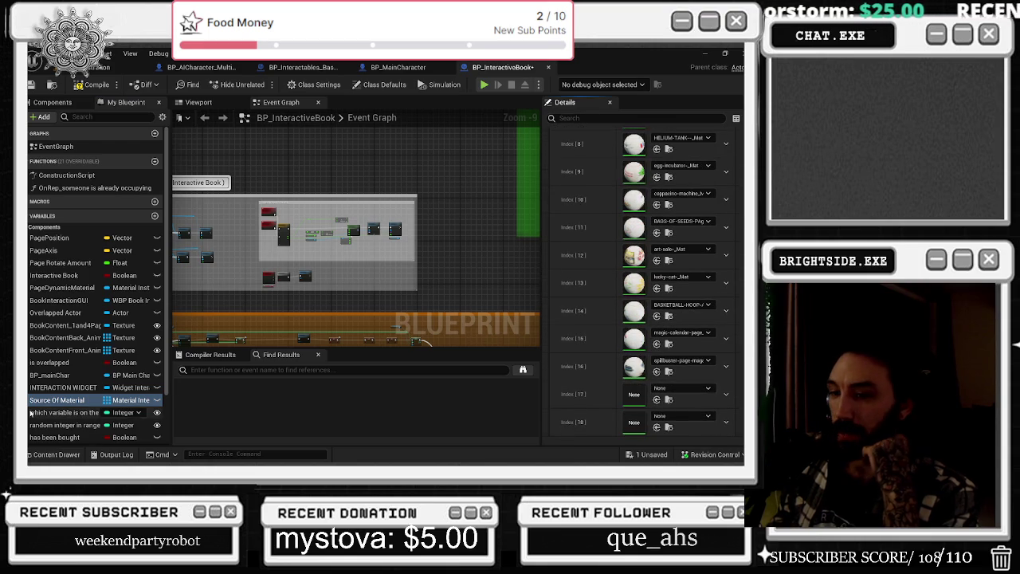
click(56, 455)
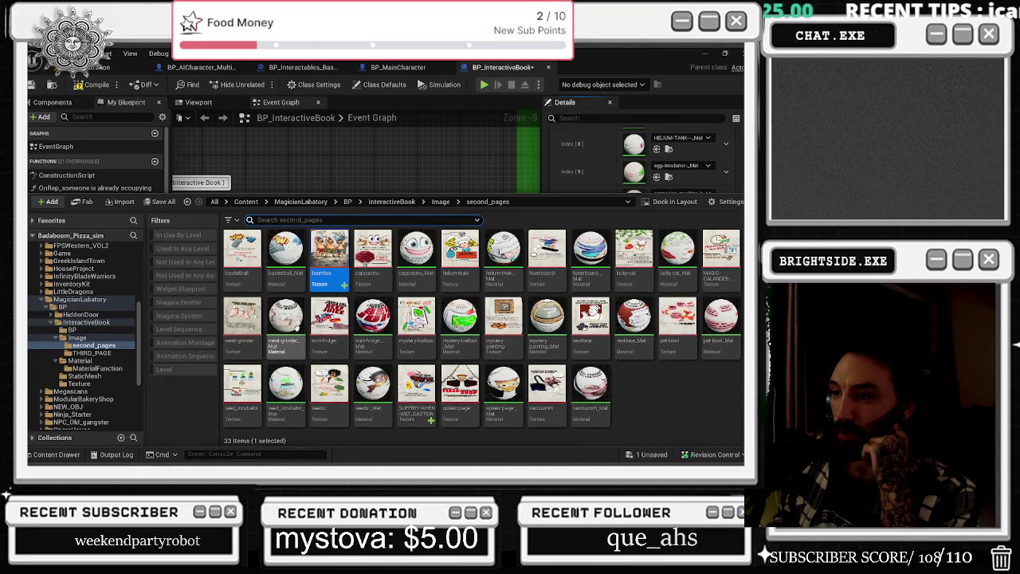
In the book's Image folder, create a material from the slippery-when-wet-sign texture for slot 17
click(440, 201)
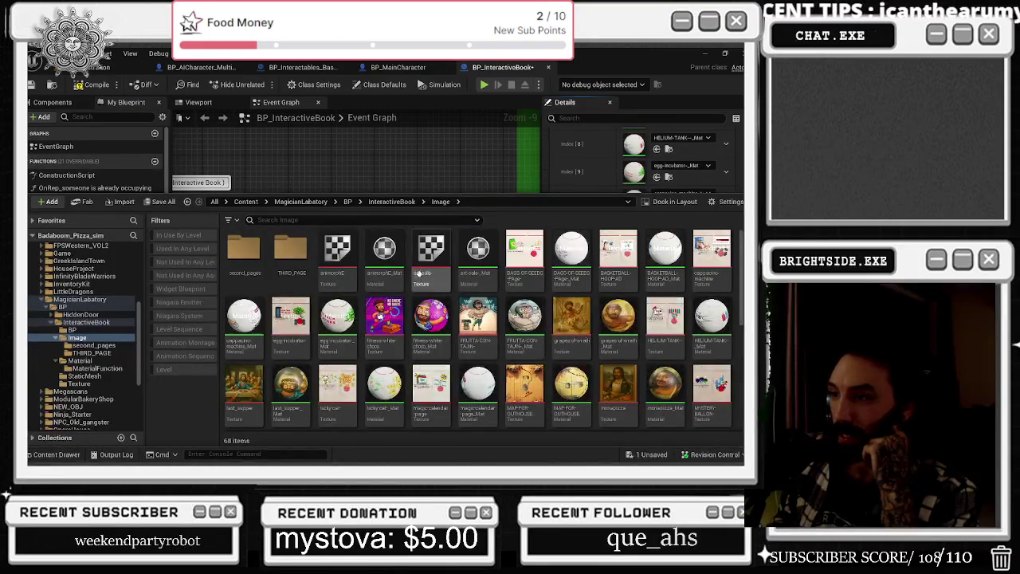
scroll(555, 369, down, 5)
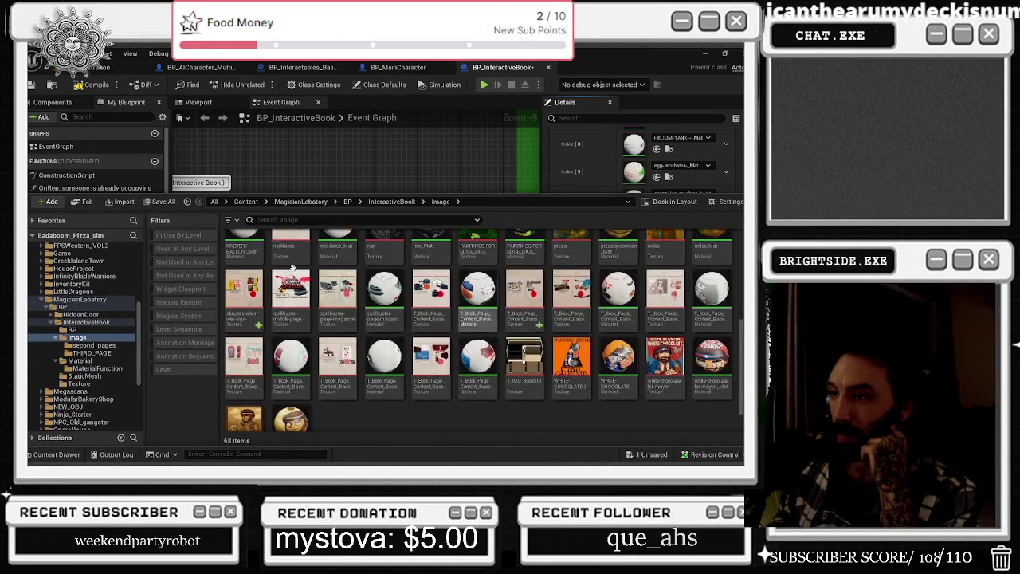
click(252, 295)
click(54, 456)
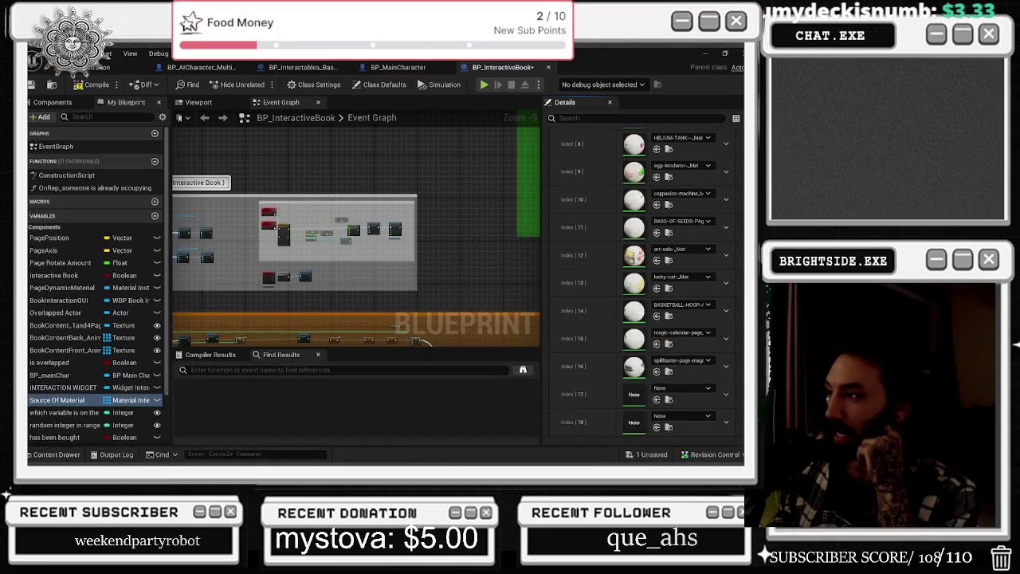
click(58, 455)
right_click(258, 304)
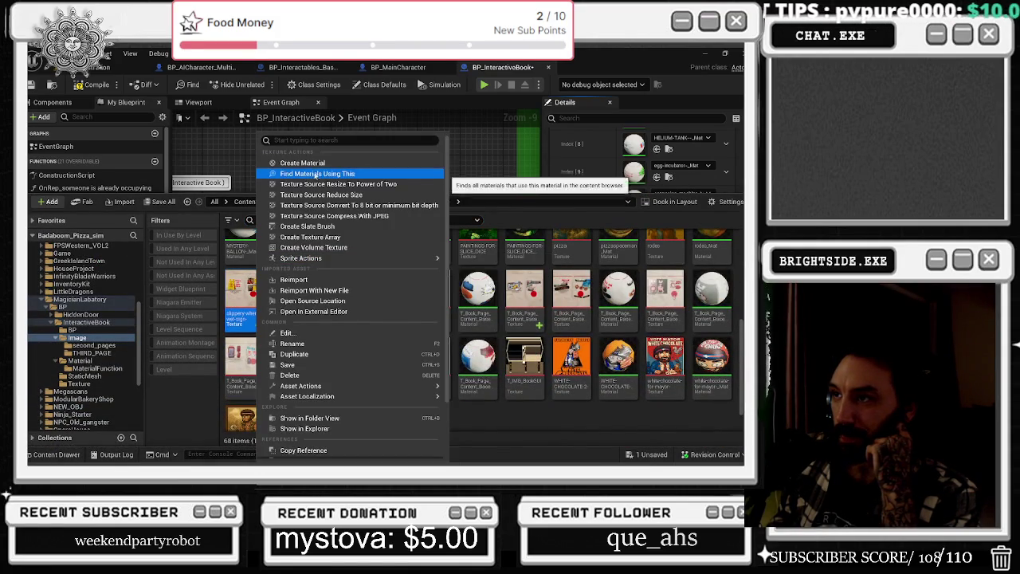
click(307, 163)
key(Return)
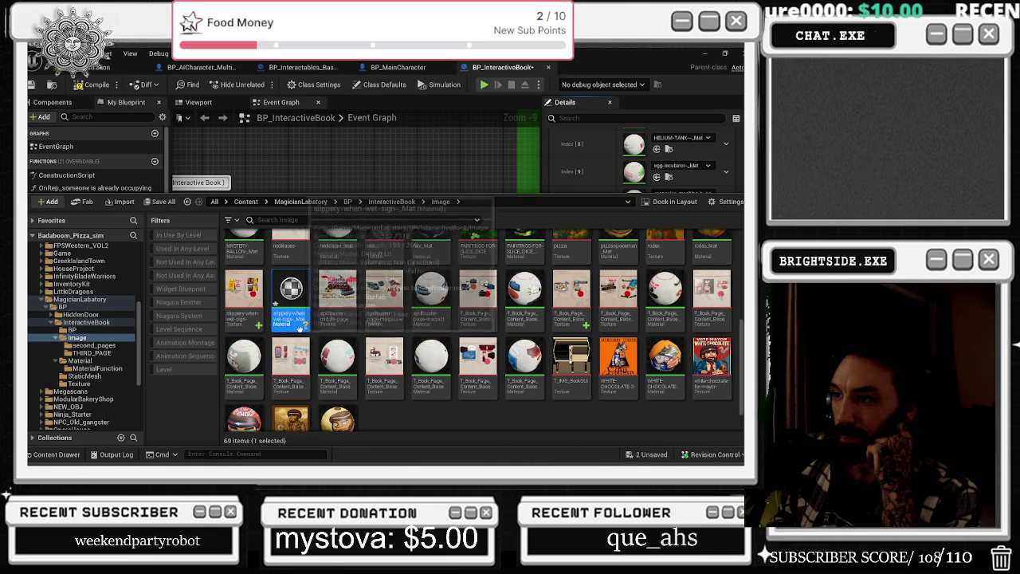
Create a material from a T_Book_Page_Content book page texture for slot 18
click(700, 408)
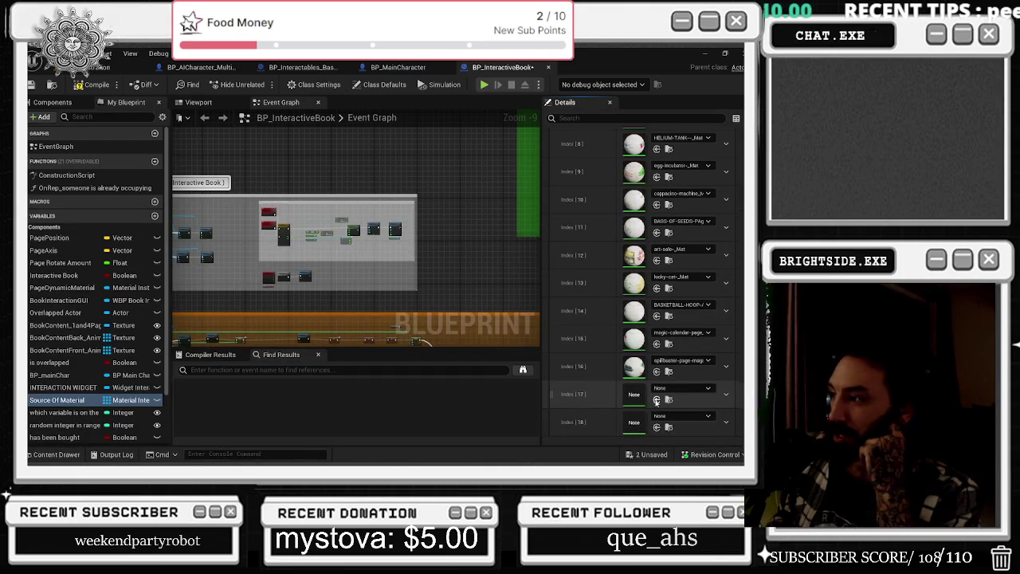
click(55, 454)
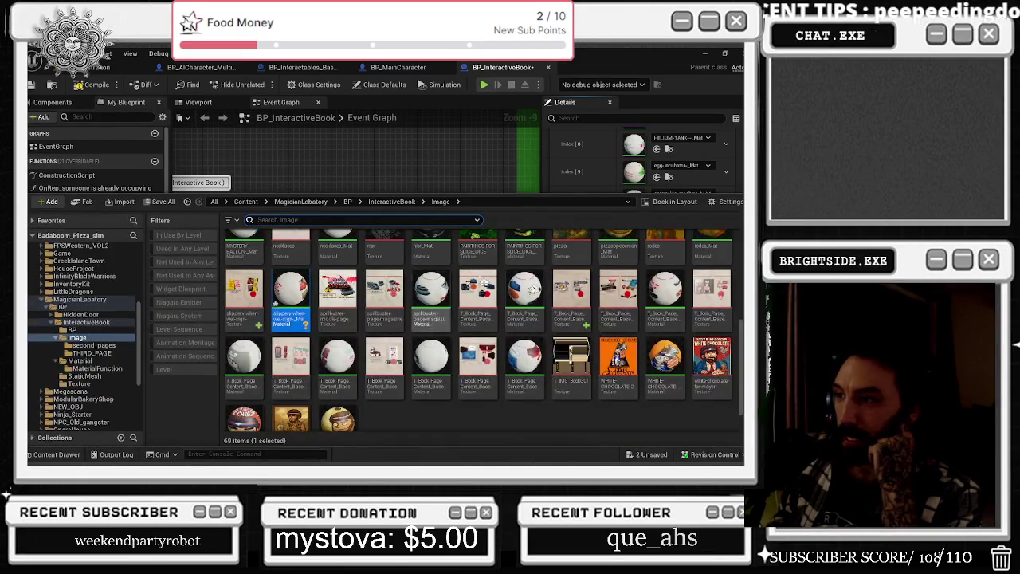
scroll(478, 334, down, 2)
scroll(574, 271, up, 1)
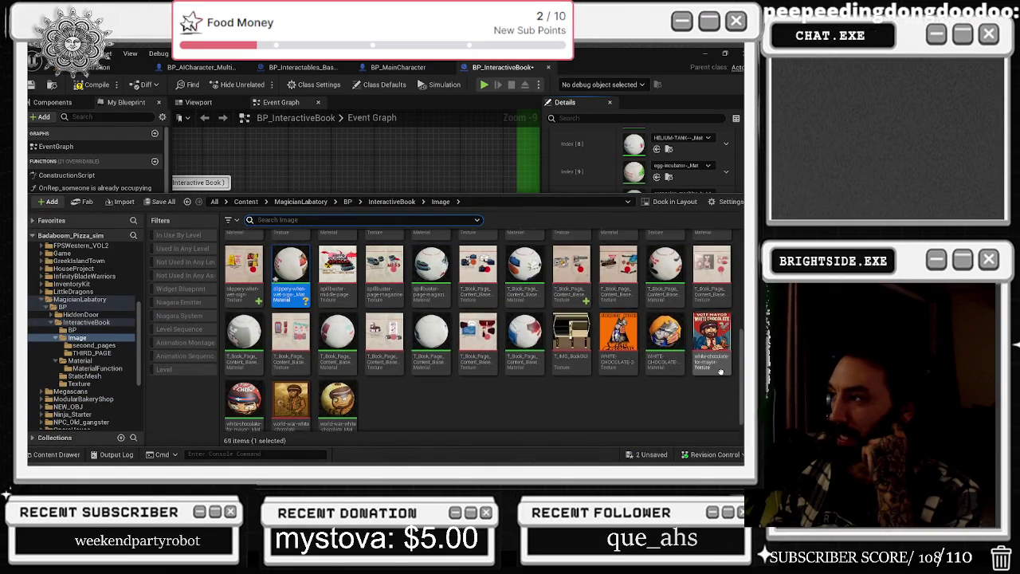
right_click(575, 269)
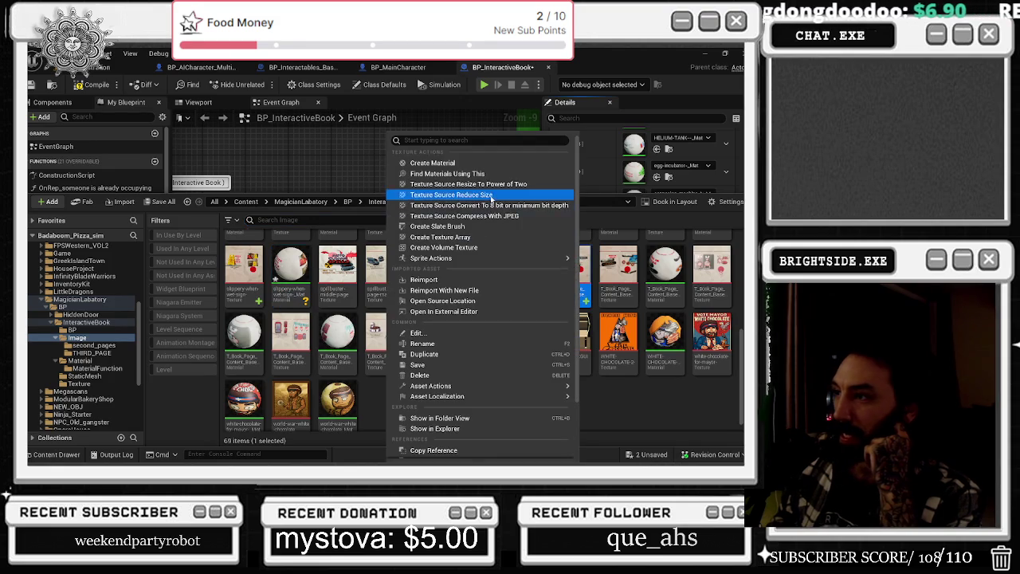
click(469, 163)
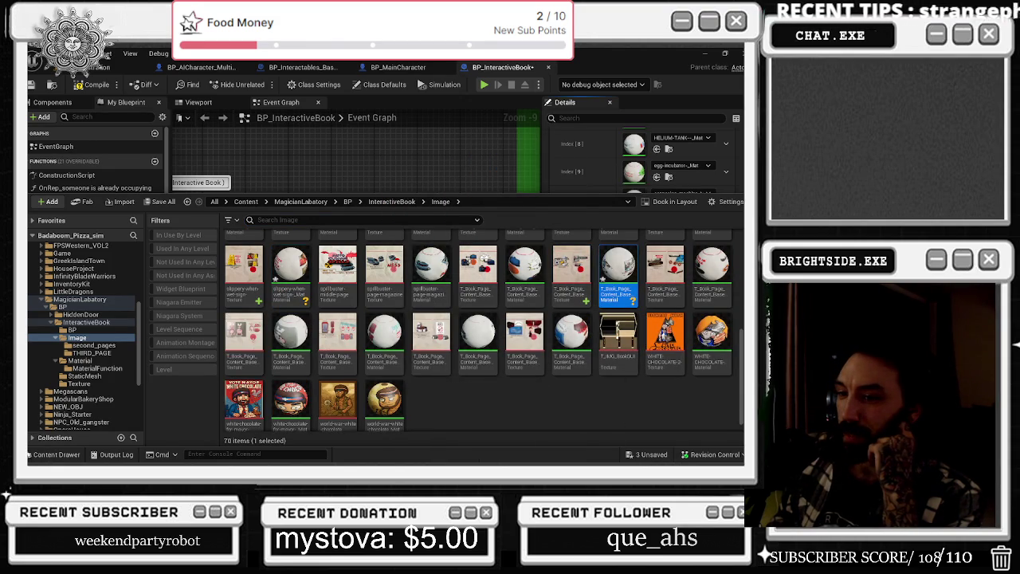
click(57, 455)
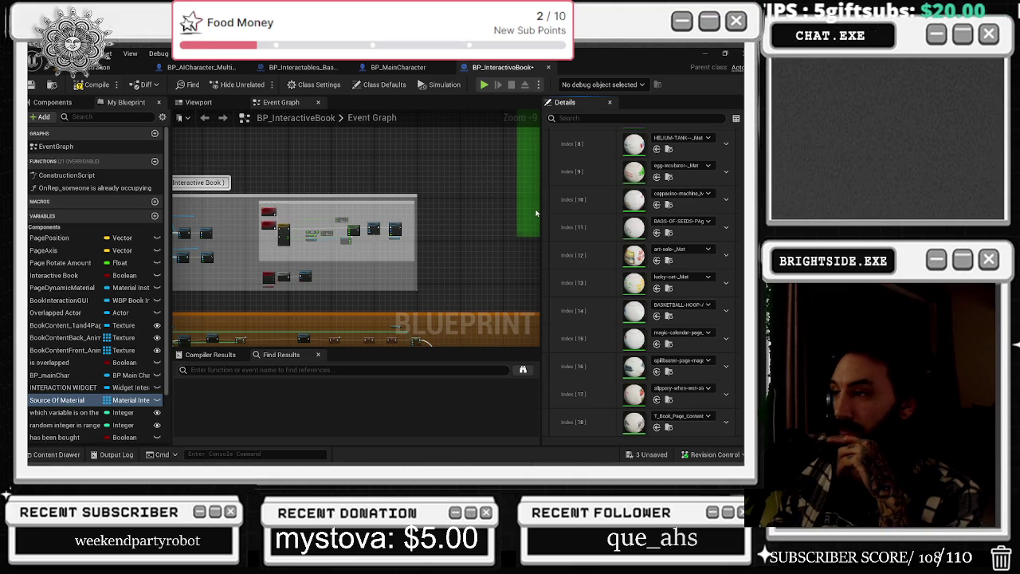
drag(325, 191, 360, 193)
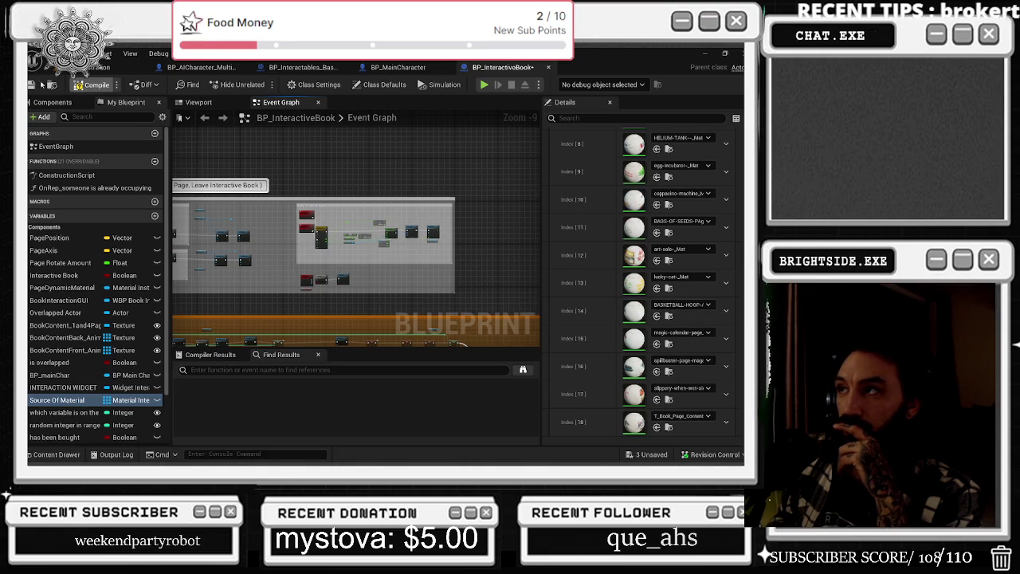
Cycle through the open level and blueprint tabs, dismissing the tab close options without closing anything
click(425, 67)
click(303, 67)
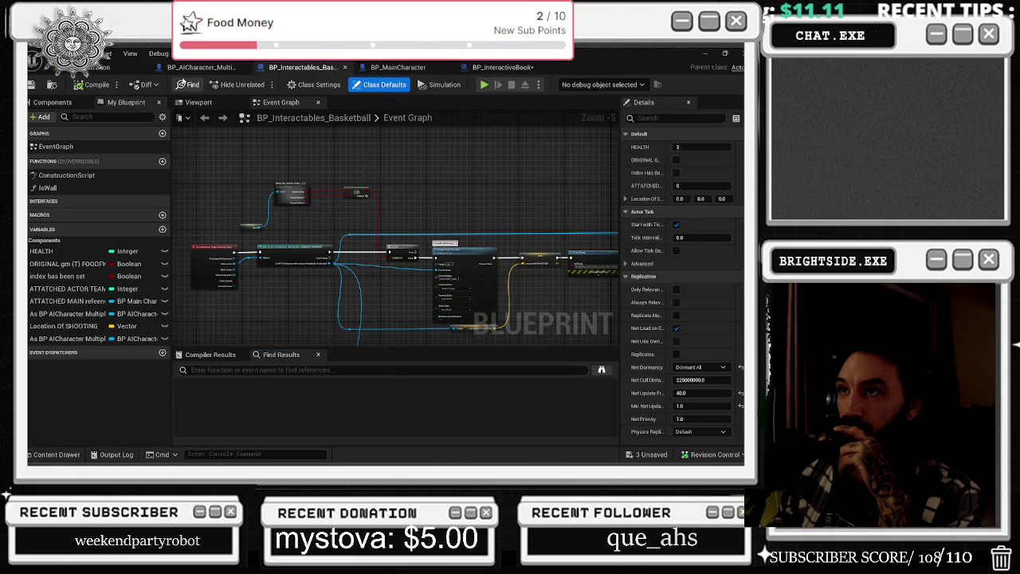
click(201, 67)
click(102, 69)
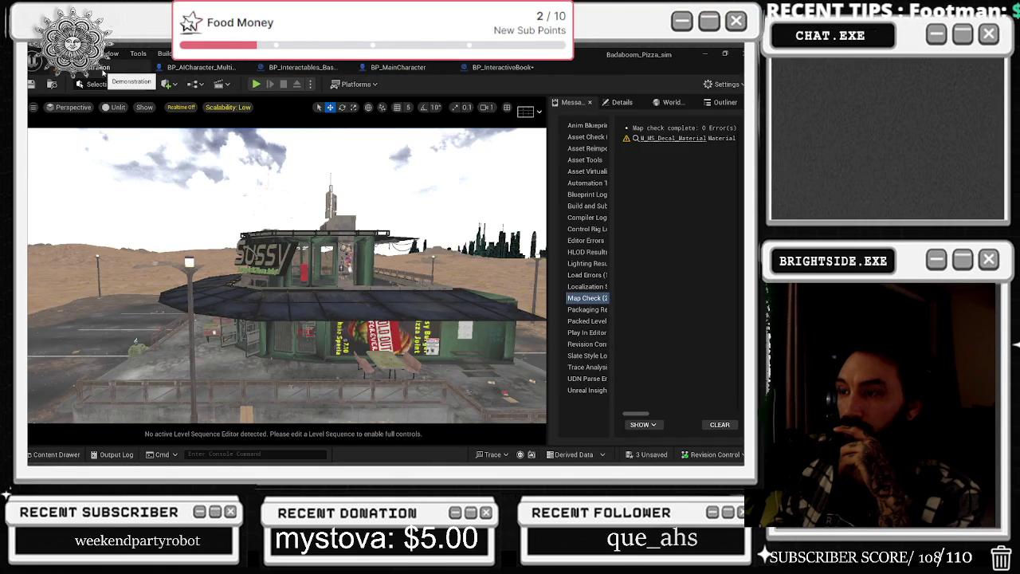
right_click(112, 74)
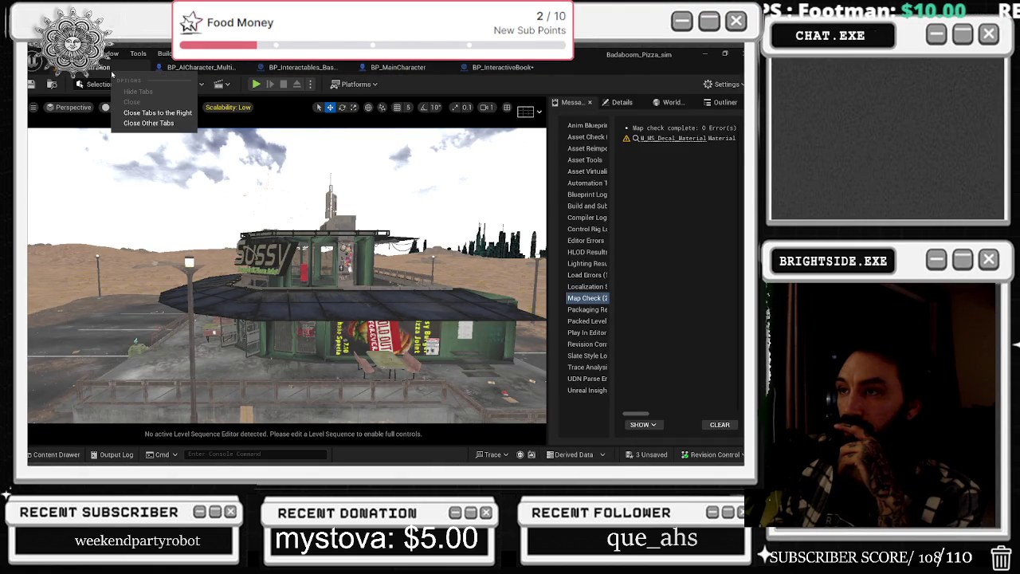
click(80, 83)
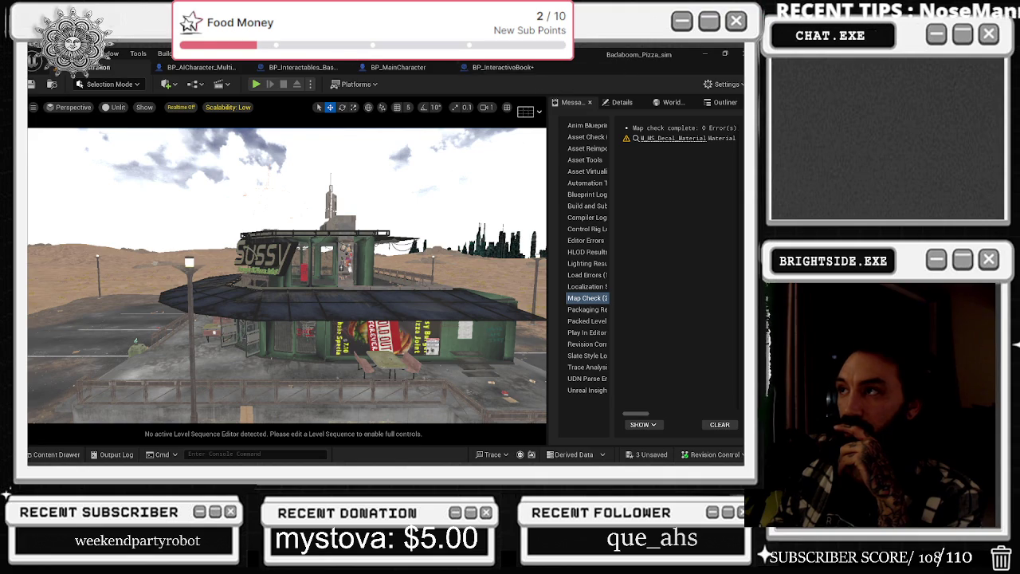
click(503, 68)
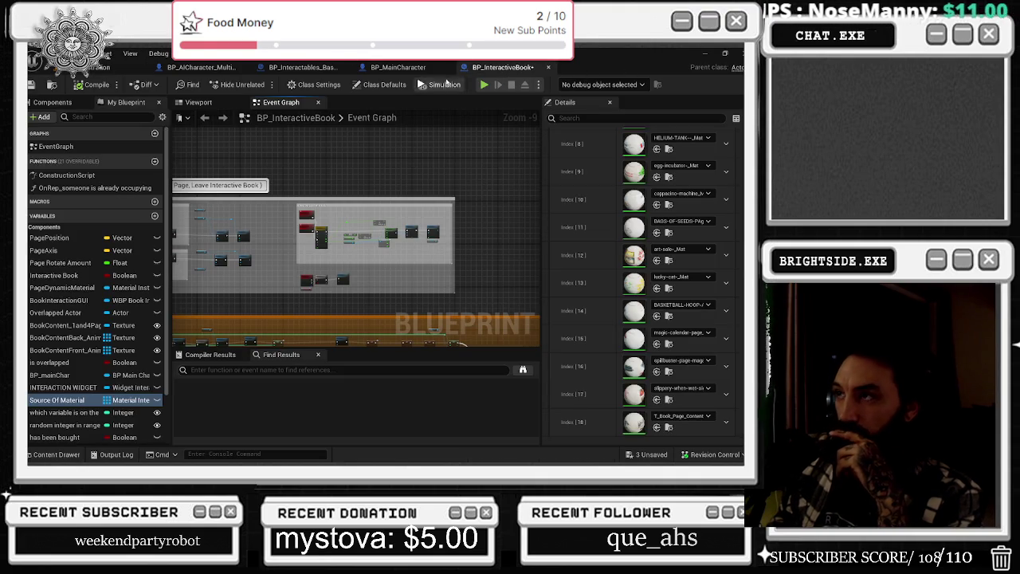
In BP_MainCharacter, nudge the Delay and Reset Interact nodes down-right
click(390, 67)
scroll(457, 245, up, 4)
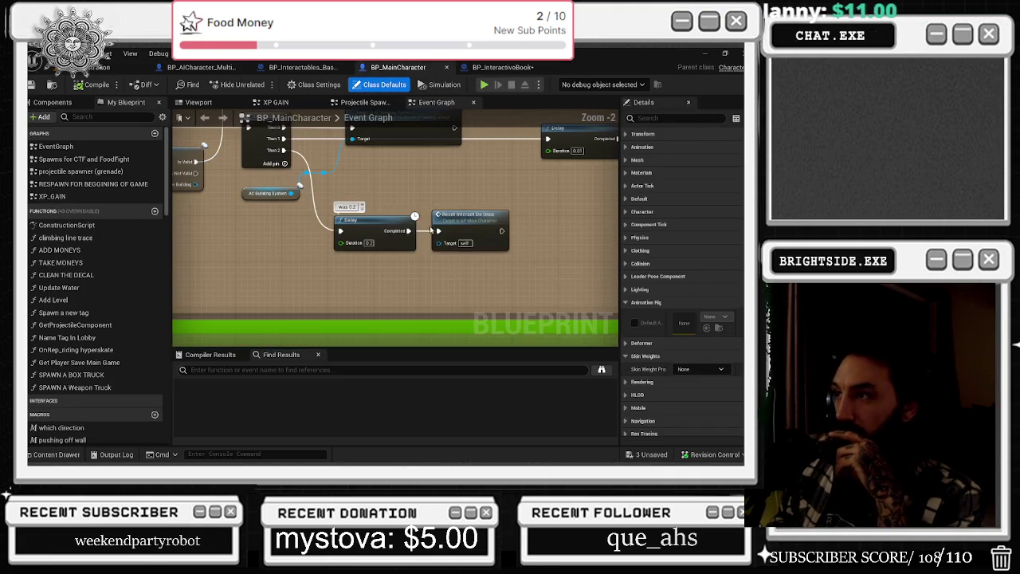
drag(502, 269, 501, 268)
drag(382, 220, 398, 237)
scroll(399, 236, down, 4)
Cycle through the level and blueprint tabs, ending back on BP_InteractiveBook
click(109, 69)
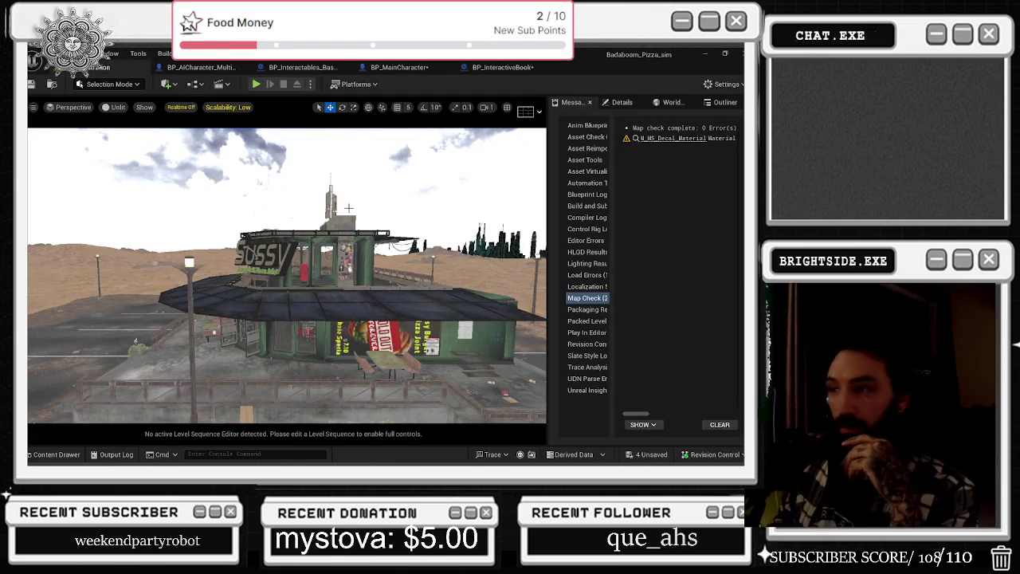
click(203, 70)
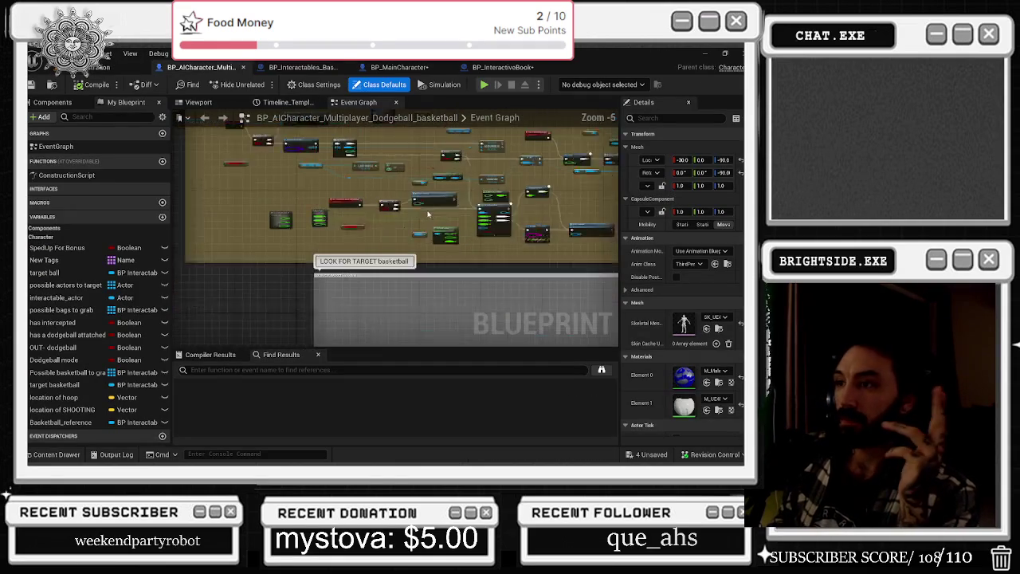
click(283, 69)
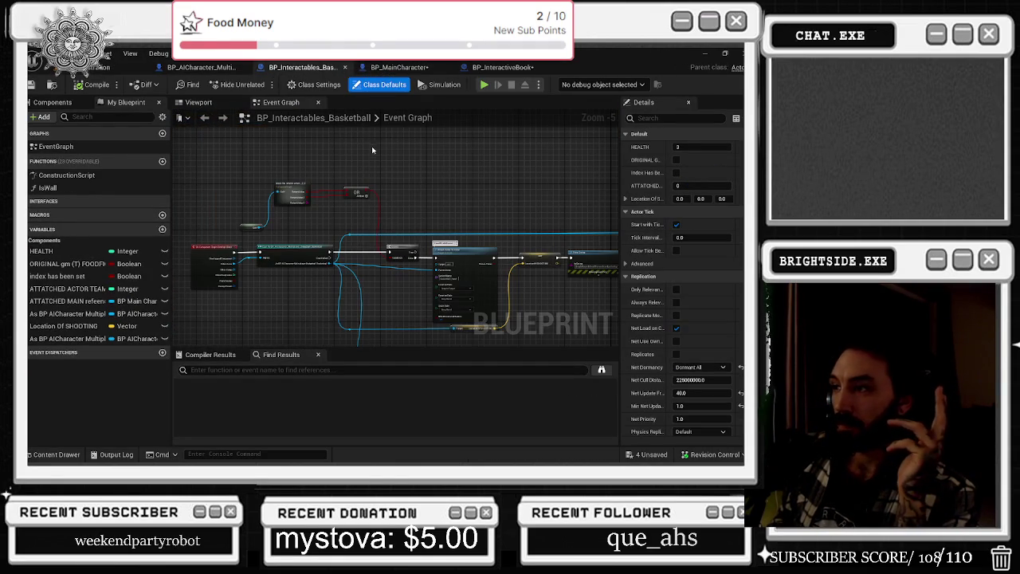
click(415, 67)
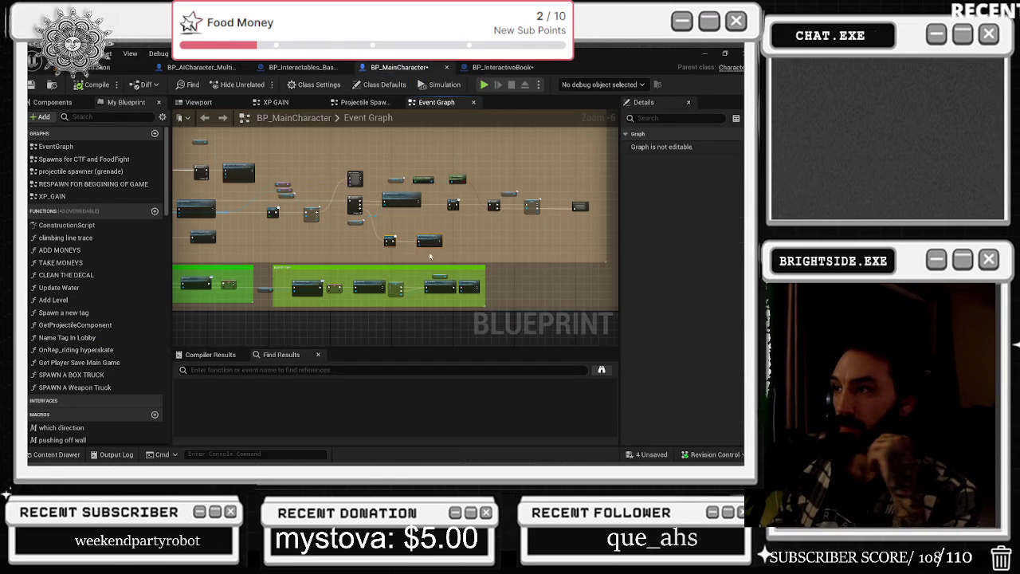
scroll(429, 256, up, 2)
click(510, 68)
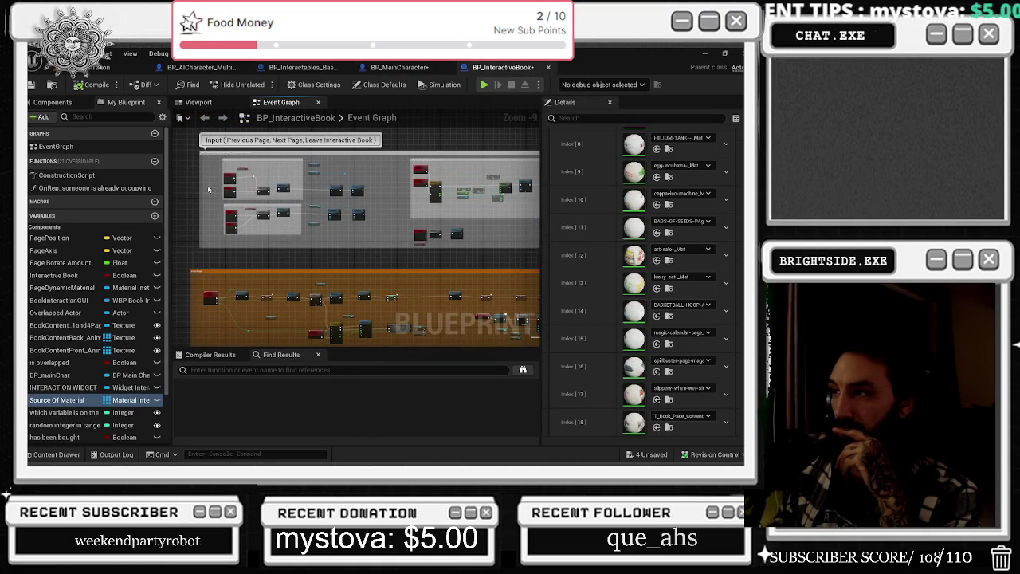
Inspect the sound nodes, the event begin comment group and the Change up skin event node
scroll(276, 188, up, 7)
drag(280, 207, 319, 220)
scroll(323, 219, down, 4)
scroll(205, 215, up, 2)
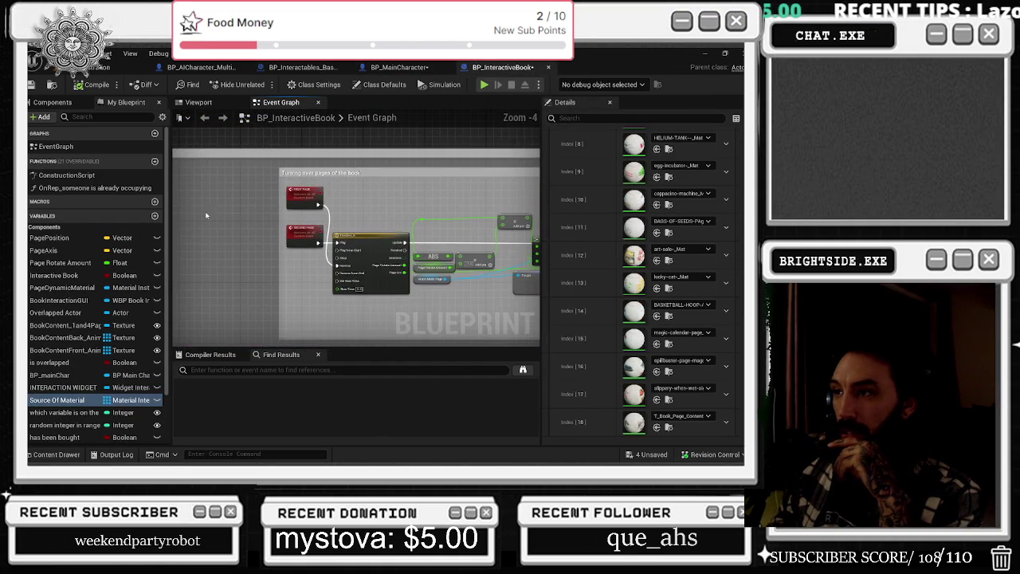
drag(426, 227, 188, 242)
click(247, 267)
scroll(247, 267, up, 2)
scroll(270, 235, down, 7)
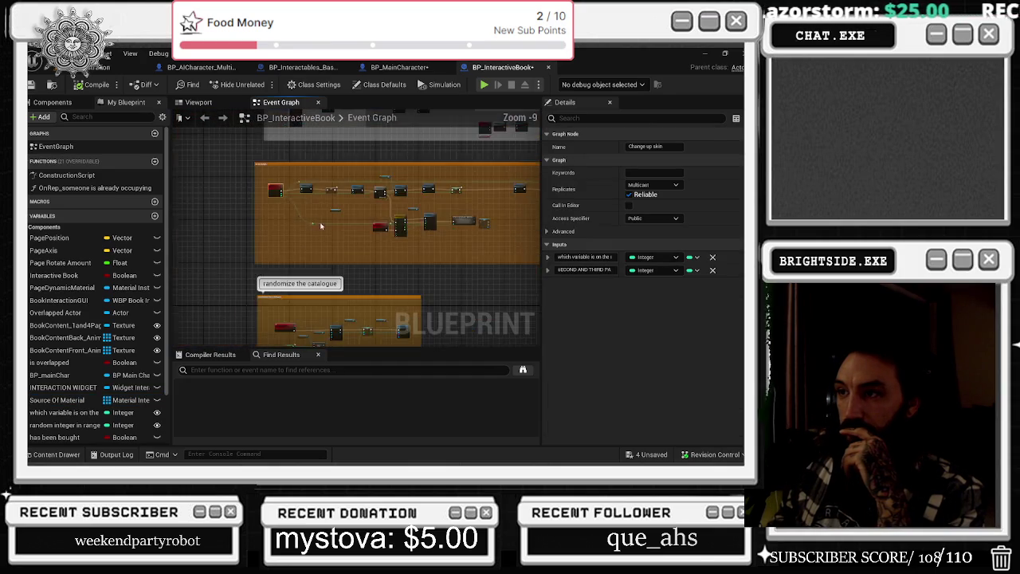
scroll(311, 244, up, 7)
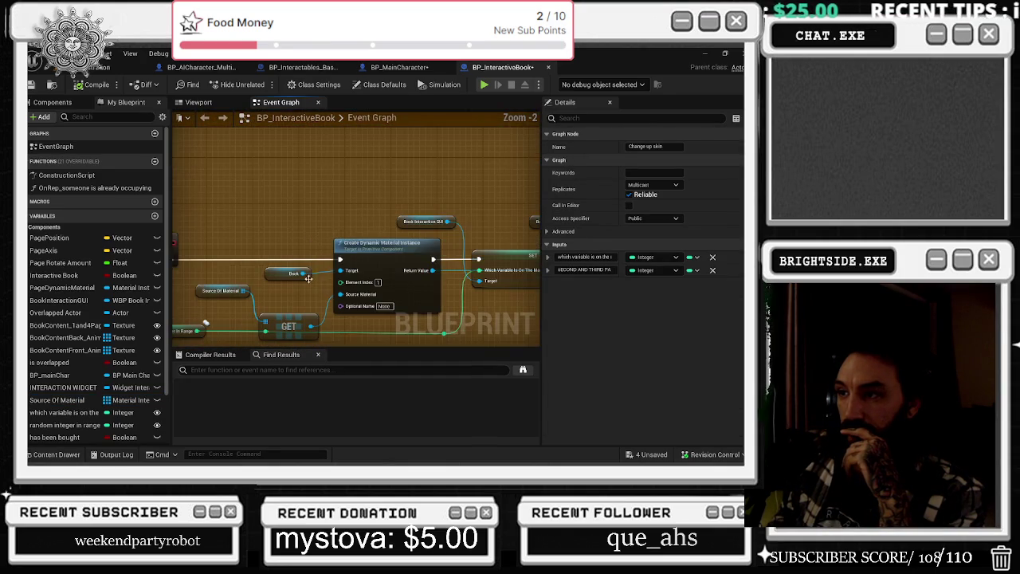
scroll(369, 232, down, 9)
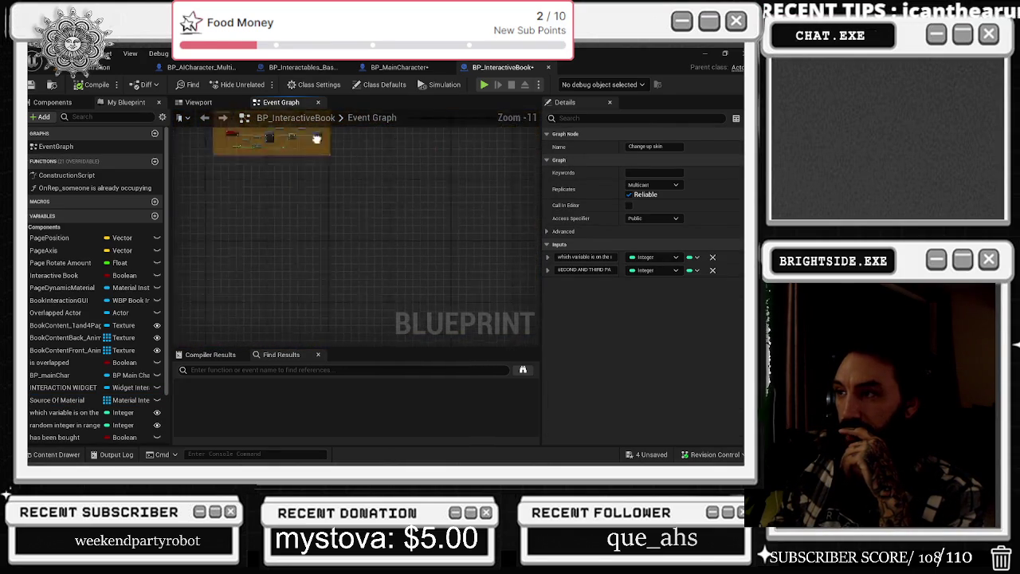
drag(537, 256, 536, 252)
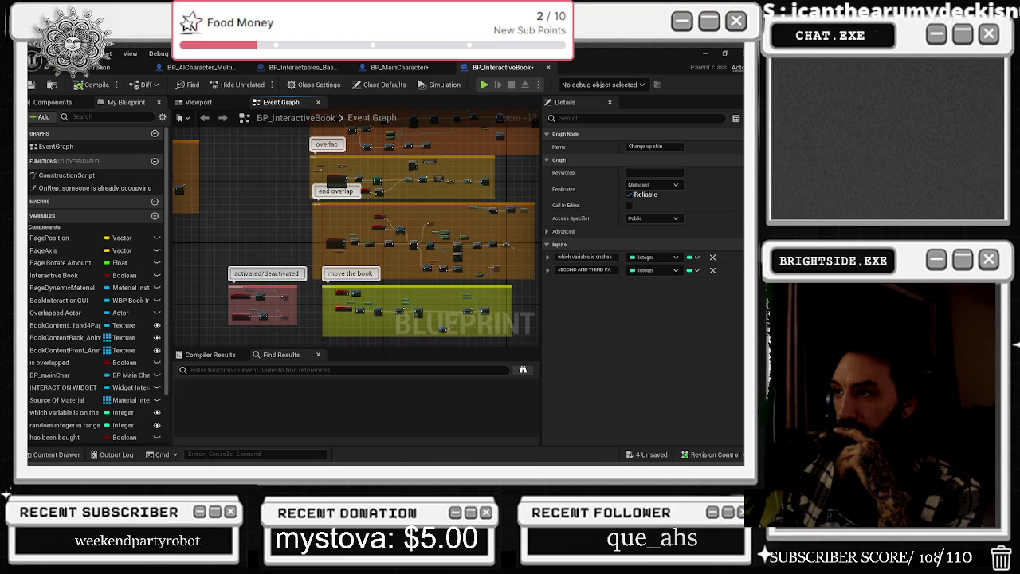
scroll(501, 310, up, 3)
Centre the INTERACT group and follow its Enhanced Input Action node to the Set Input Mode nodes
drag(501, 310, 543, 405)
mouse_move(358, 231)
mouse_down()
mouse_move(424, 284)
mouse_move(300, 187)
mouse_up()
drag(246, 405, 281, 344)
scroll(288, 183, up, 9)
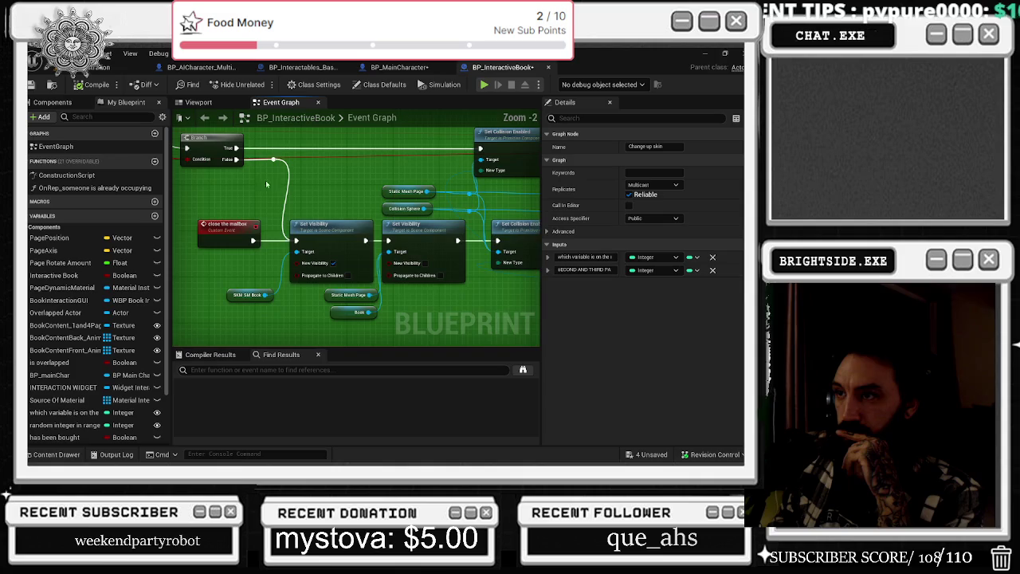
scroll(271, 222, down, 2)
drag(296, 254, 334, 257)
drag(256, 243, 236, 243)
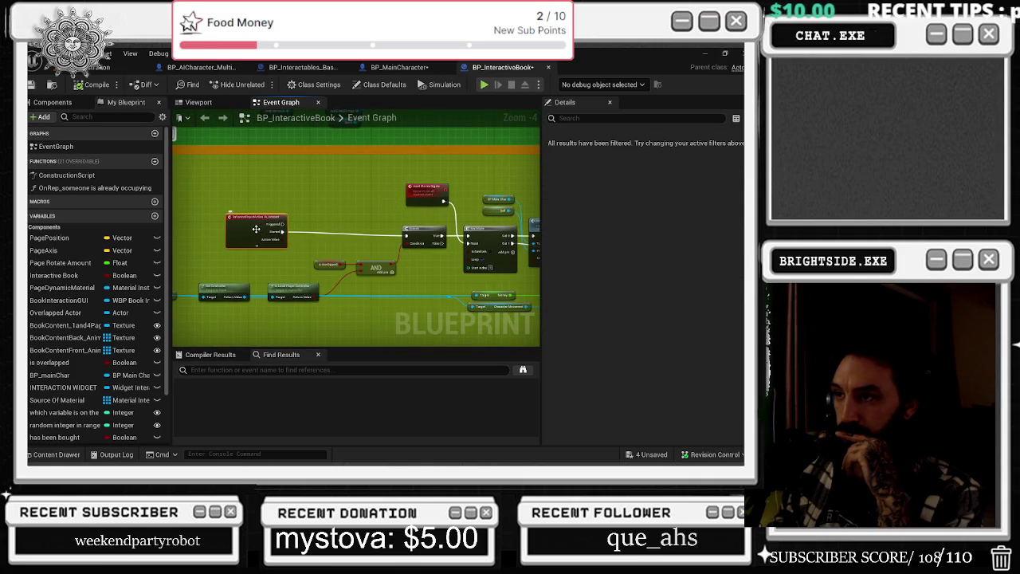
drag(377, 198, 74, 182)
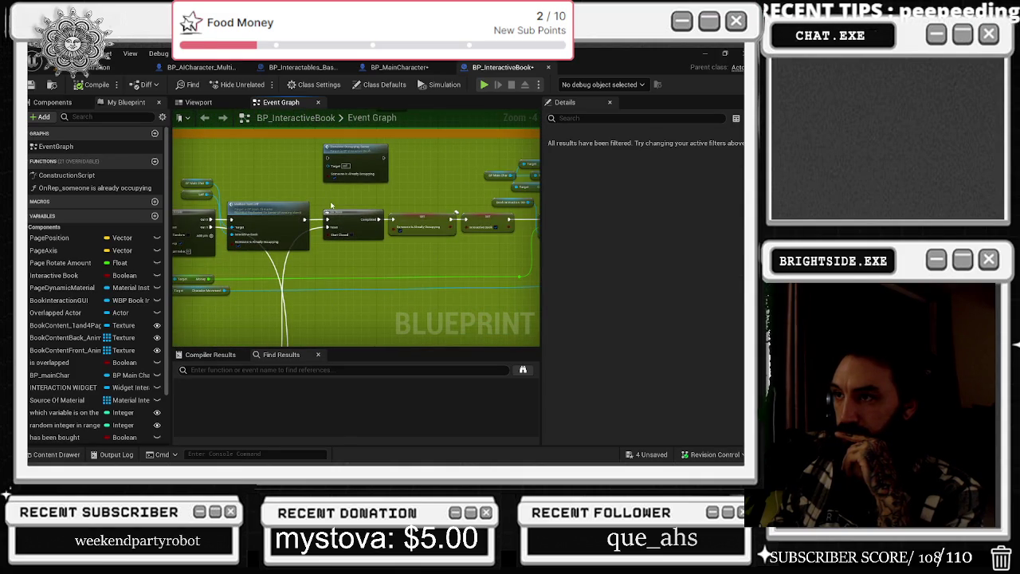
drag(414, 263, 375, 265)
drag(527, 262, 327, 278)
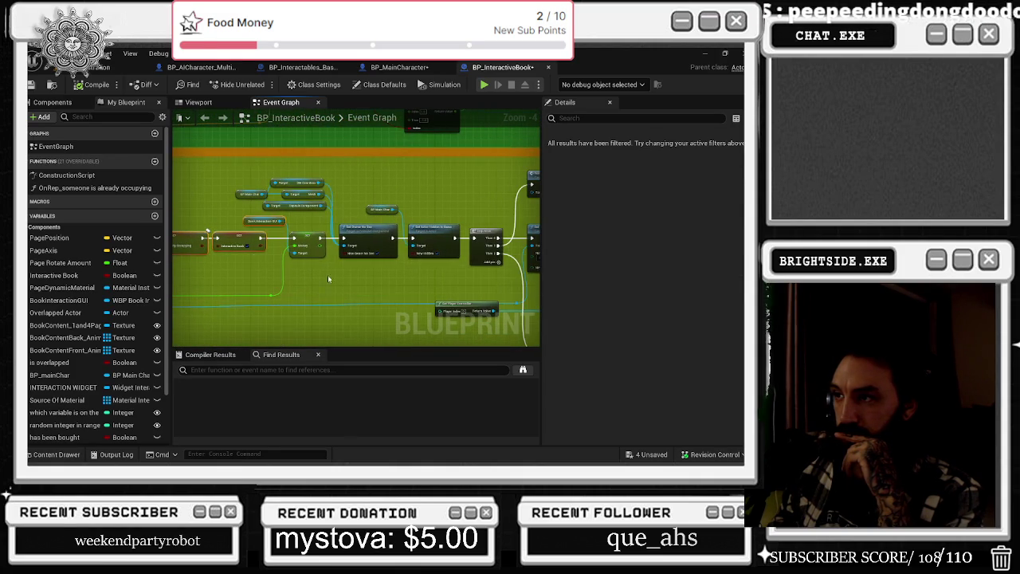
click(361, 304)
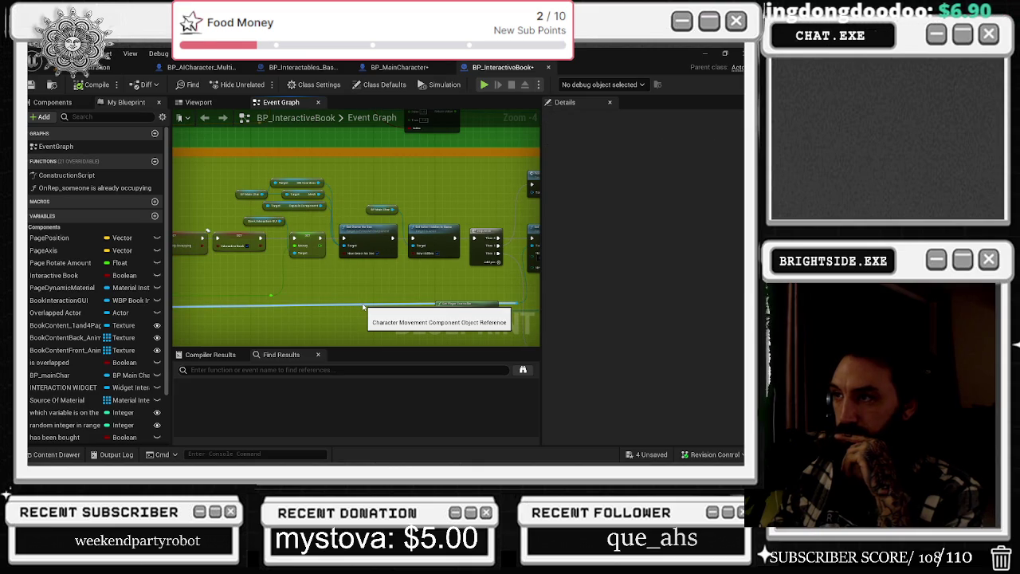
Inspect the Remove Widget and Get Player Controller nodes, then follow the chain to the Delay node
drag(363, 307, 208, 298)
click(411, 180)
drag(412, 180, 408, 180)
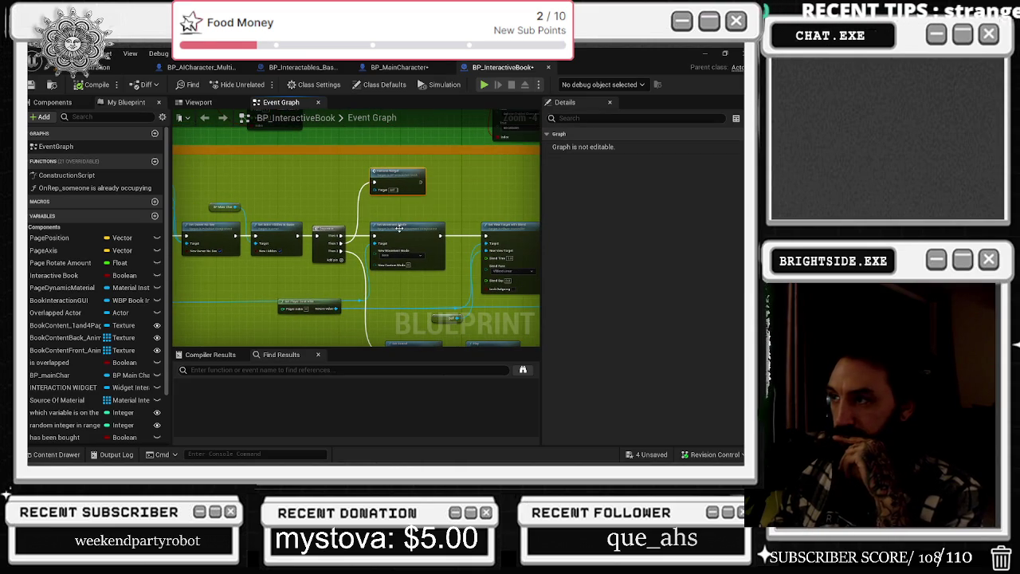
click(358, 306)
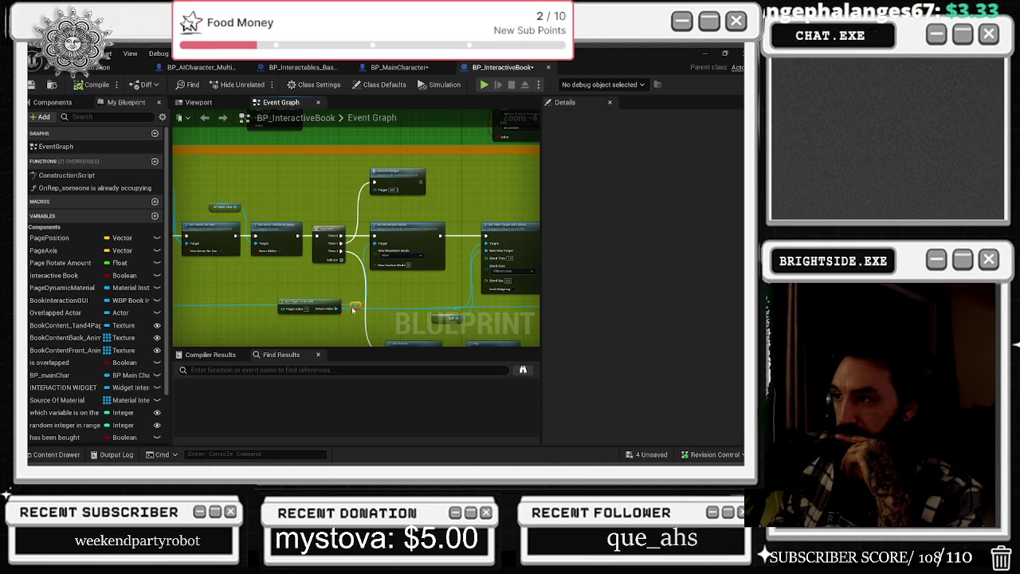
click(332, 309)
mouse_move(357, 285)
mouse_down()
mouse_move(261, 268)
mouse_move(309, 240)
mouse_up()
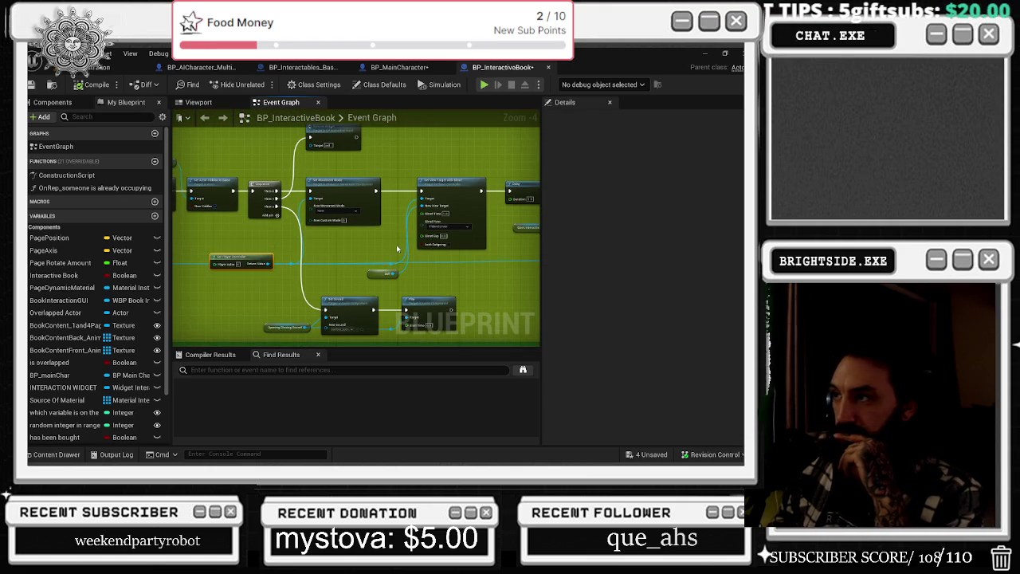
drag(396, 245, 283, 245)
mouse_move(384, 250)
mouse_down()
mouse_move(283, 287)
mouse_move(539, 299)
mouse_up()
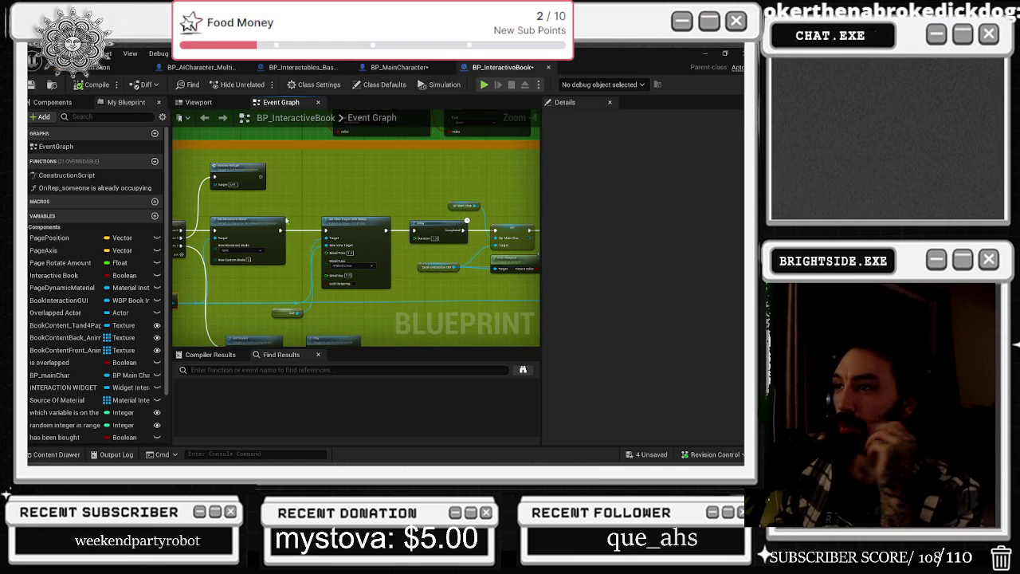
scroll(415, 297, down, 4)
scroll(215, 250, up, 4)
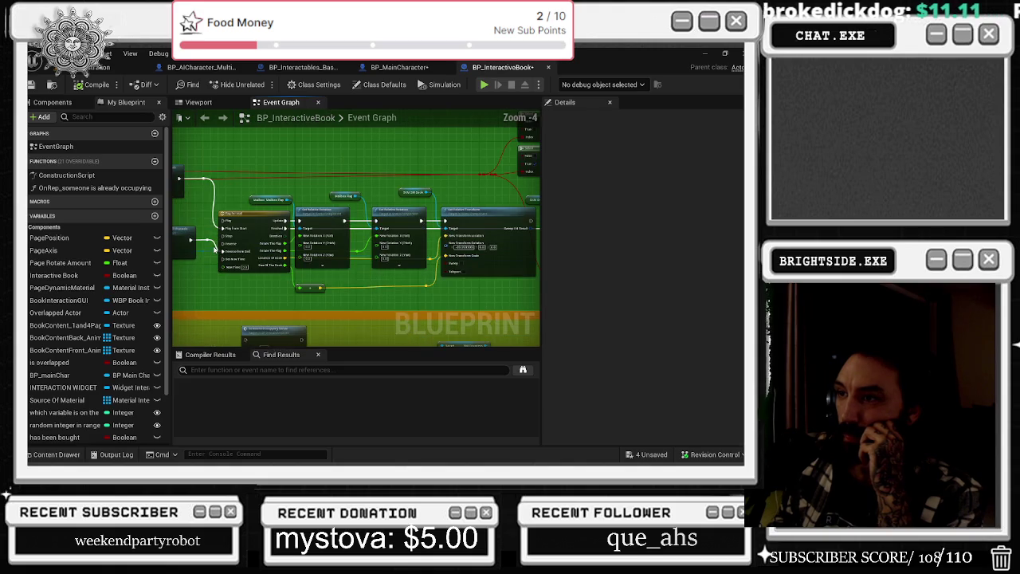
scroll(214, 249, down, 6)
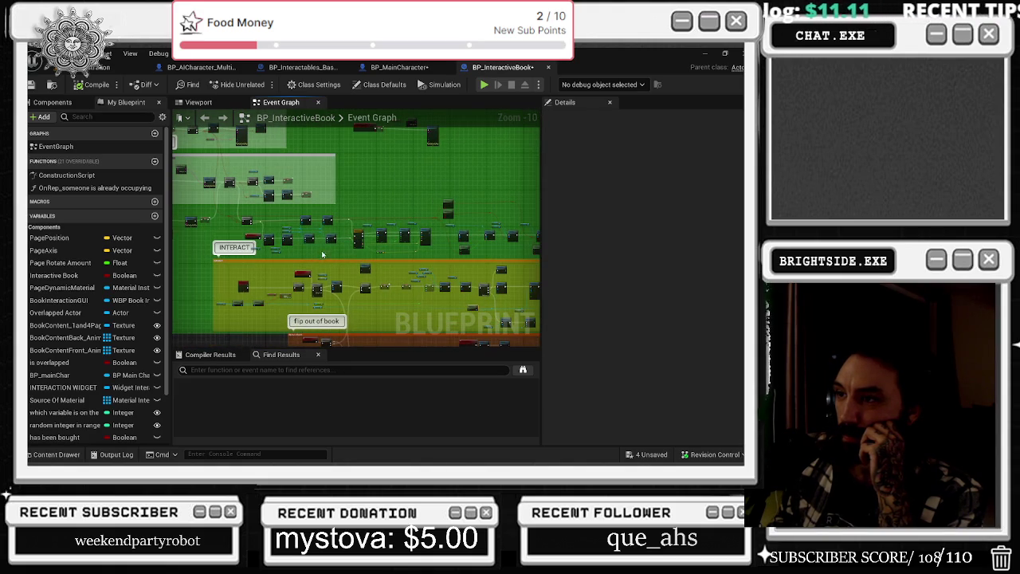
scroll(325, 283, up, 7)
scroll(307, 299, down, 3)
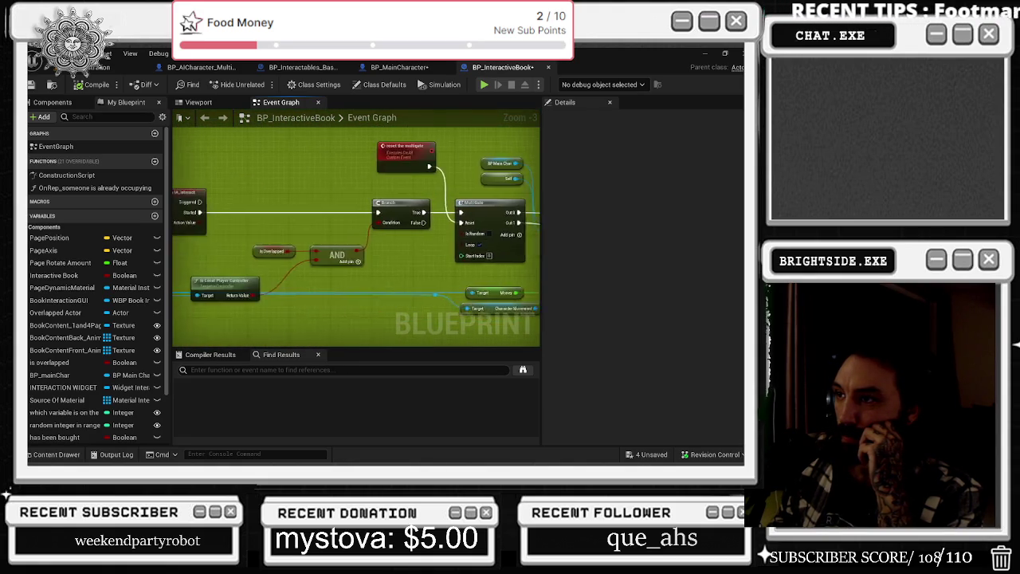
scroll(174, 221, up, 4)
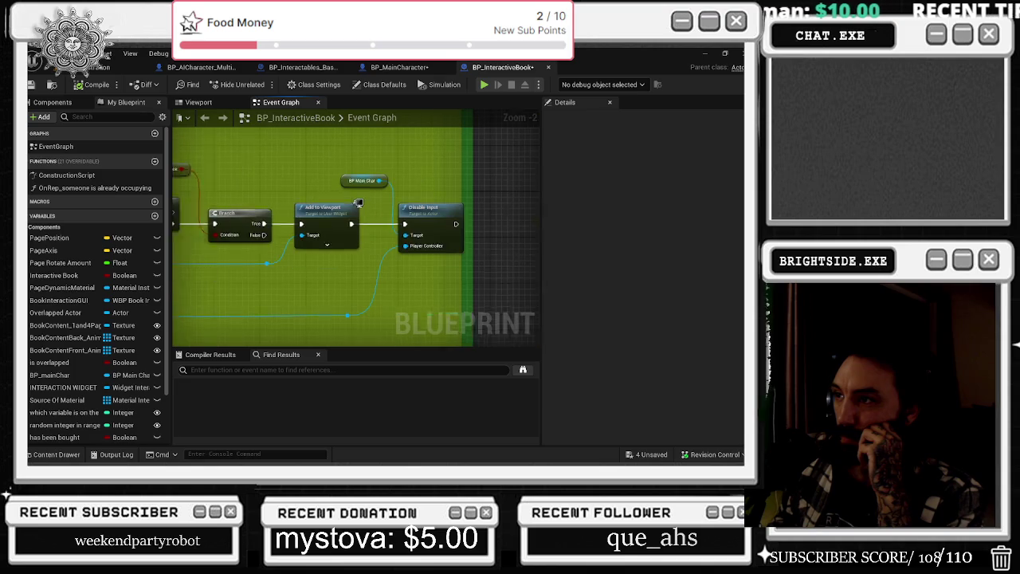
scroll(330, 205, down, 3)
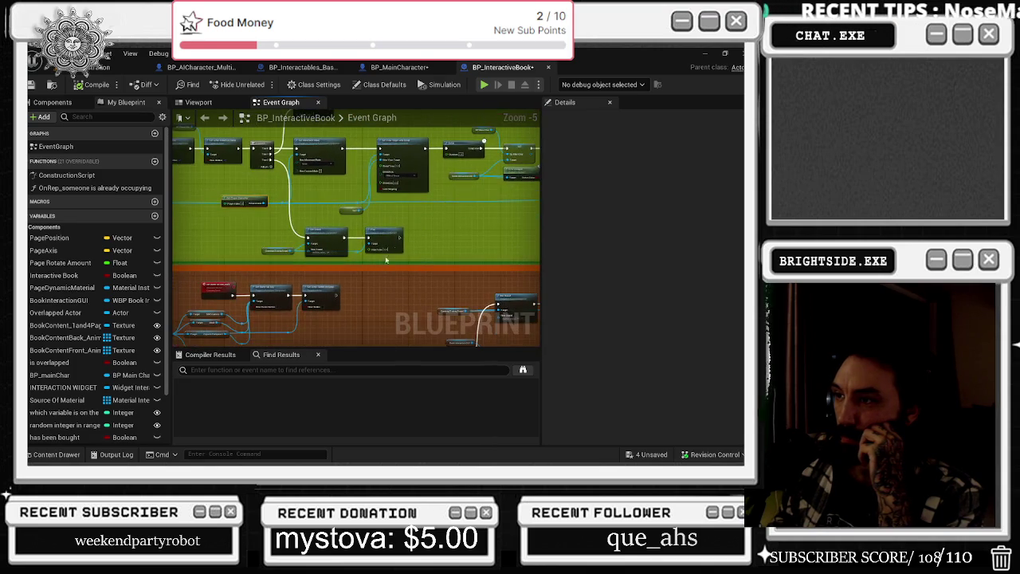
scroll(382, 255, down, 2)
scroll(374, 287, up, 2)
scroll(370, 299, up, 1)
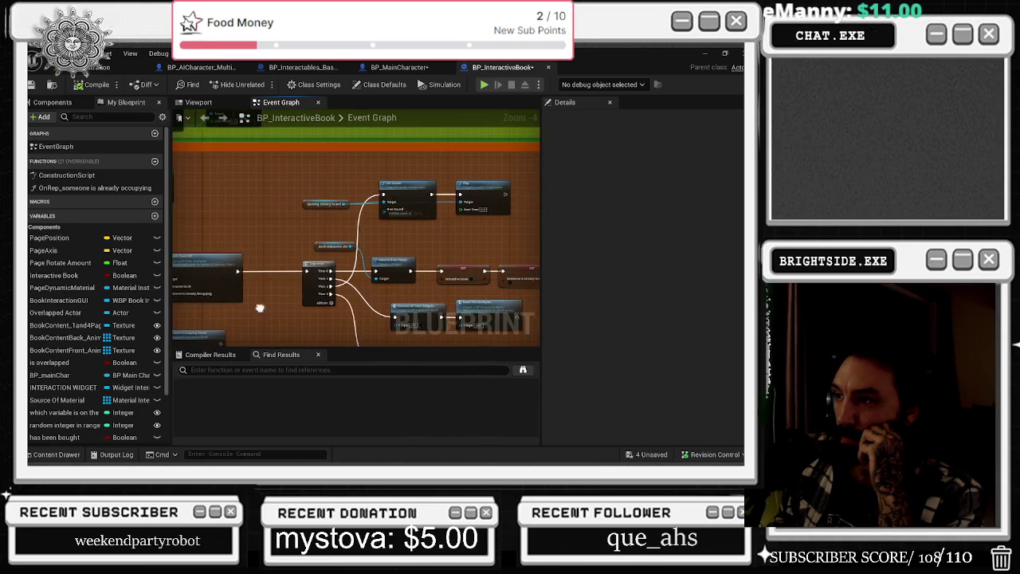
drag(432, 300, 257, 287)
scroll(388, 265, down, 4)
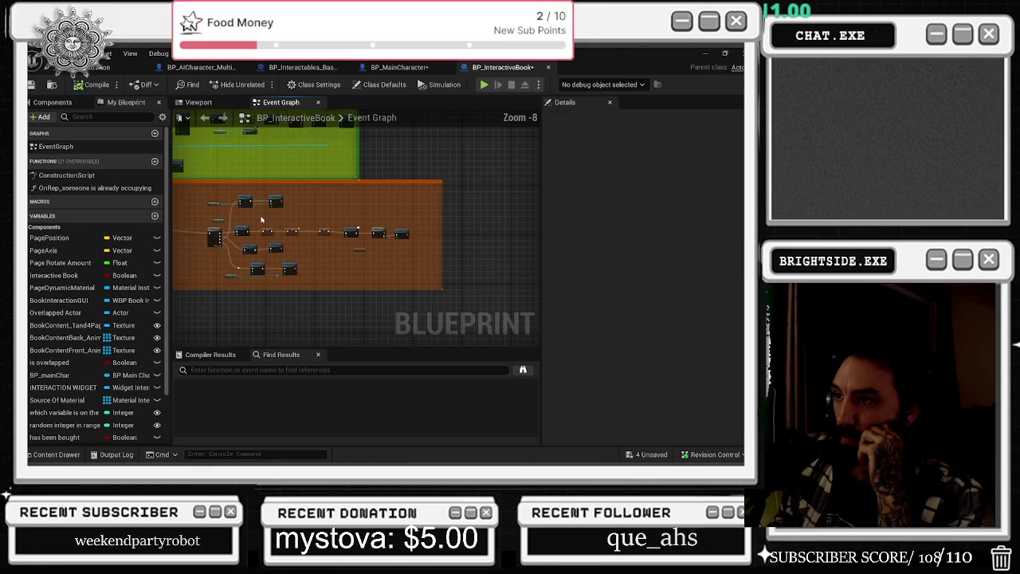
scroll(387, 227, up, 4)
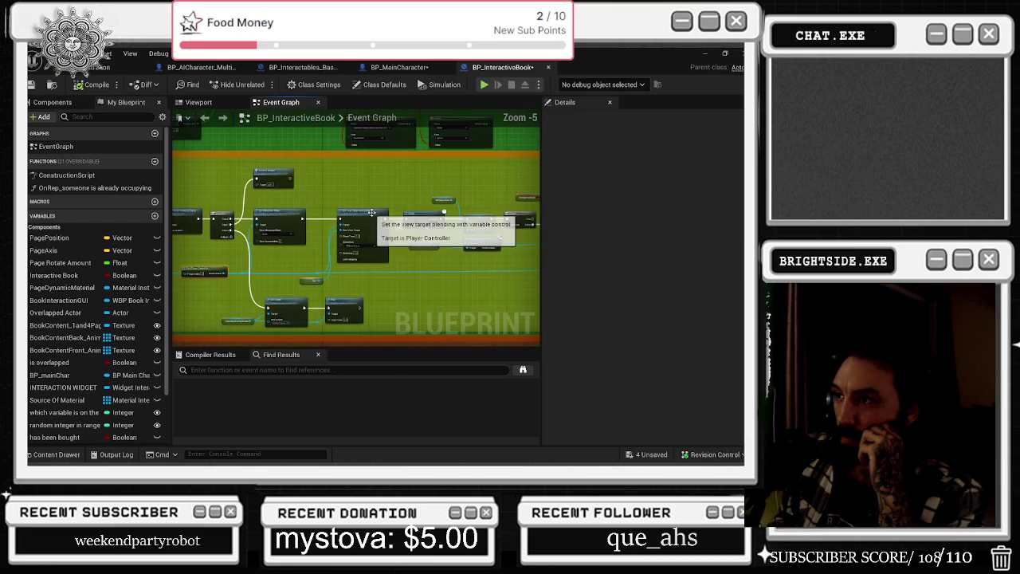
scroll(324, 333, down, 1)
mouse_move(421, 338)
mouse_down()
mouse_move(536, 348)
mouse_move(529, 345)
mouse_up()
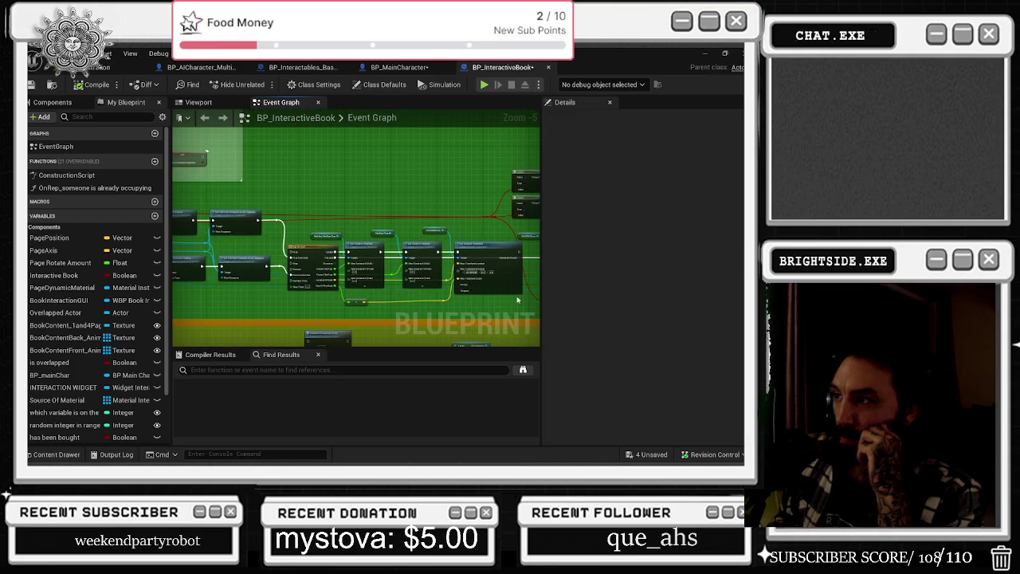
drag(343, 319, 510, 327)
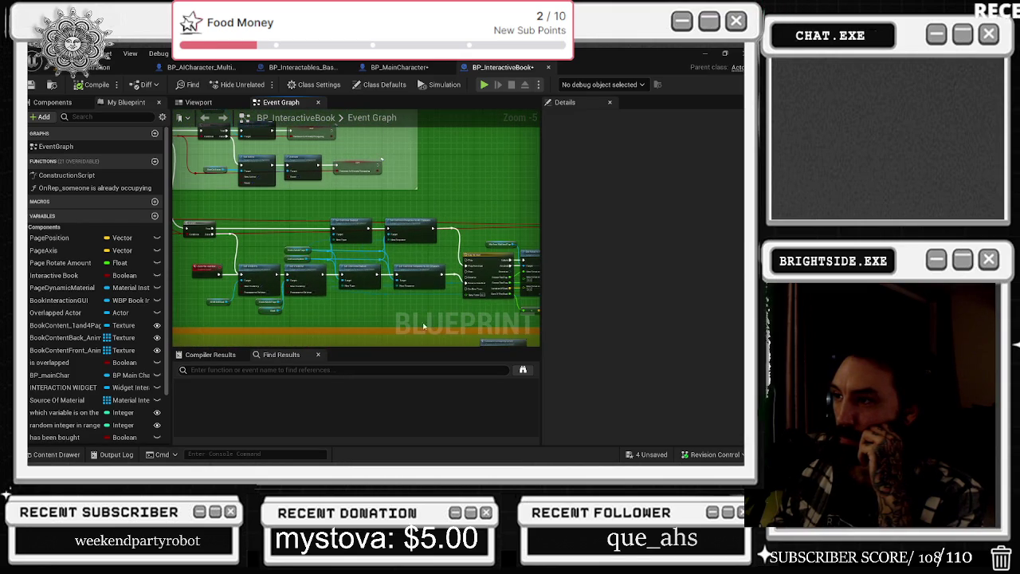
scroll(412, 322, down, 1)
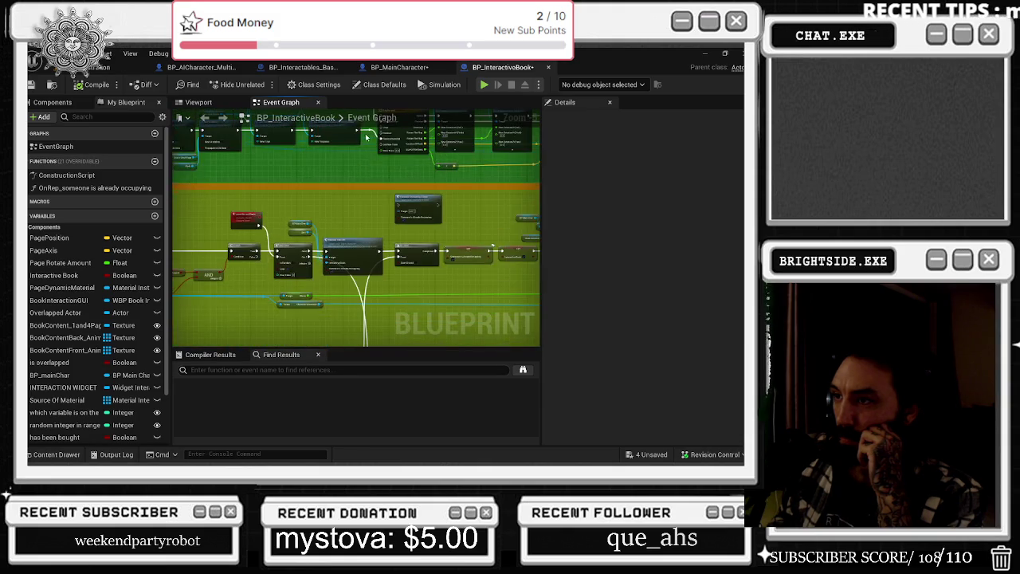
scroll(370, 182, down, 5)
scroll(374, 259, up, 7)
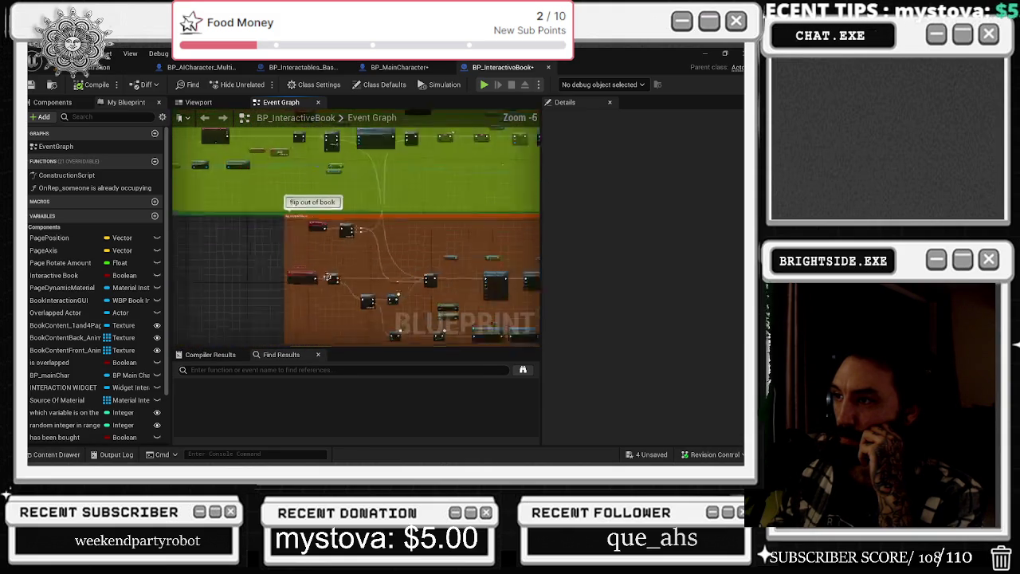
scroll(312, 224, down, 4)
scroll(275, 187, up, 5)
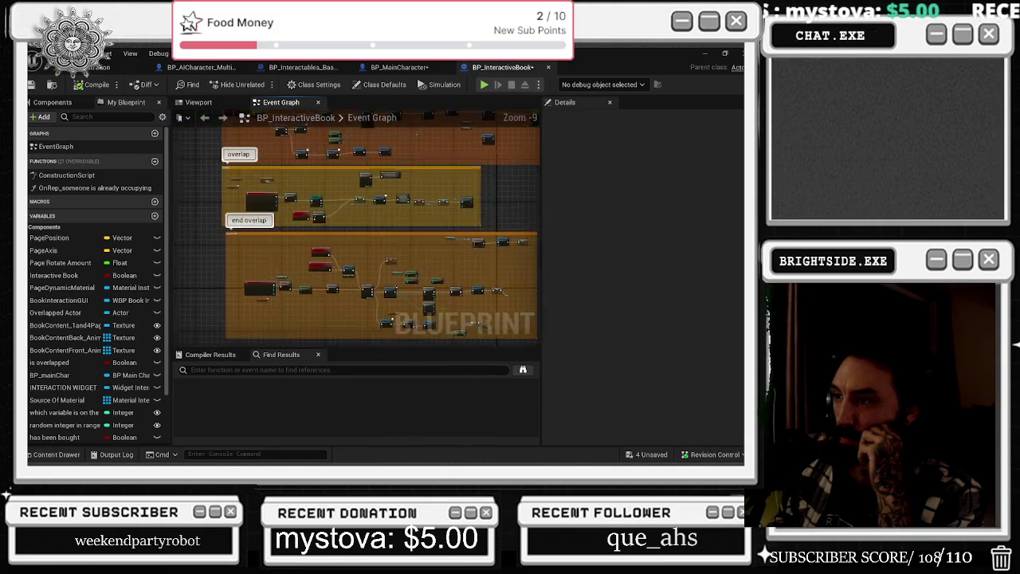
drag(384, 181, 213, 174)
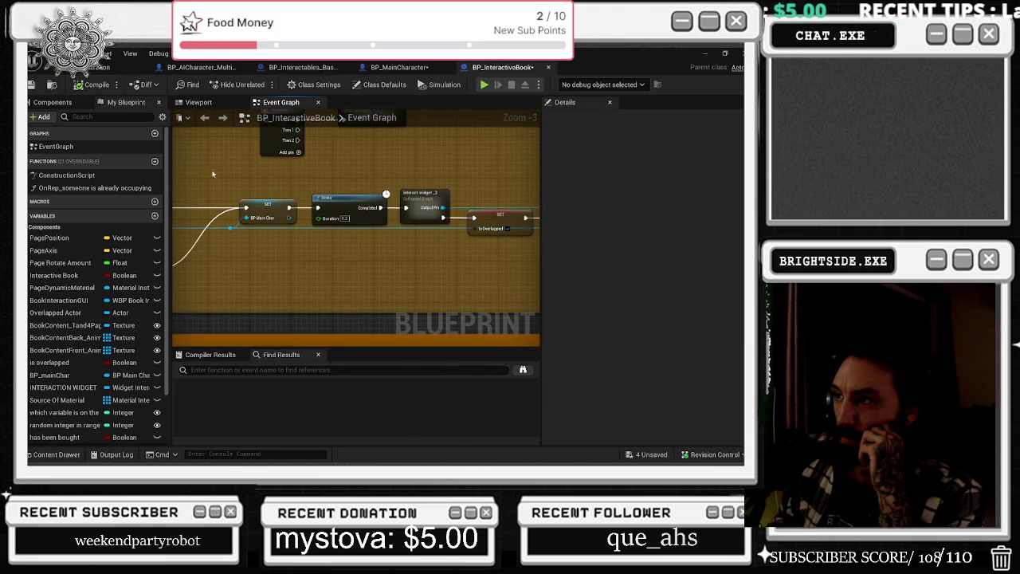
drag(383, 177, 301, 182)
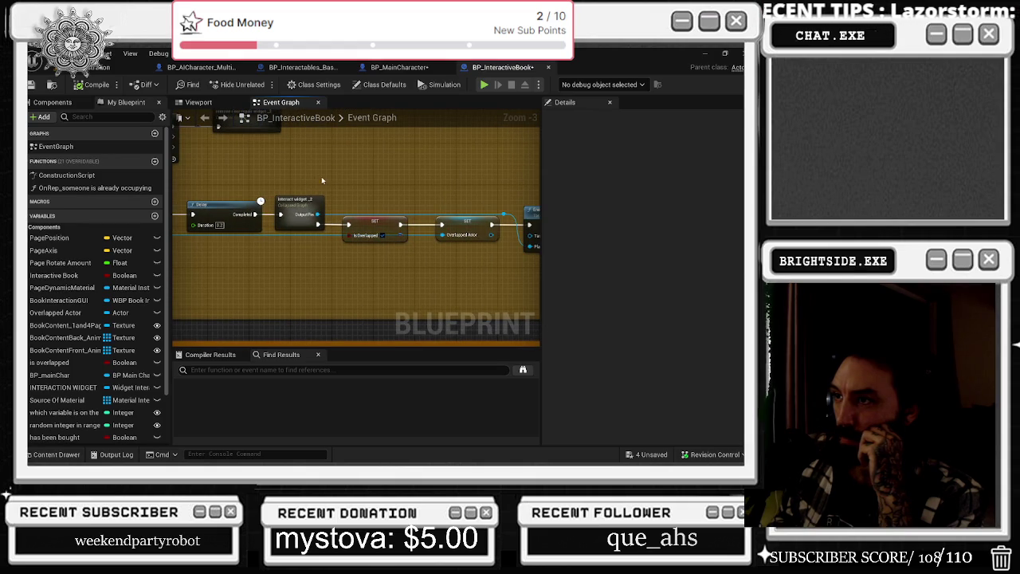
scroll(346, 180, down, 2)
scroll(390, 167, down, 7)
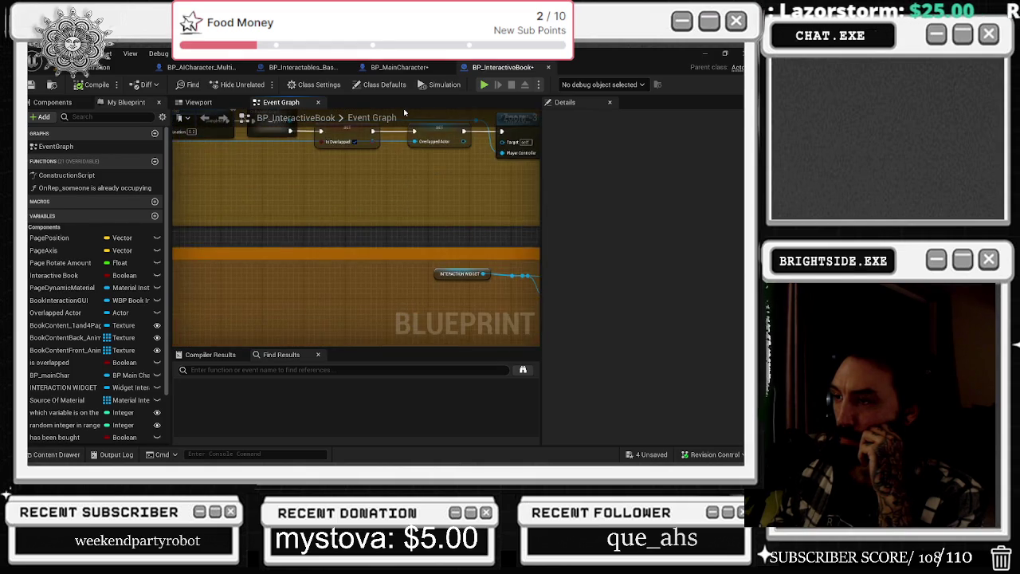
drag(400, 160, 372, 273)
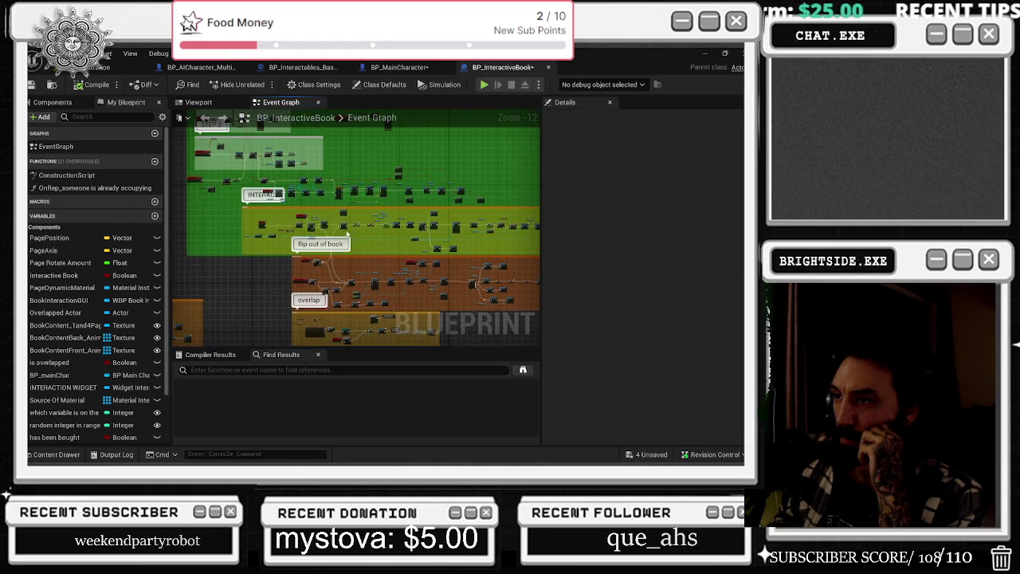
scroll(356, 224, up, 8)
mouse_move(383, 222)
mouse_down()
mouse_move(207, 213)
mouse_move(538, 199)
mouse_up()
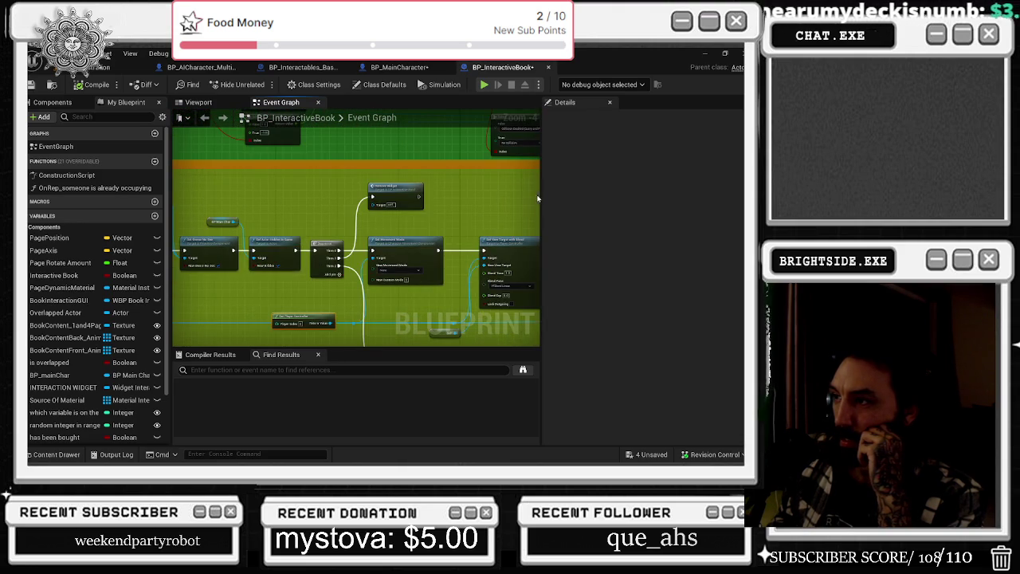
drag(432, 230, 215, 216)
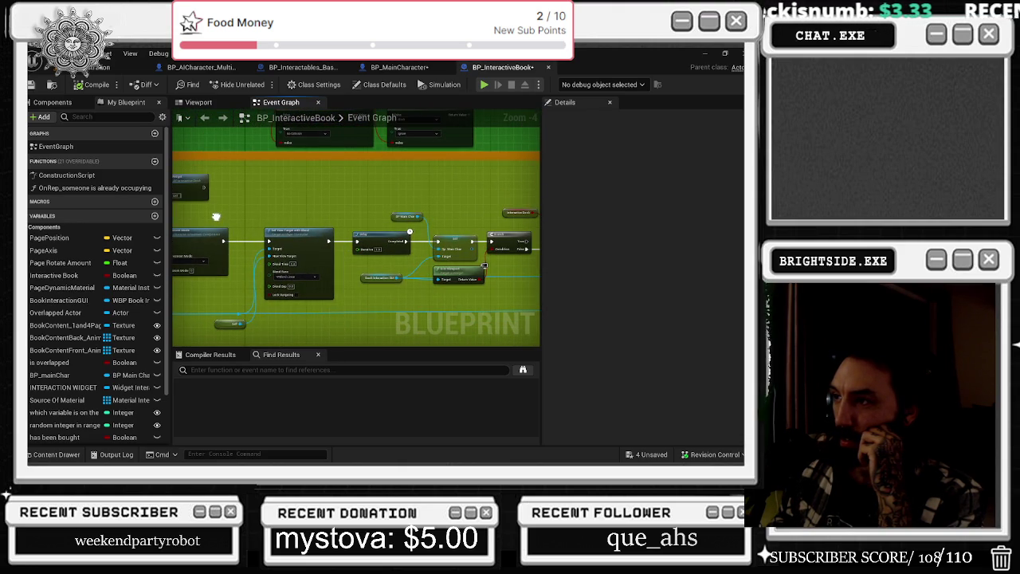
scroll(215, 216, up, 2)
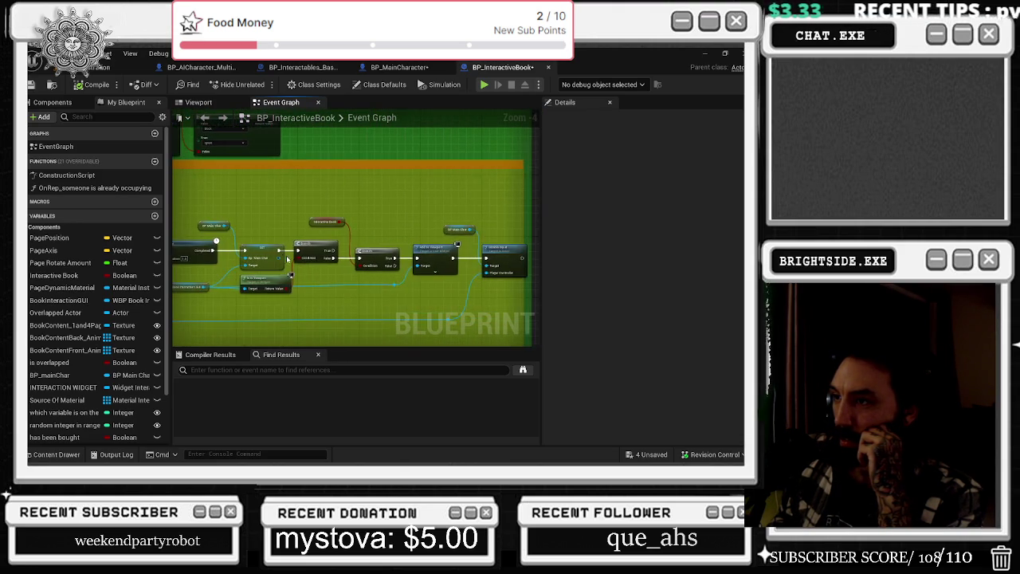
mouse_move(213, 232)
mouse_down()
mouse_move(358, 281)
mouse_move(319, 279)
mouse_move(367, 247)
mouse_move(457, 228)
mouse_up()
click(318, 279)
click(269, 260)
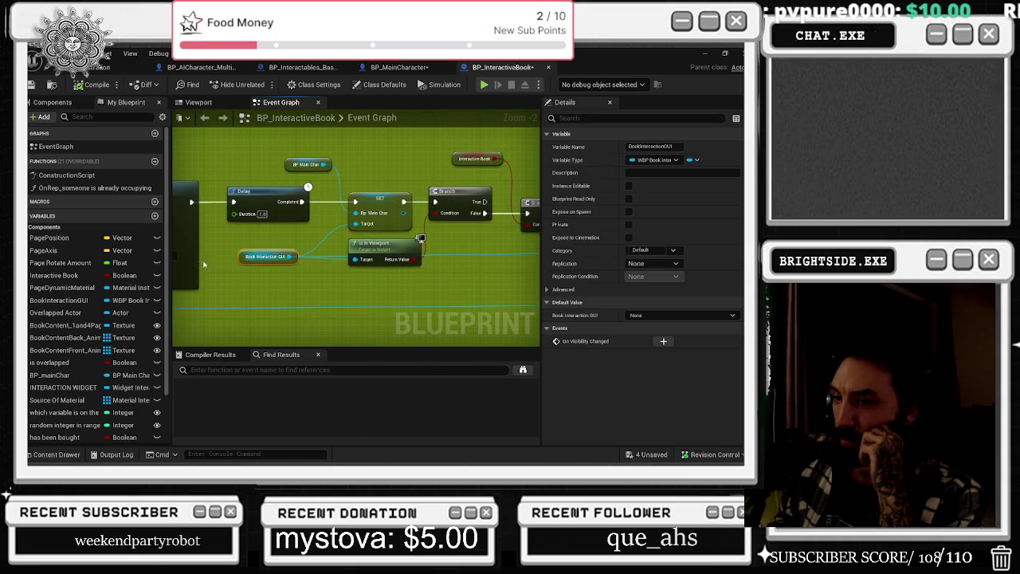
click(71, 389)
right_click(70, 390)
mouse_move(119, 322)
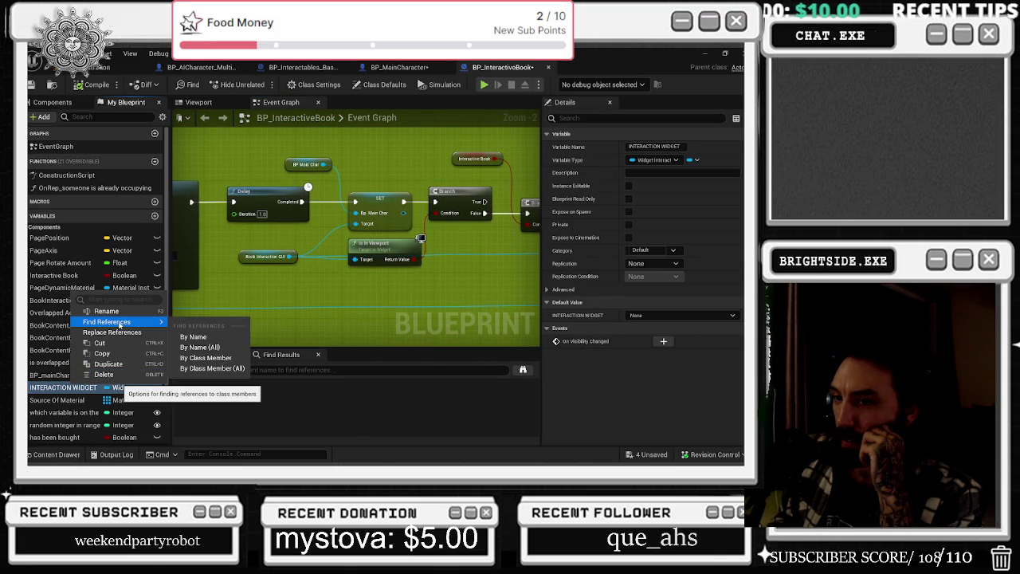
click(45, 362)
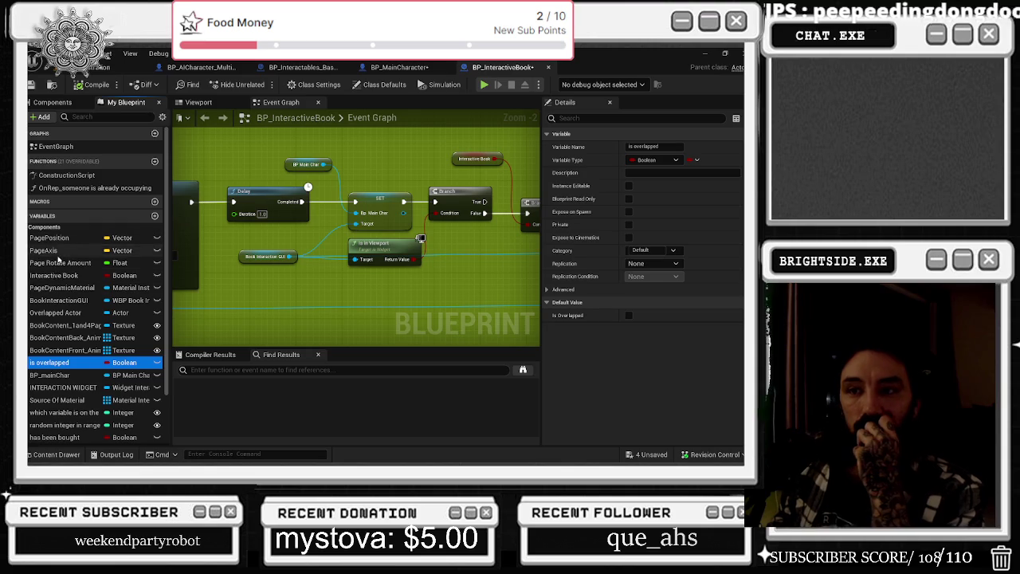
scroll(82, 319, down, 3)
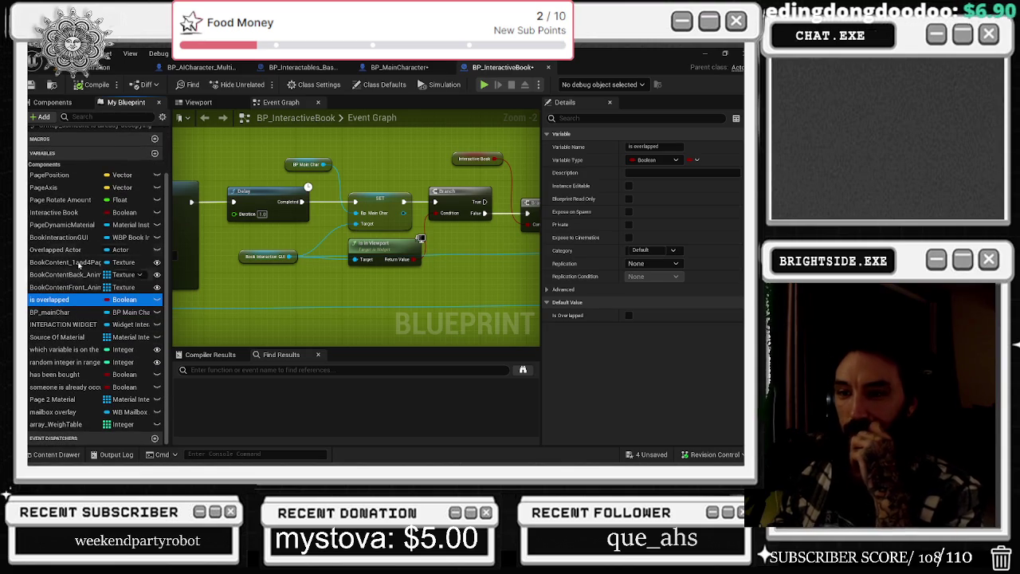
Filter My Blueprint members by 'book' and select the Book Interaction GUI variable node
click(100, 116)
text(book)
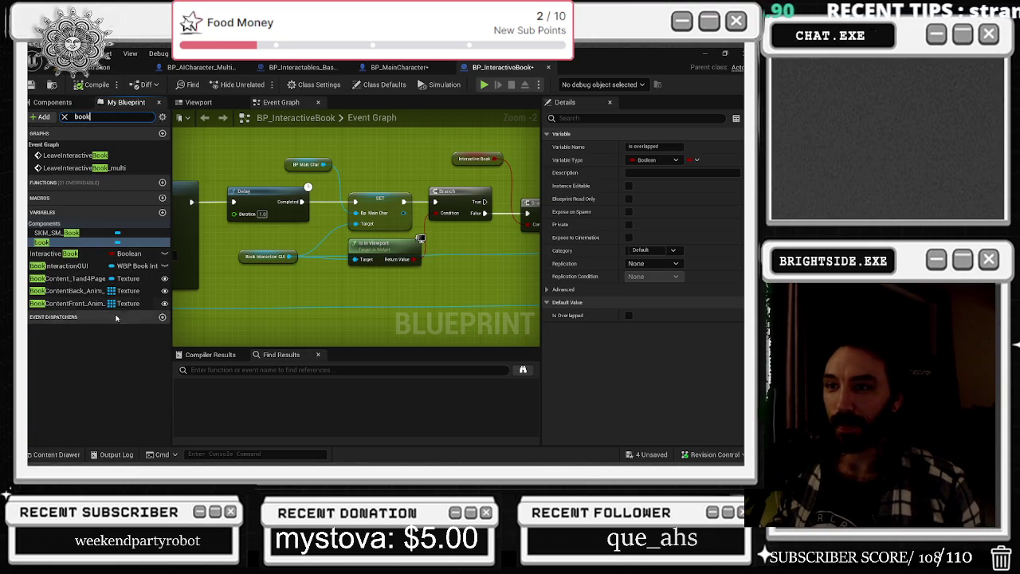
click(266, 256)
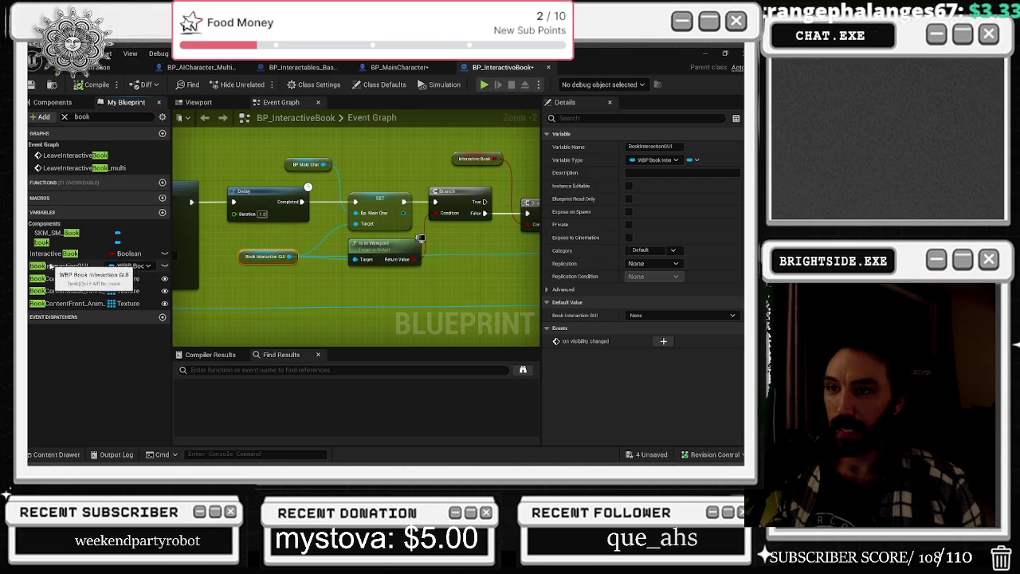
Find references to BookInteractionGUI by name and step through the results to its Set node
right_click(53, 265)
mouse_move(104, 294)
click(179, 308)
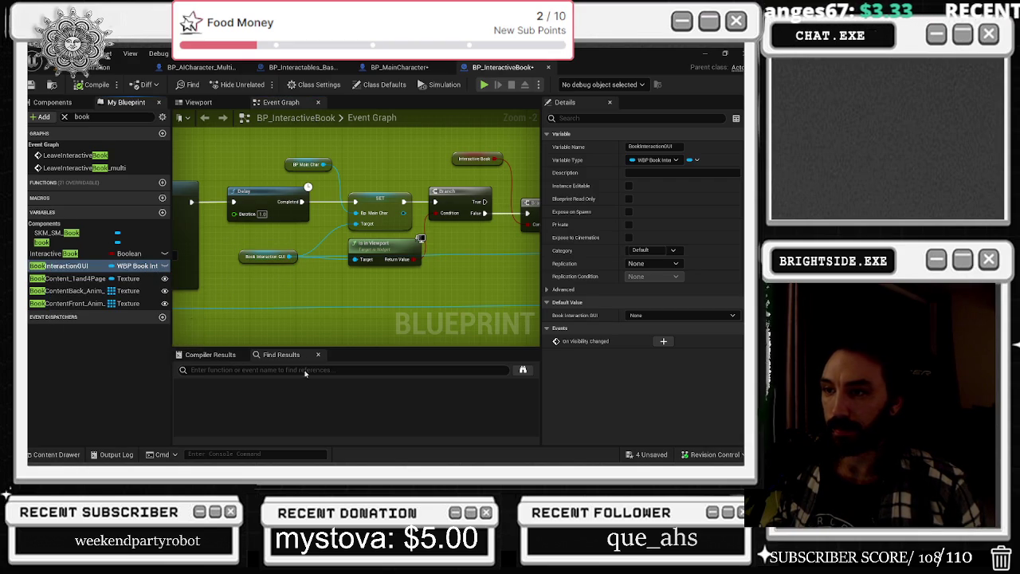
click(234, 405)
click(227, 434)
scroll(229, 422, down, 2)
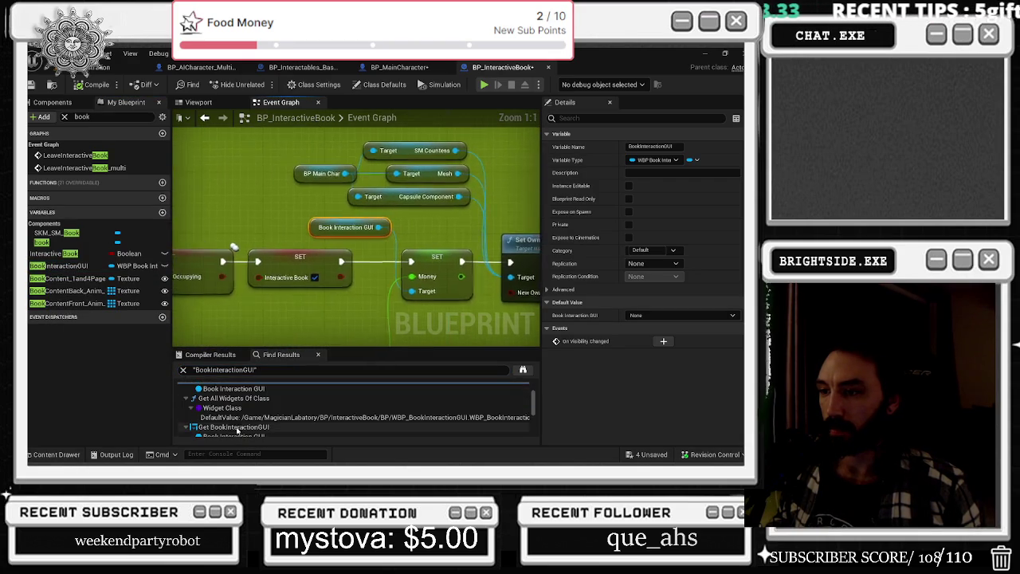
scroll(229, 417, down, 2)
click(234, 413)
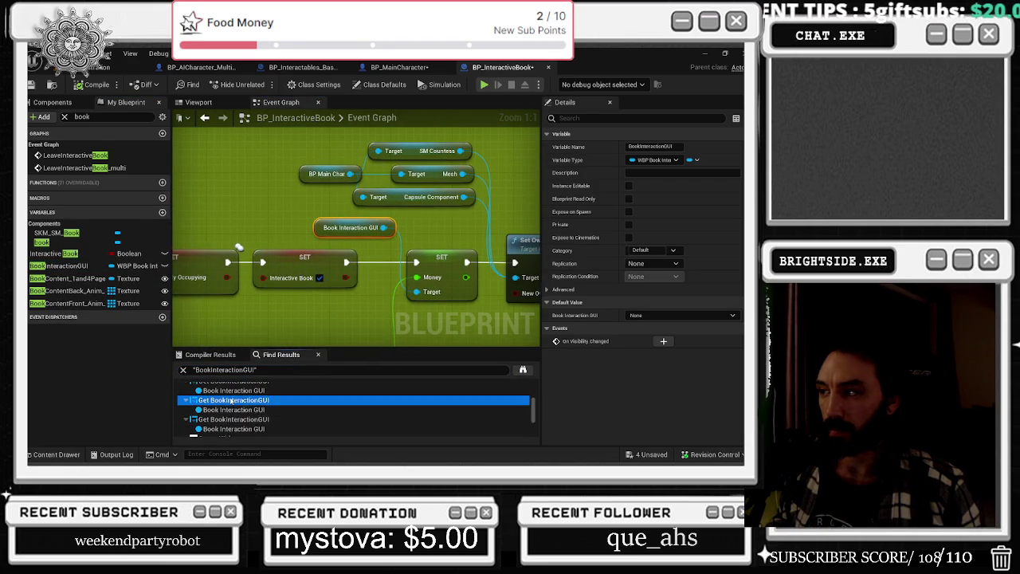
scroll(238, 413, down, 1)
scroll(239, 413, down, 2)
click(234, 407)
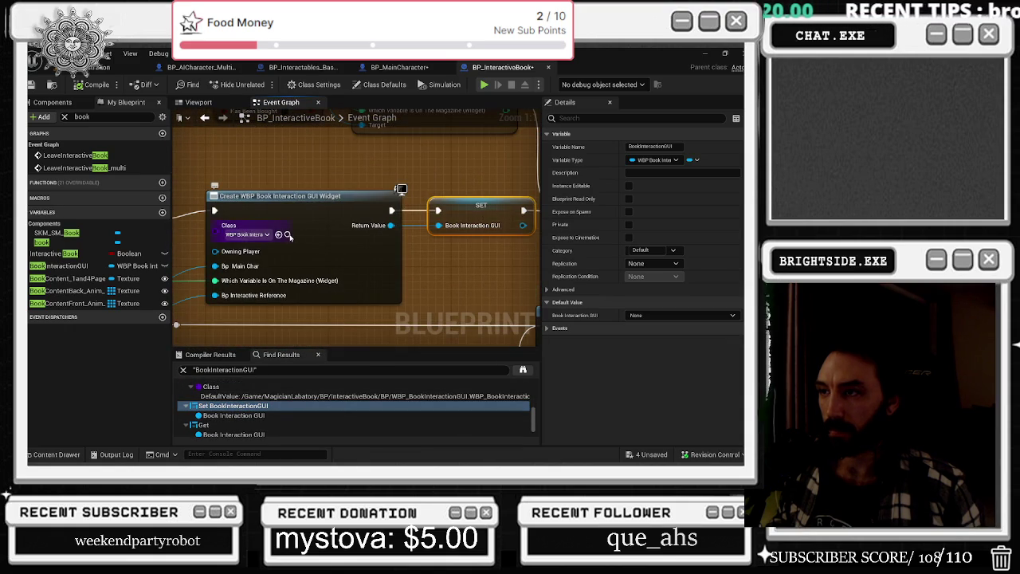
Open WBP_BookInteractionGUI from the Create Widget class pin, dock its editor, and view its Graph
click(289, 236)
double_click(291, 278)
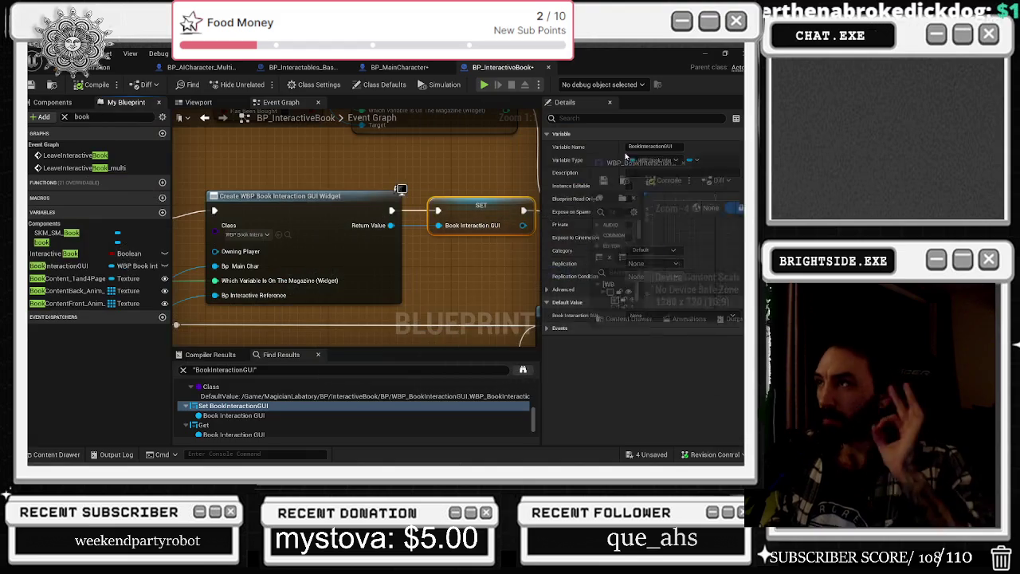
click(610, 69)
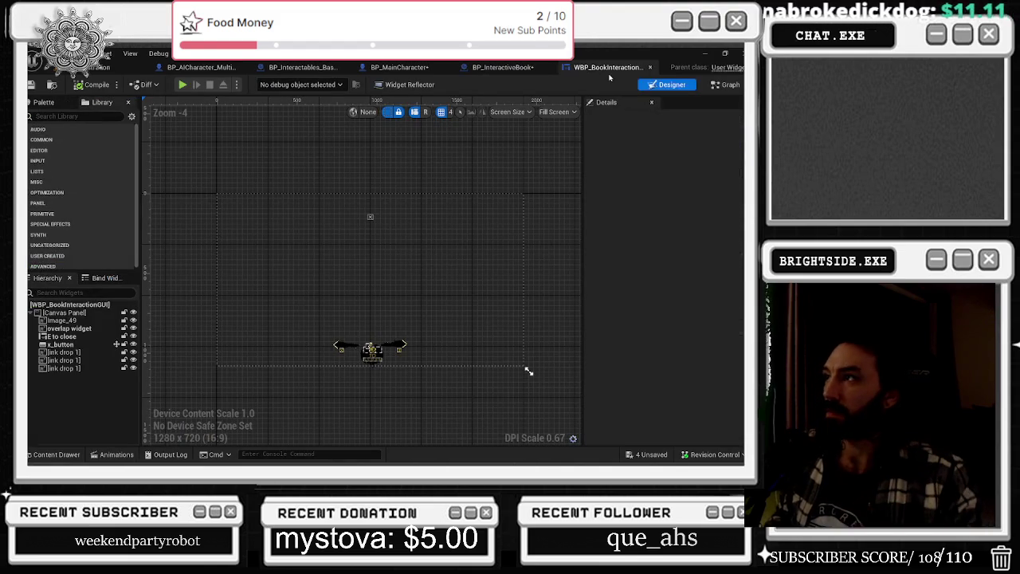
click(525, 69)
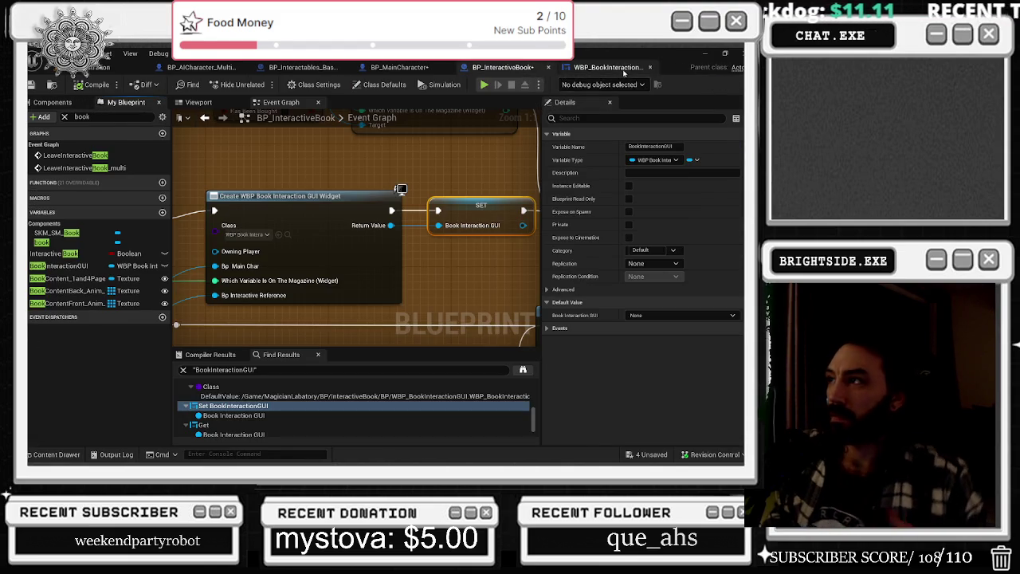
click(606, 67)
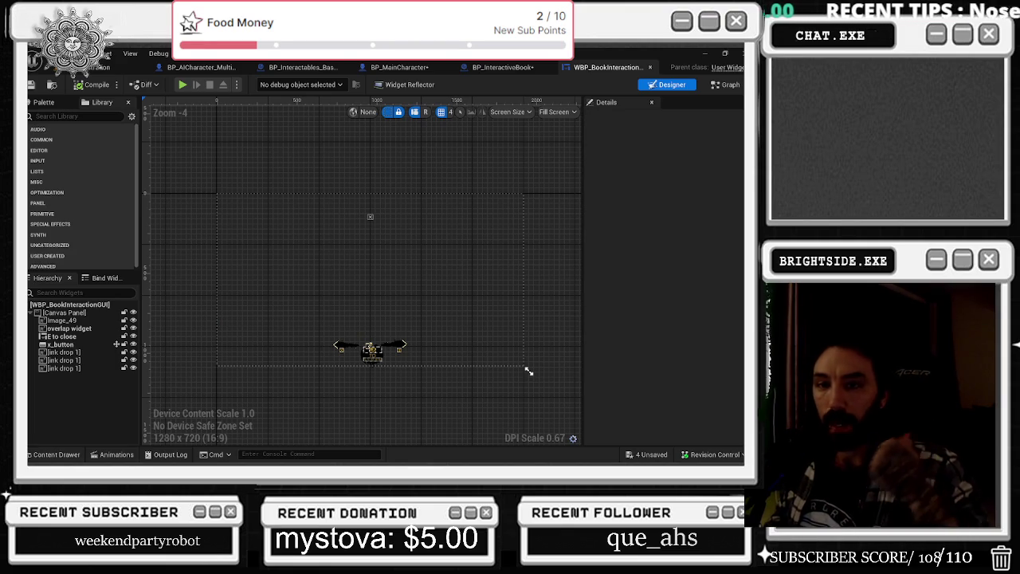
click(728, 84)
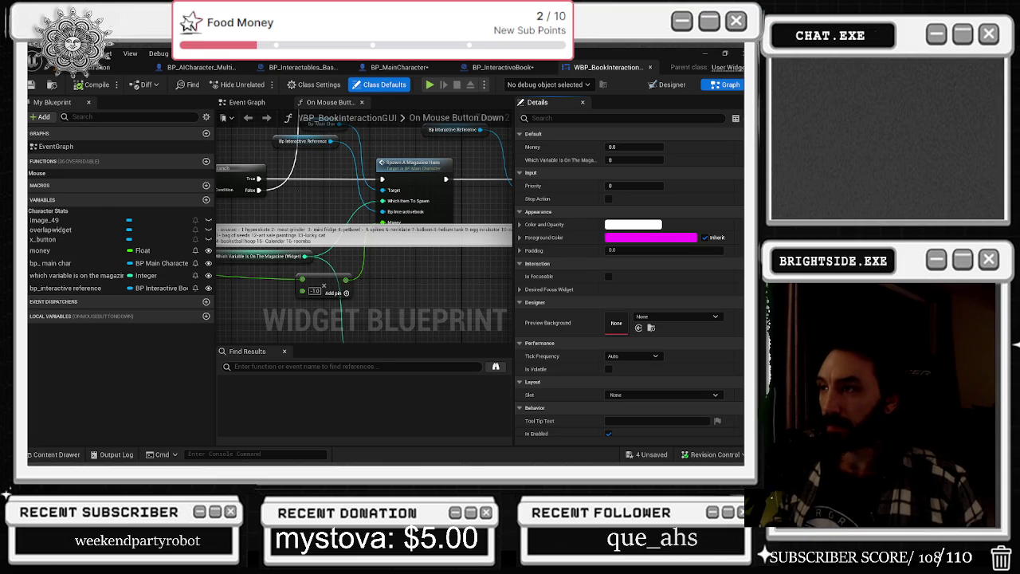
Pan through the widget graph past Component Has Tag and Branch to the price Select node
drag(194, 246, 282, 247)
scroll(406, 228, down, 3)
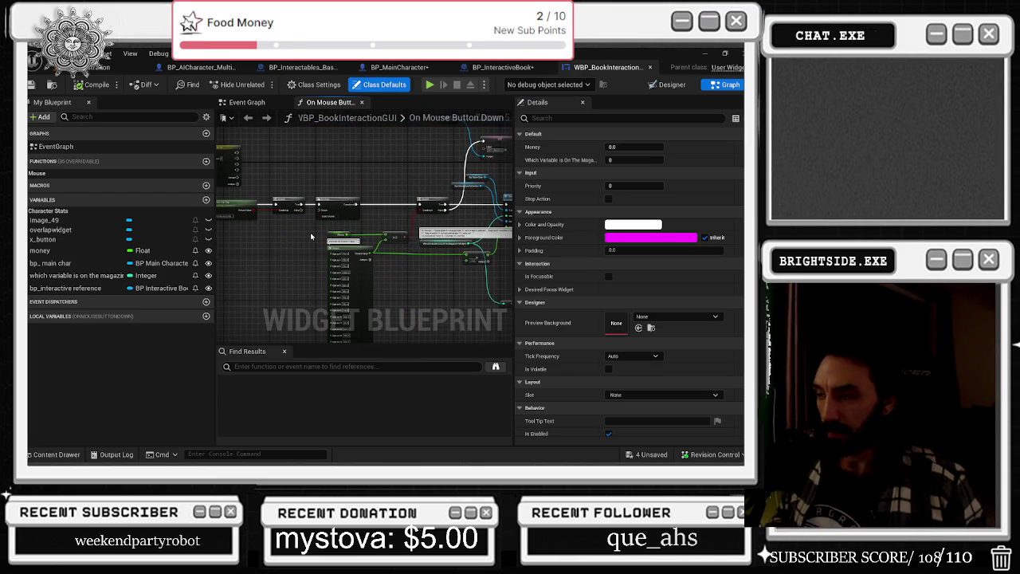
drag(312, 230, 344, 257)
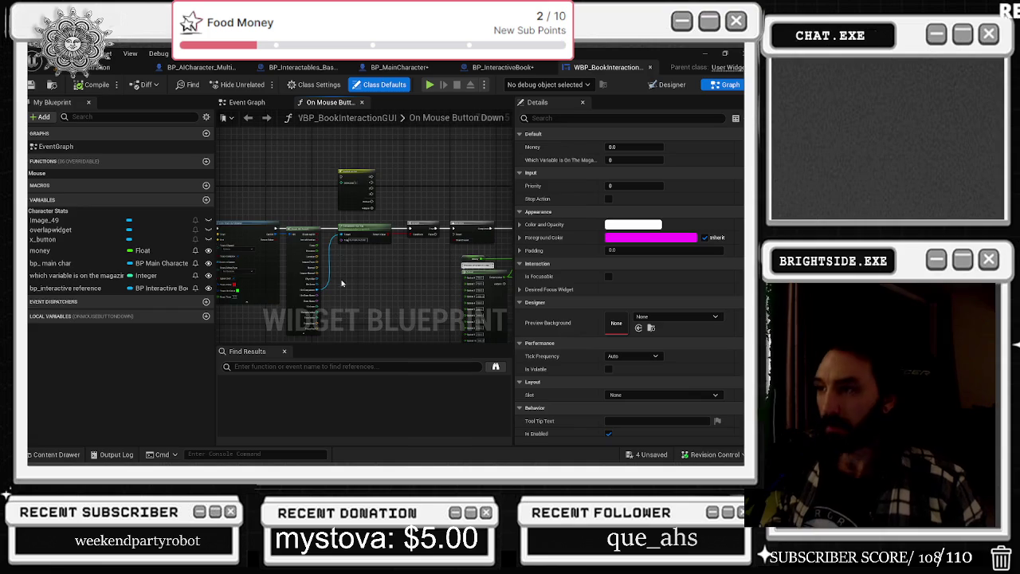
scroll(342, 283, up, 4)
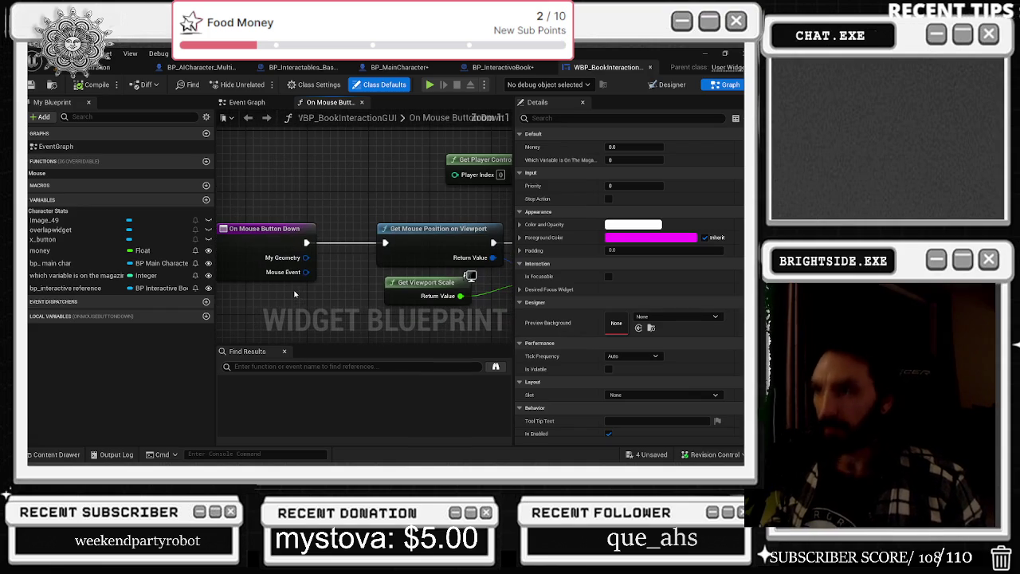
scroll(343, 255, down, 3)
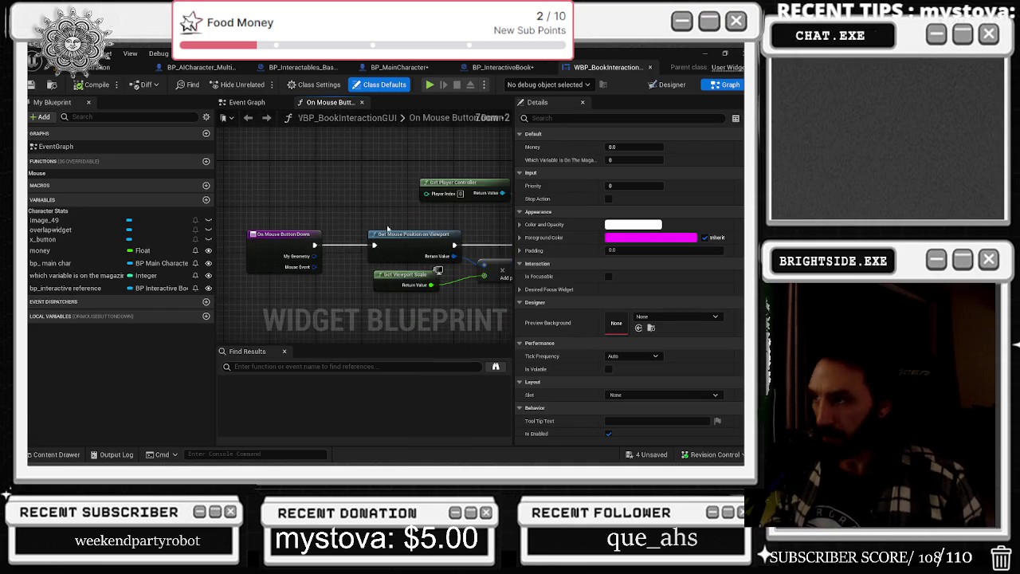
scroll(313, 187, up, 3)
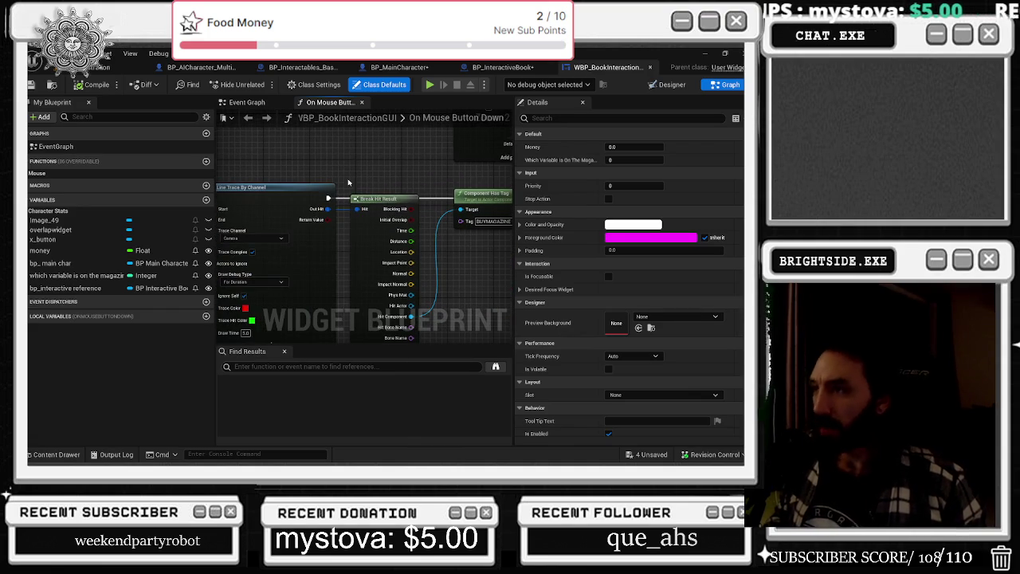
drag(348, 183, 239, 173)
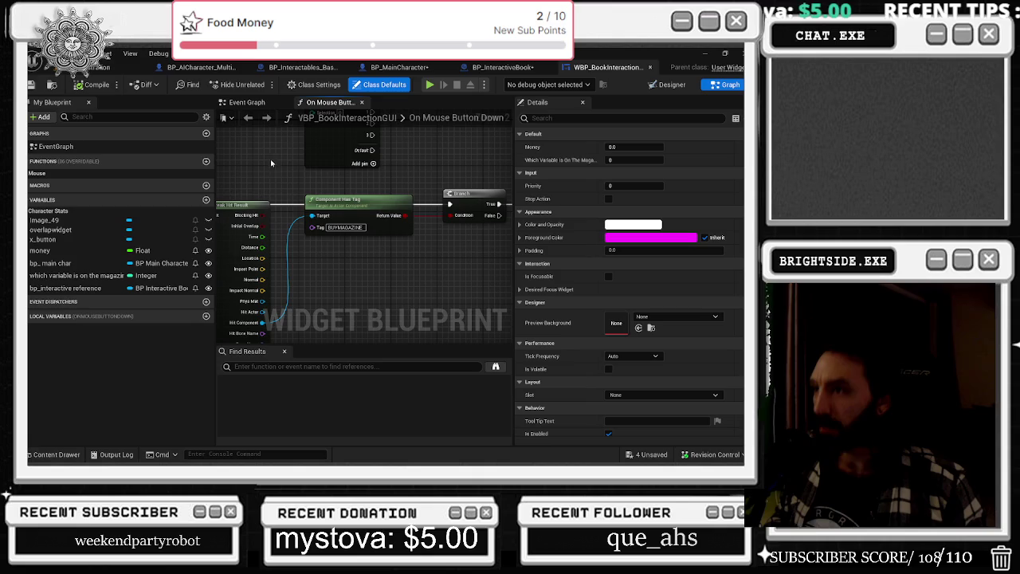
drag(475, 178, 221, 160)
drag(367, 184, 413, 140)
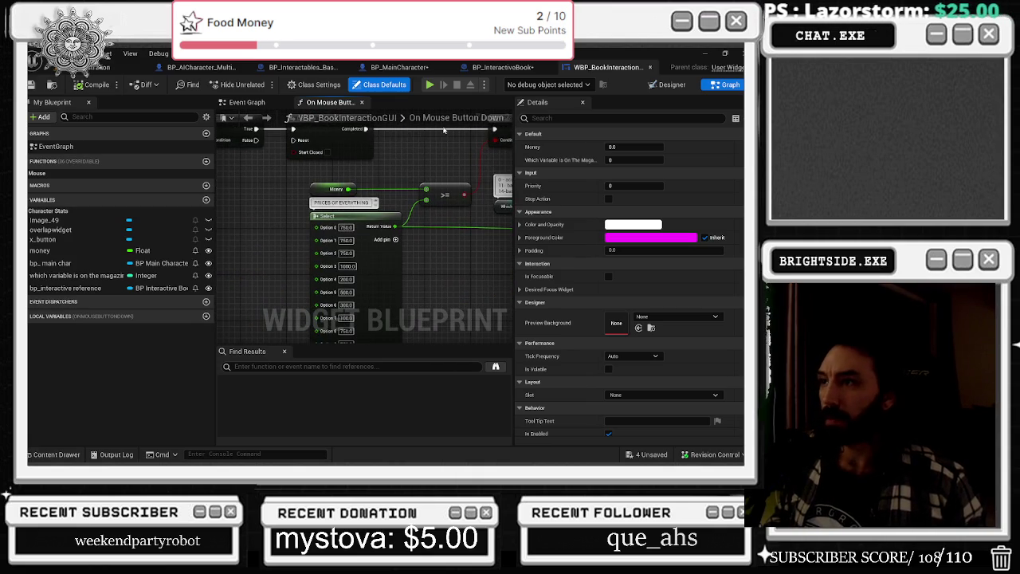
mouse_move(481, 276)
mouse_down()
mouse_move(481, 252)
mouse_move(454, 250)
mouse_move(446, 188)
mouse_move(416, 258)
mouse_up()
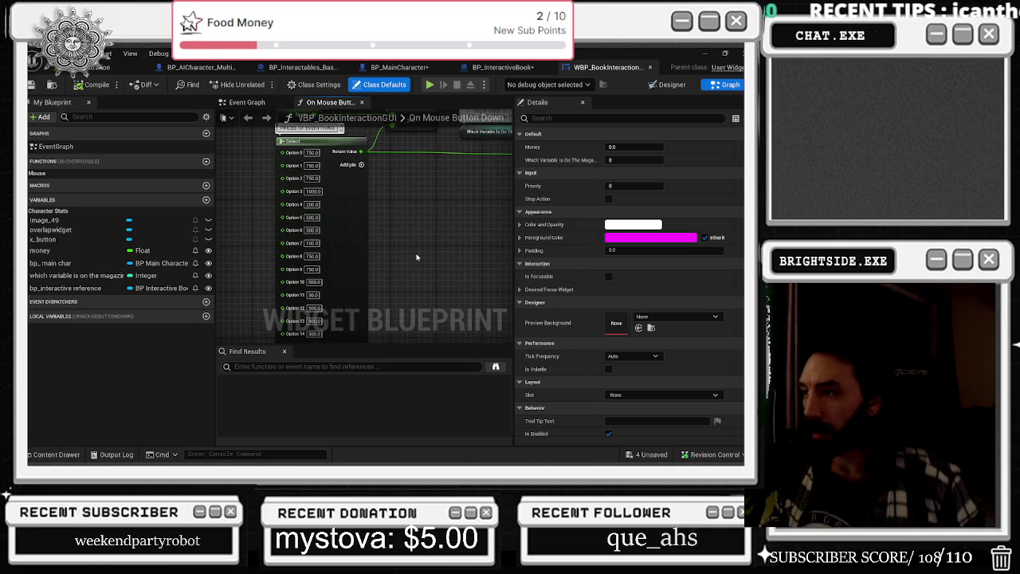
Add Option 17 and Option 18 pins to the Select node, then revisit BookContentBack_Anim
click(361, 166)
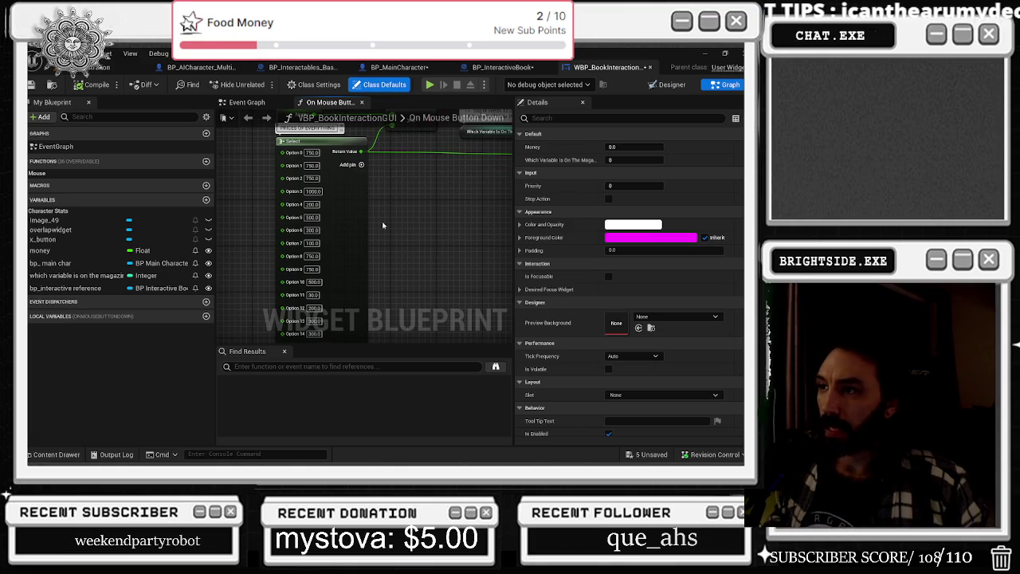
drag(383, 226, 356, 249)
drag(336, 298, 326, 279)
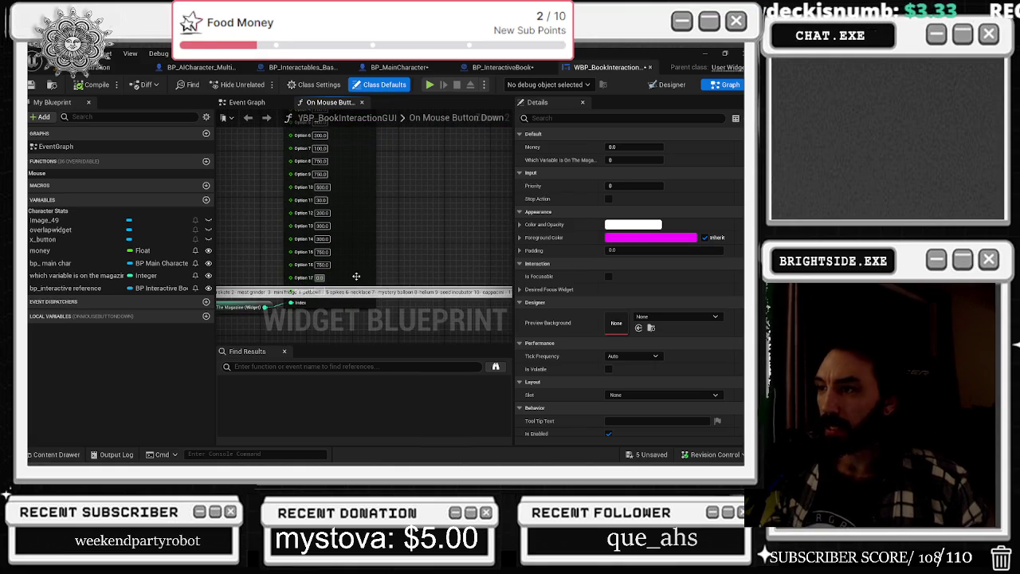
mouse_move(403, 257)
mouse_down()
mouse_move(404, 375)
mouse_move(438, 191)
mouse_up()
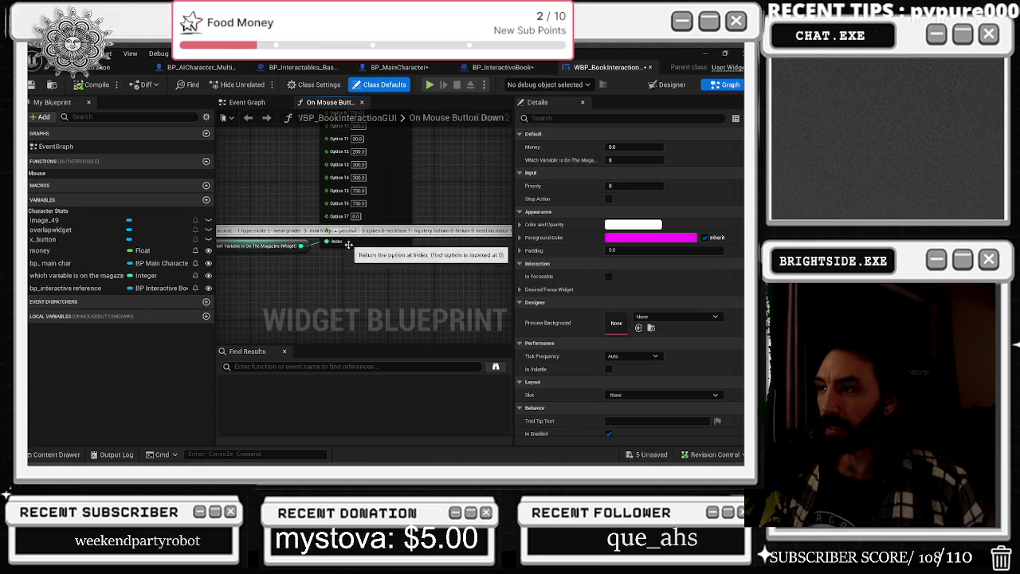
click(266, 201)
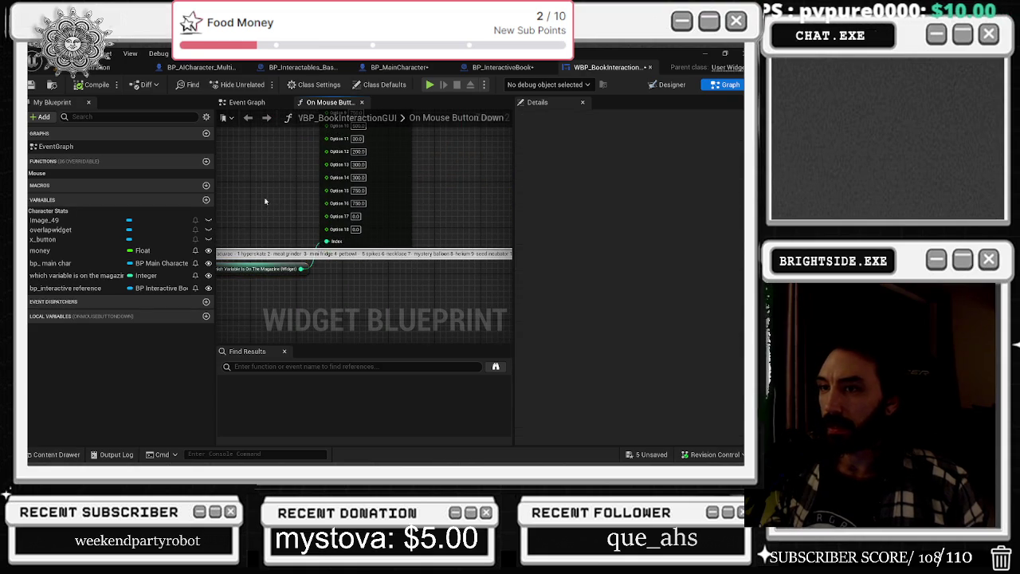
click(502, 67)
click(78, 289)
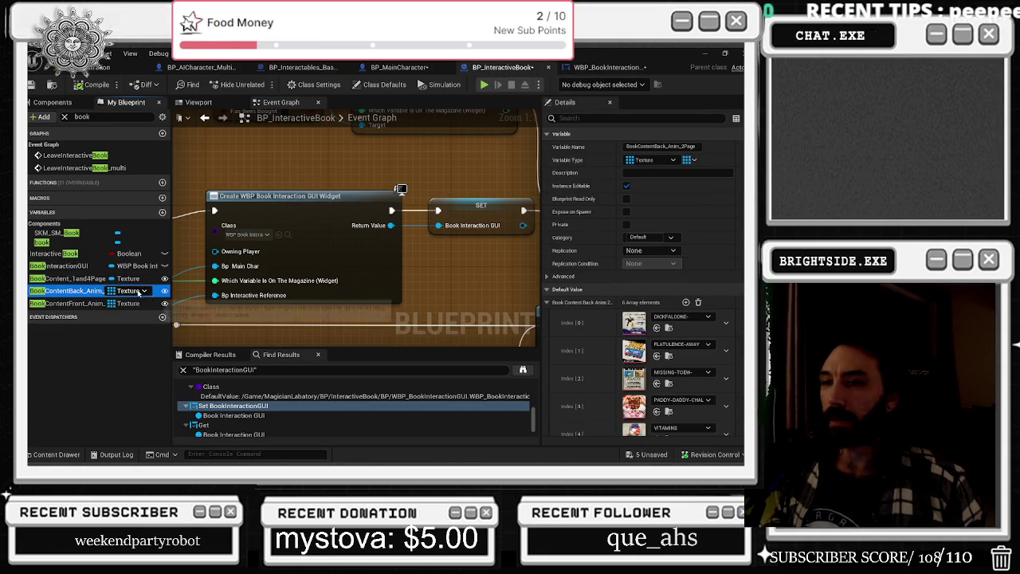
Check BookContent_1and4Page and BookContentFront_Anim, review the Option 17 price, and open the InteractiveBook BP folder
click(80, 278)
click(72, 304)
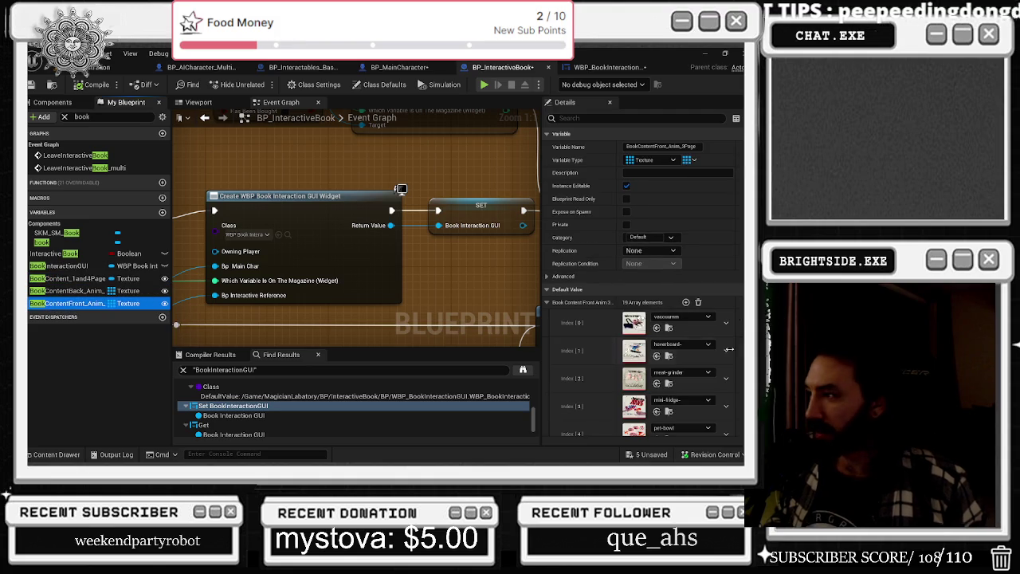
scroll(602, 430, down, 6)
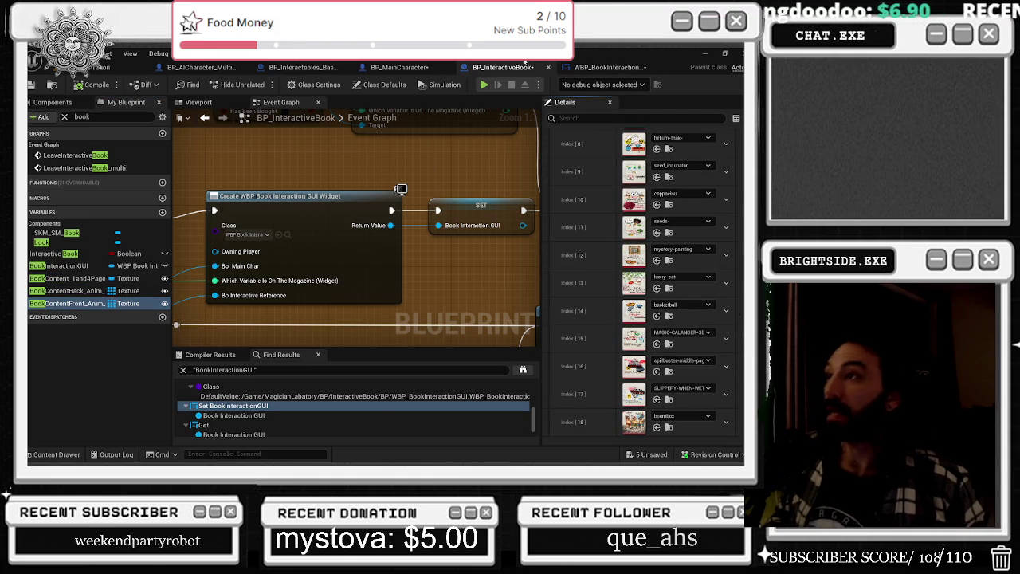
click(563, 71)
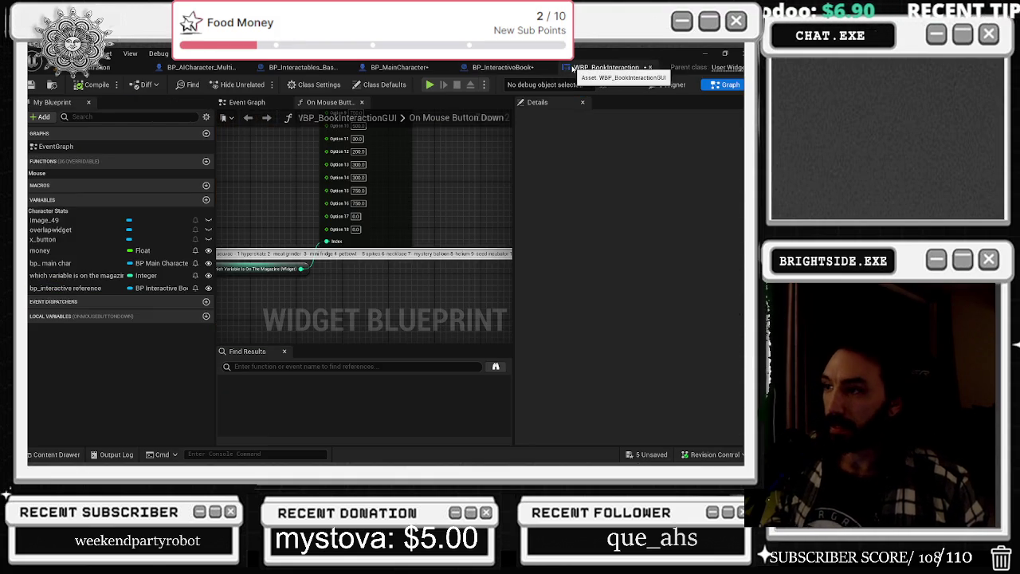
click(356, 215)
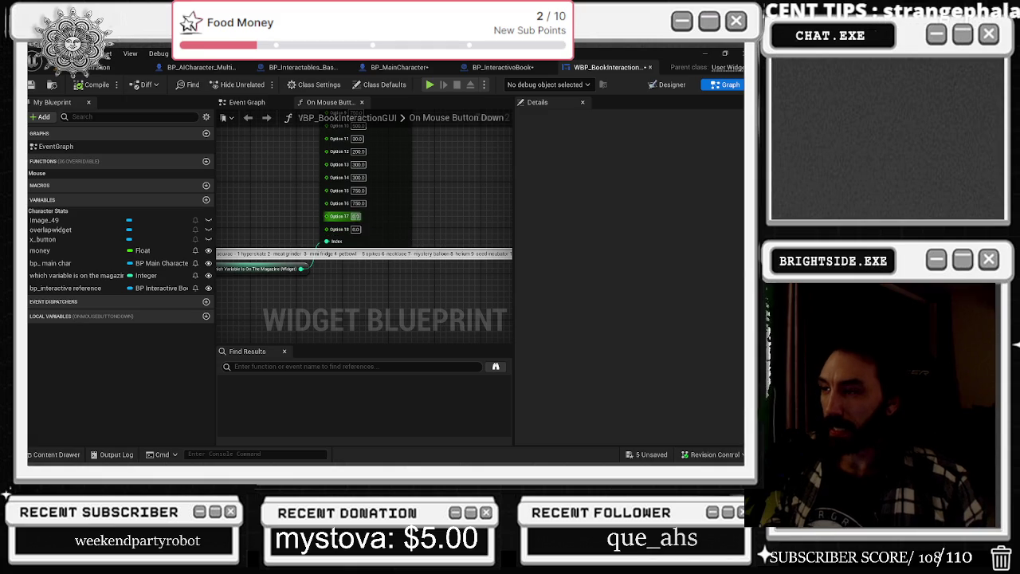
click(503, 67)
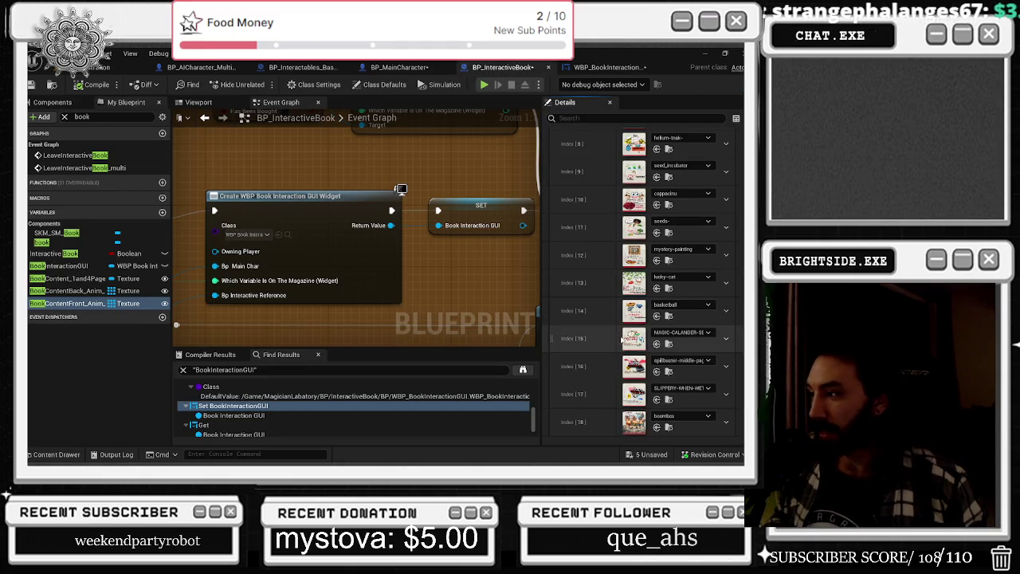
click(86, 454)
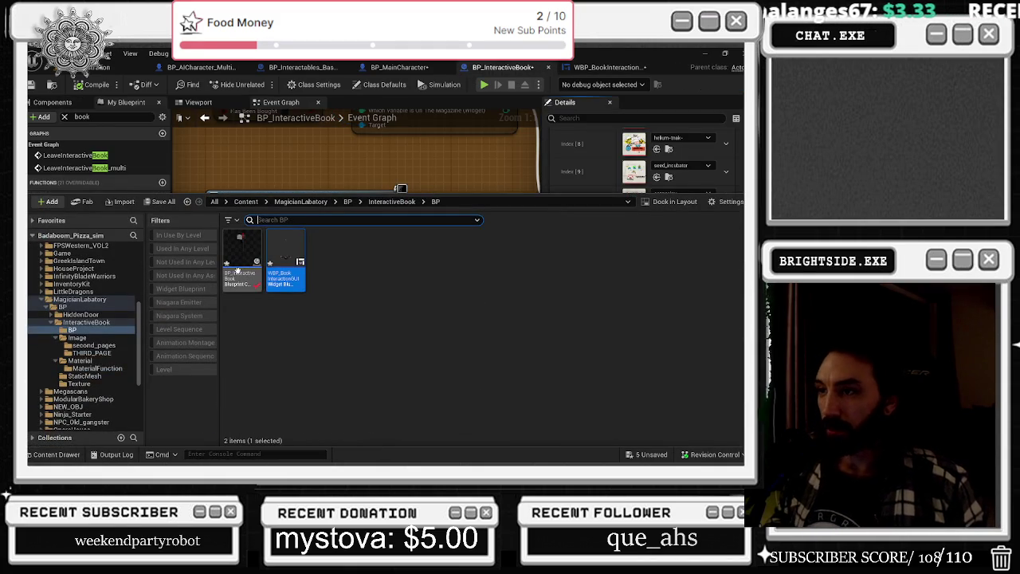
Browse the InteractiveBook Image folder and open the slippery-when-wet-sign texture
click(388, 177)
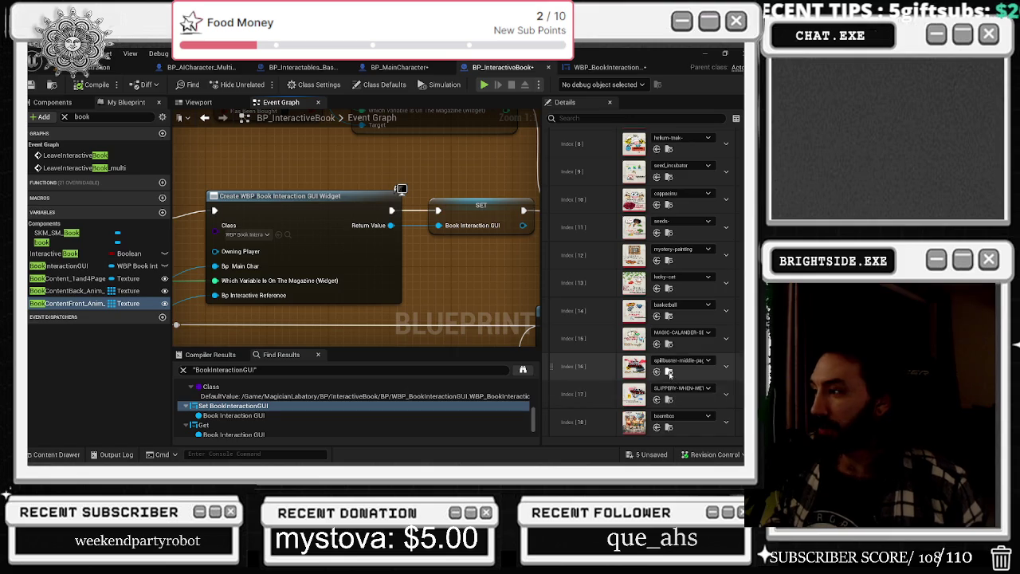
click(668, 399)
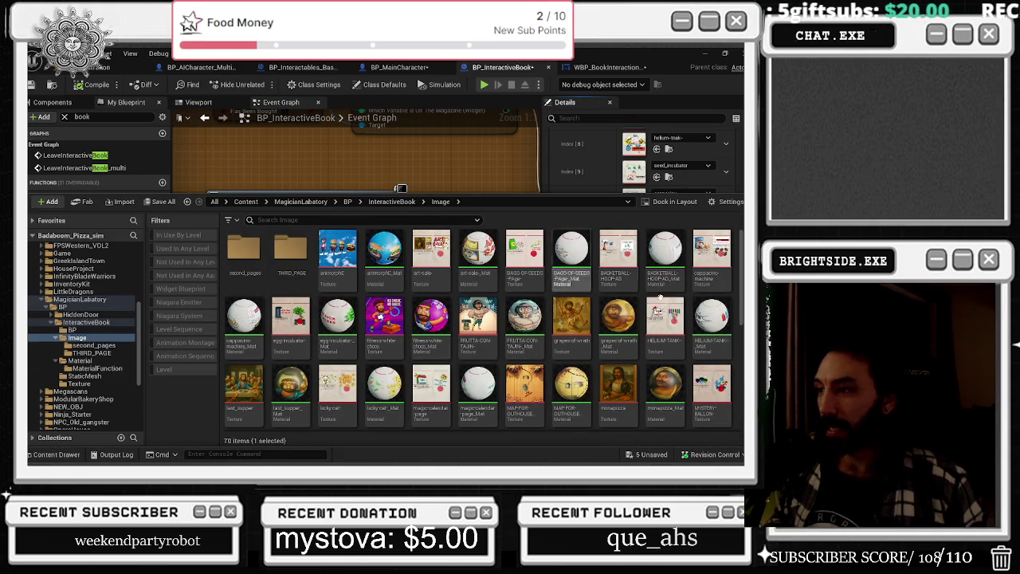
scroll(431, 334, down, 3)
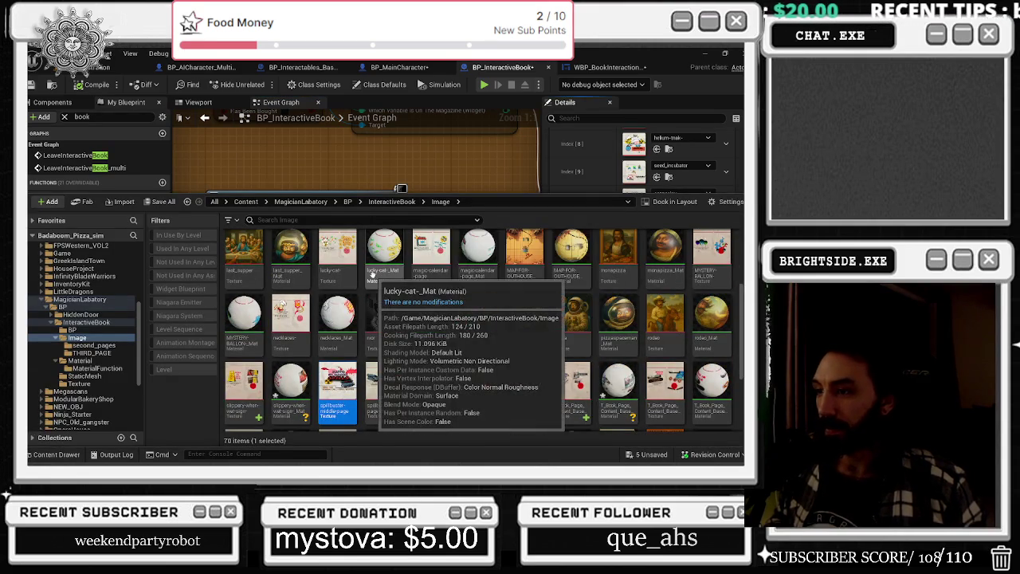
scroll(431, 335, down, 2)
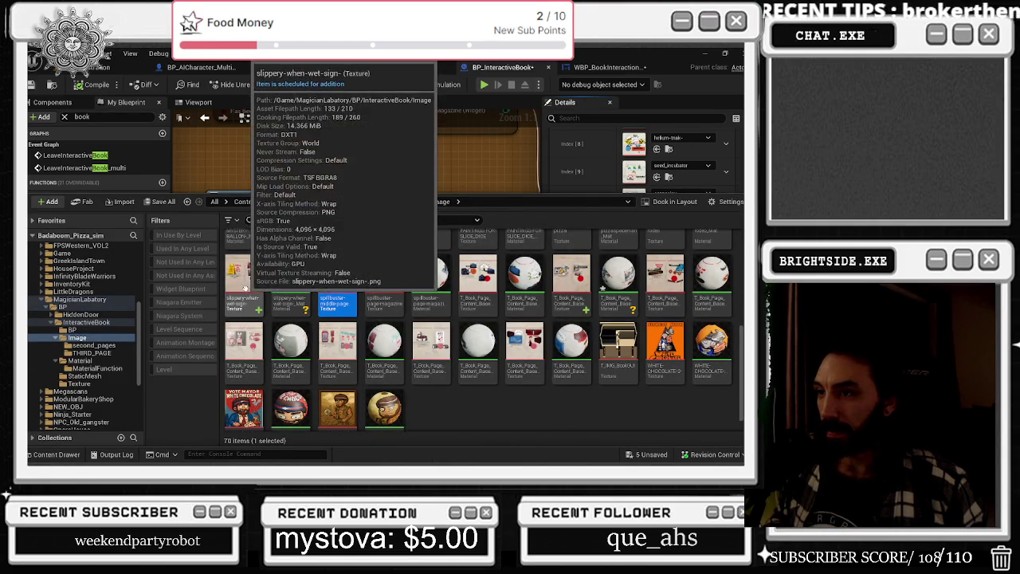
click(239, 273)
double_click(240, 274)
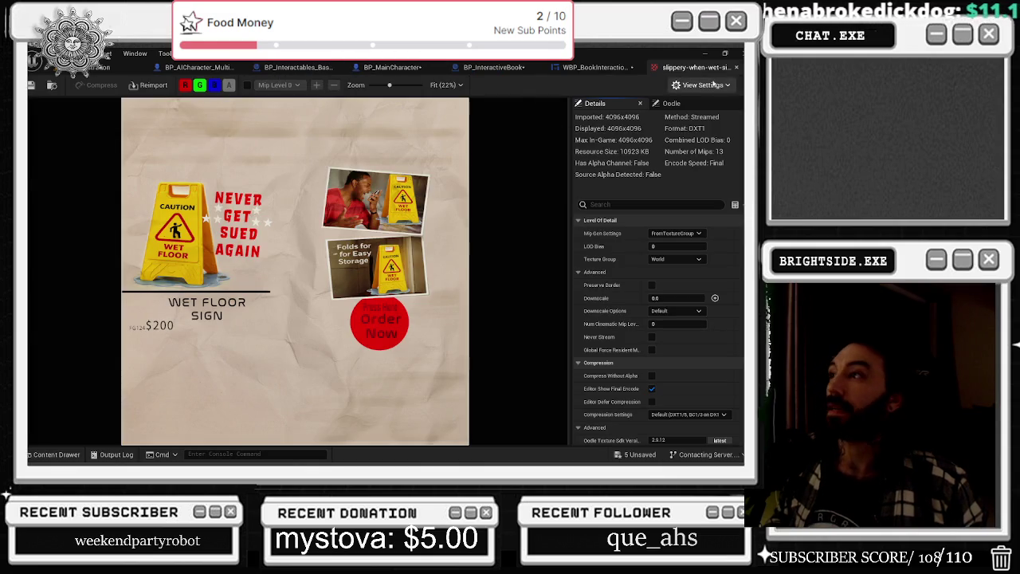
Close it and open the 4096x4096 T_Book_Page_Content boombox page texture instead
click(736, 67)
key(ctrl+space)
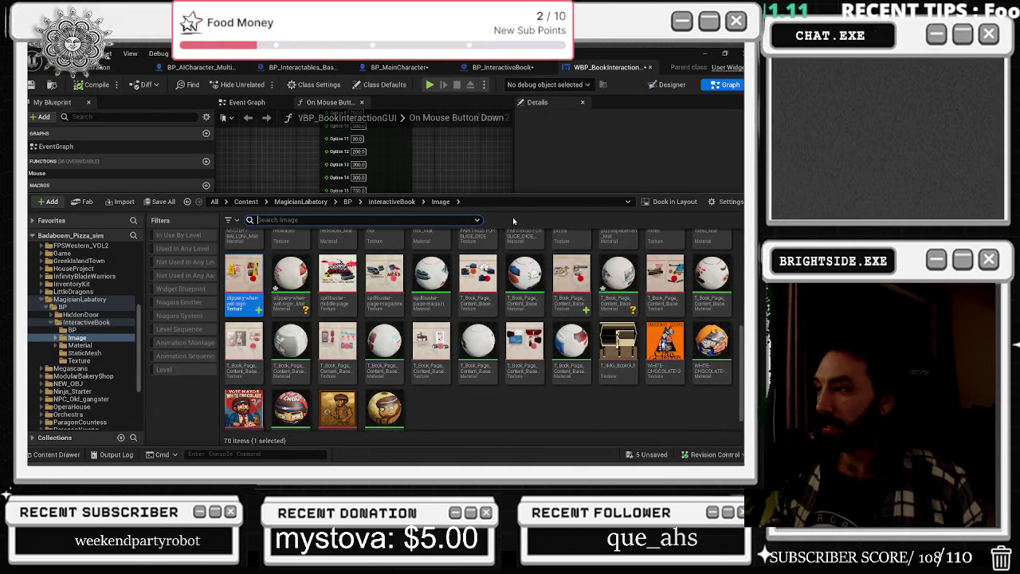
double_click(526, 350)
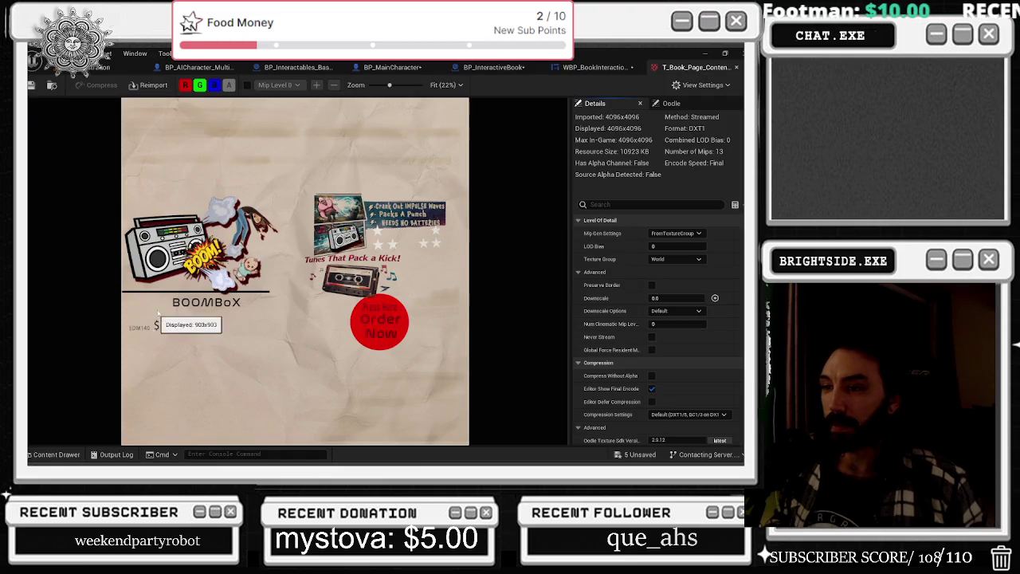
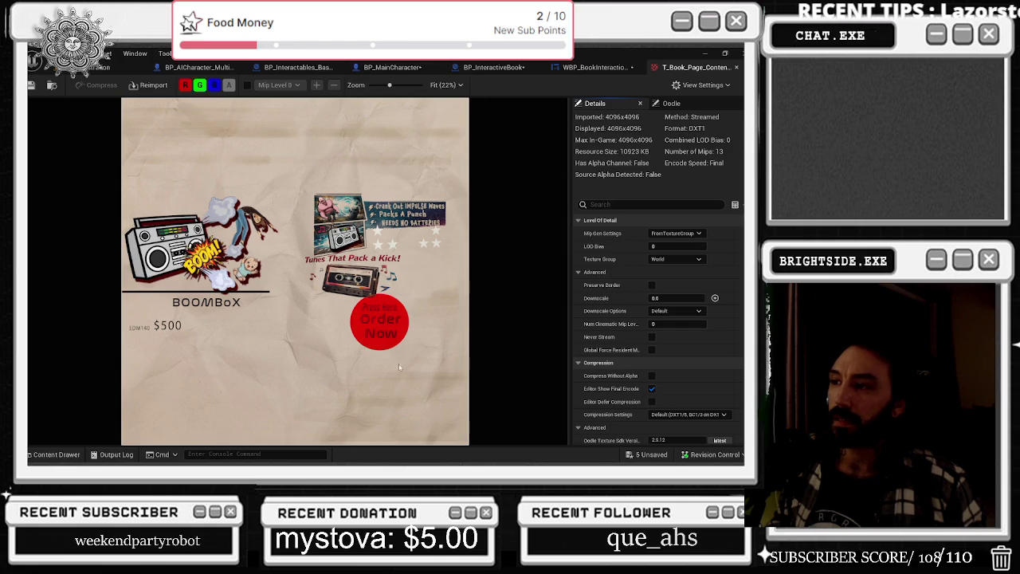
Zoom around the boombox T_Book_Page texture, then return to WBP_BookInteractionGUI's On Mouse Button Down graph
scroll(399, 367, up, 5)
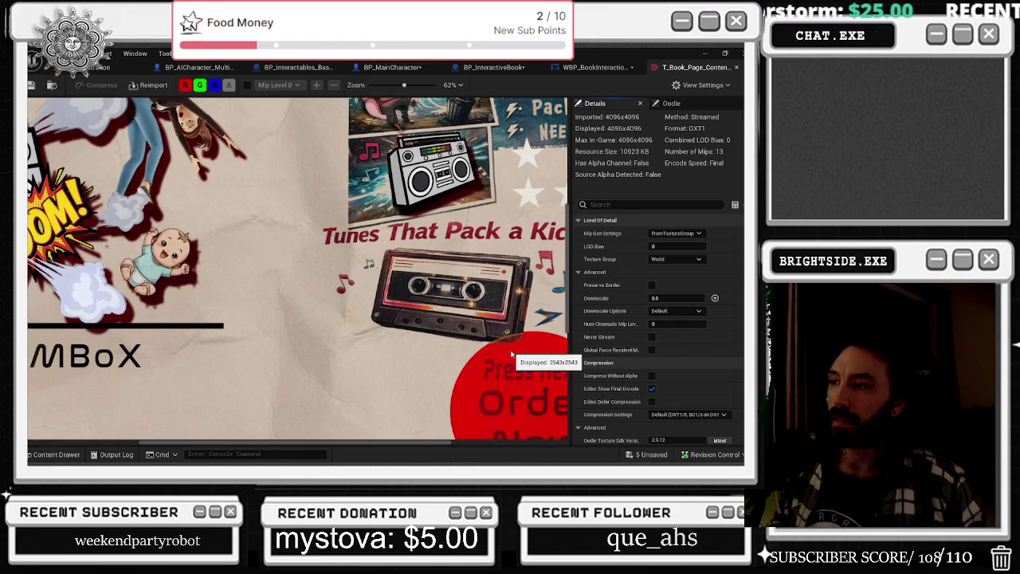
scroll(511, 353, down, 1)
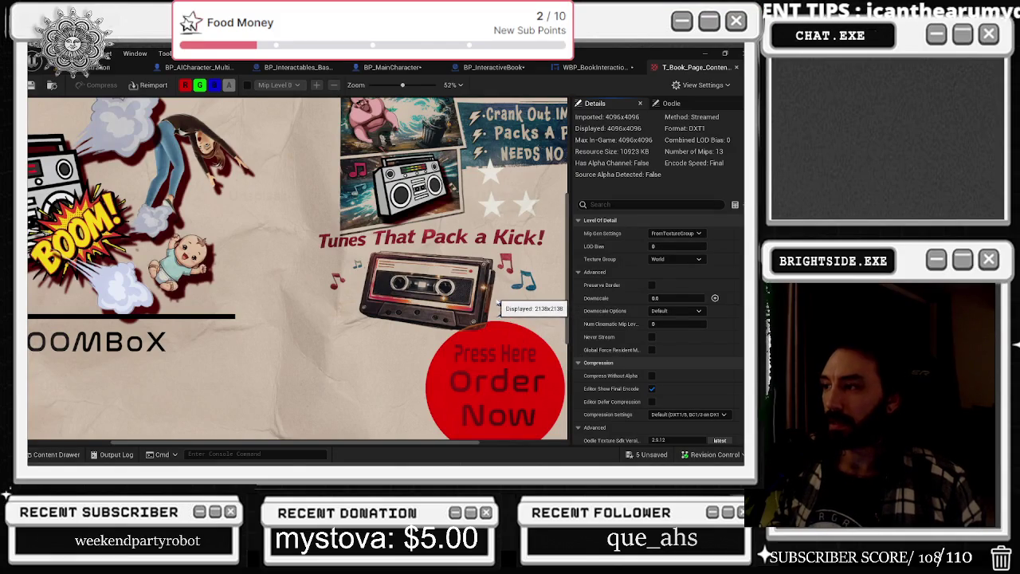
scroll(448, 333, down, 2)
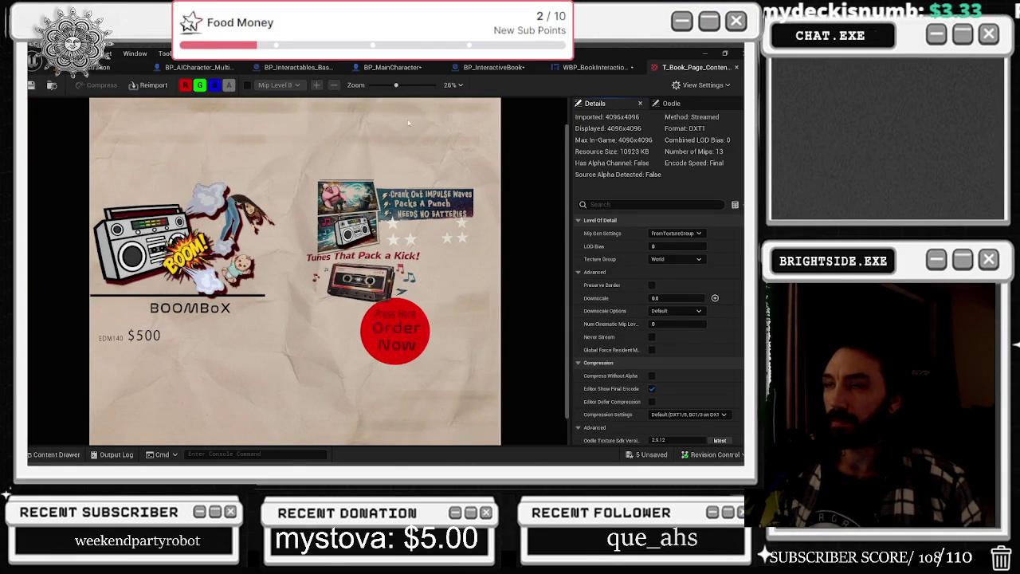
click(605, 67)
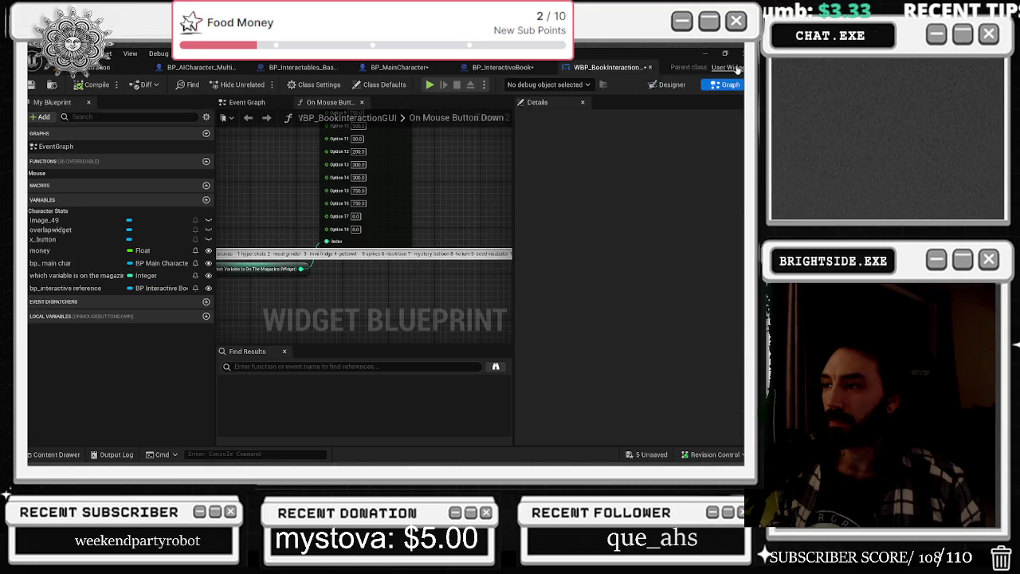
Enter 200 for Option 17 on the Select node, check the Branch-to-spawn nodes, then return to the level editor
text(200)
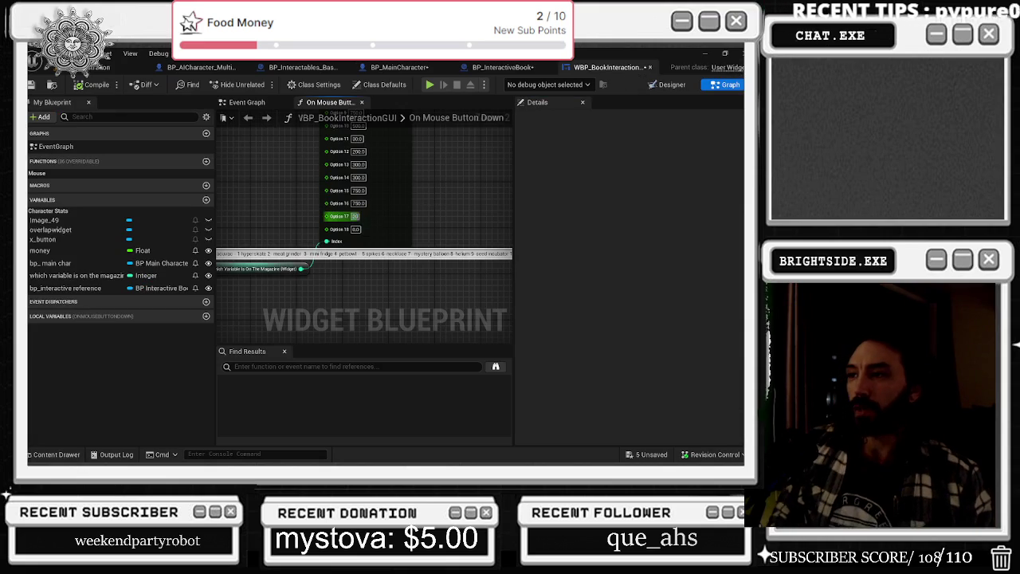
scroll(353, 229, down, 3)
scroll(308, 280, up, 3)
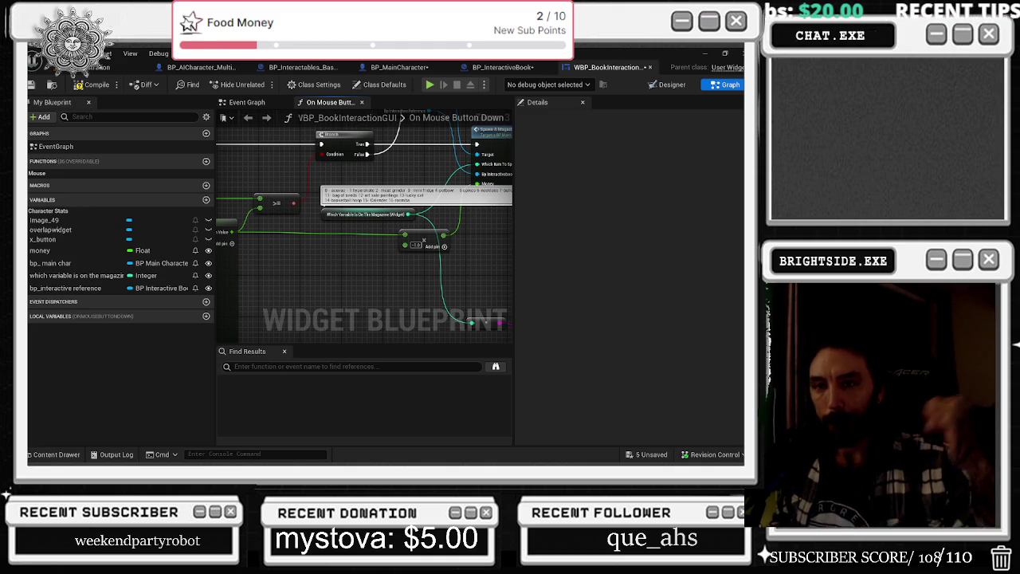
mouse_move(423, 239)
mouse_down()
mouse_move(282, 277)
mouse_move(339, 322)
mouse_up()
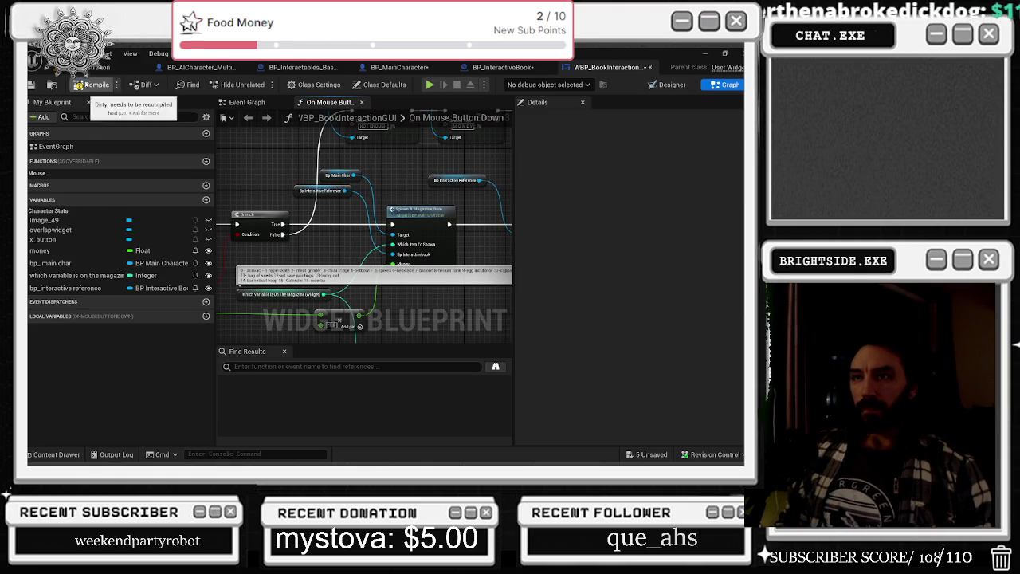
click(94, 67)
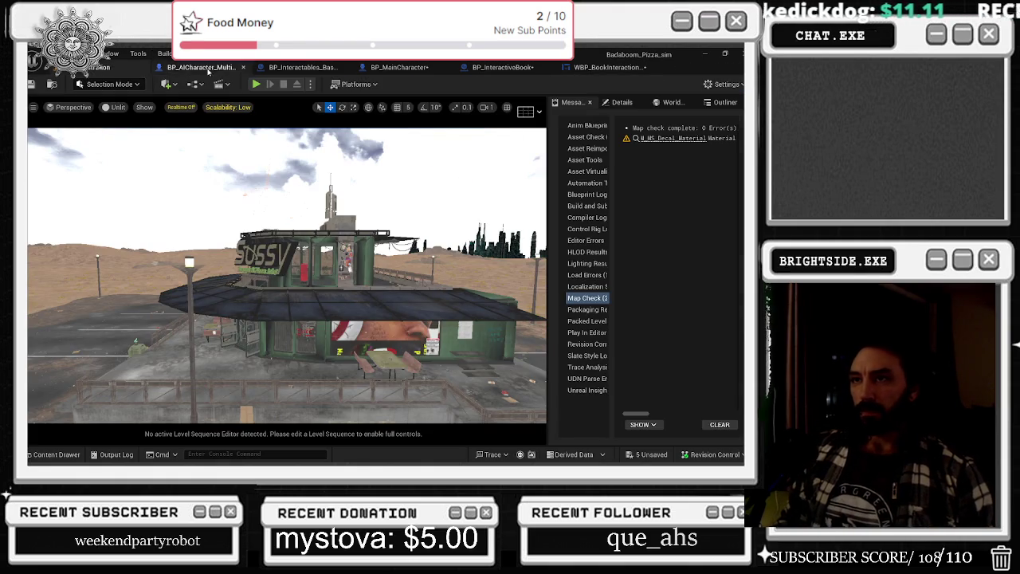
Inspect the BP_AICharacter event graph, shifting its view and checking back with the level
click(208, 72)
key(alt+Tab)
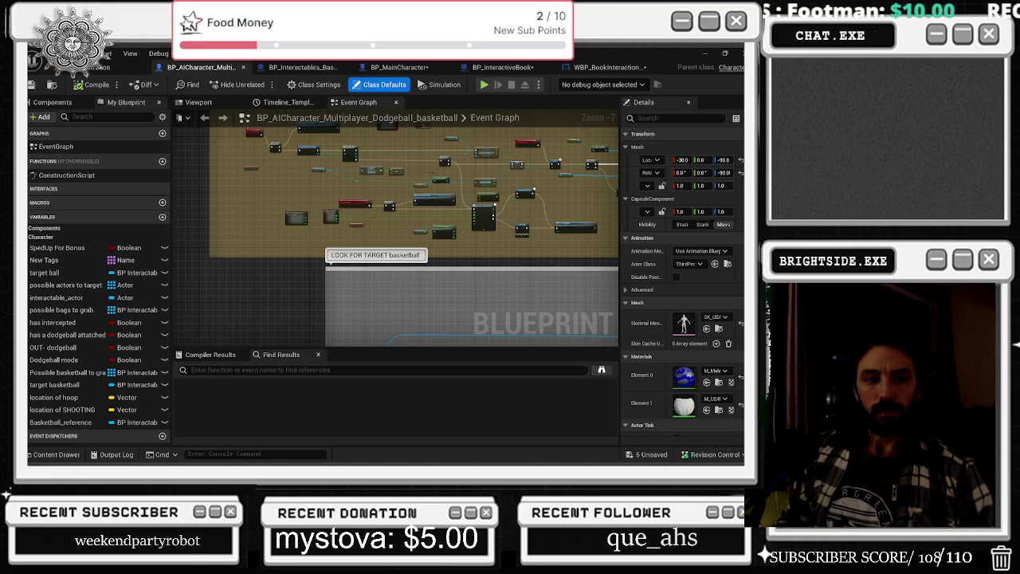
mouse_move(291, 205)
mouse_down()
mouse_move(271, 239)
mouse_move(308, 224)
mouse_up()
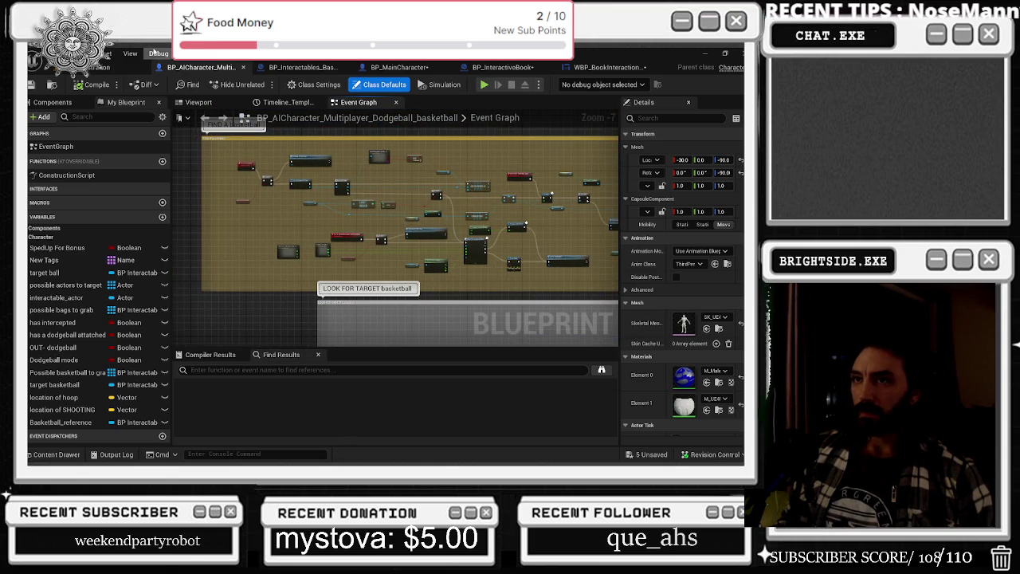
click(109, 65)
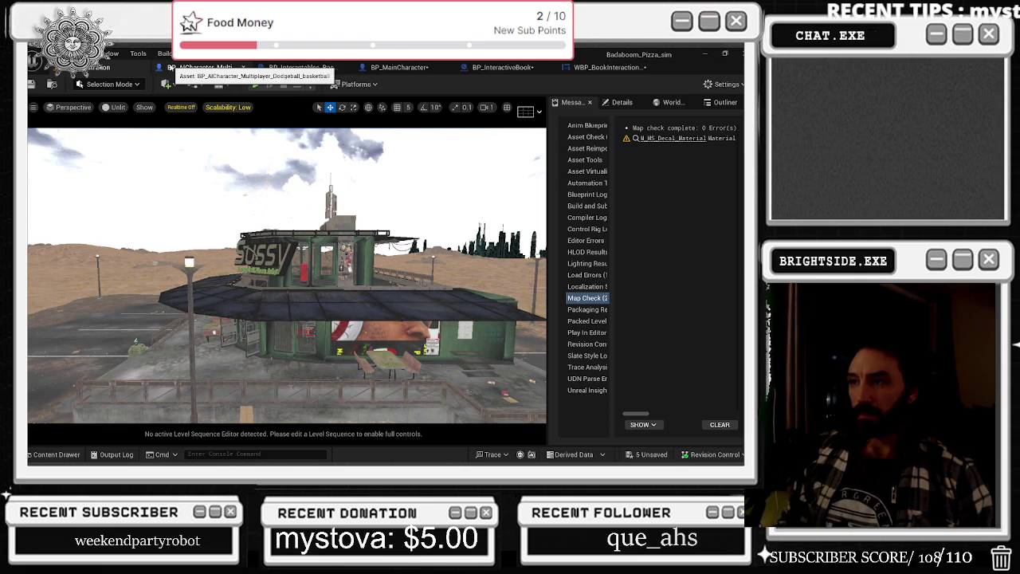
click(175, 69)
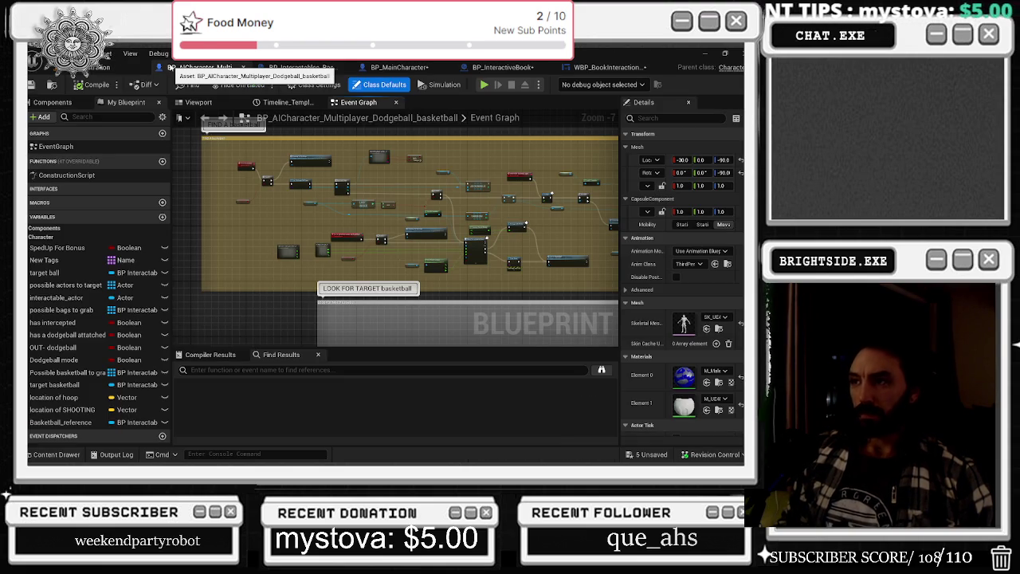
Compare BP_Interactables_Basketball's event graph, then return to WBP_BookInteractionGUI's mouse-click graph
click(296, 69)
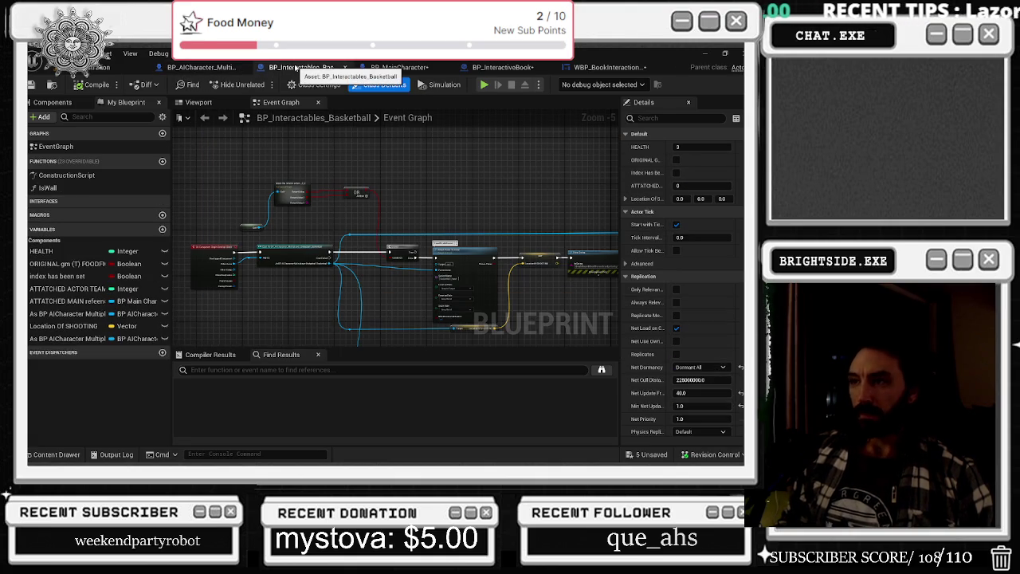
click(195, 66)
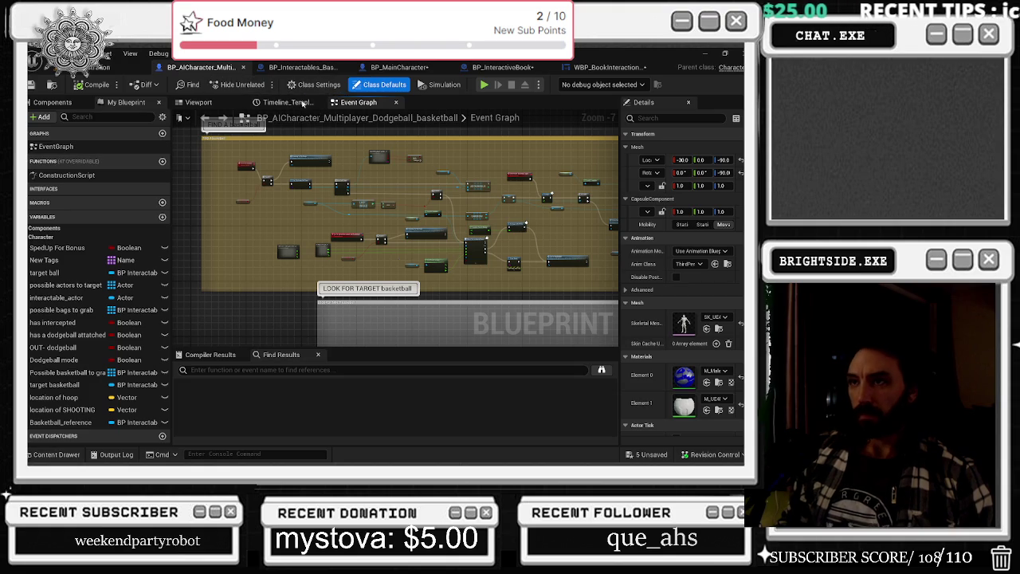
click(120, 67)
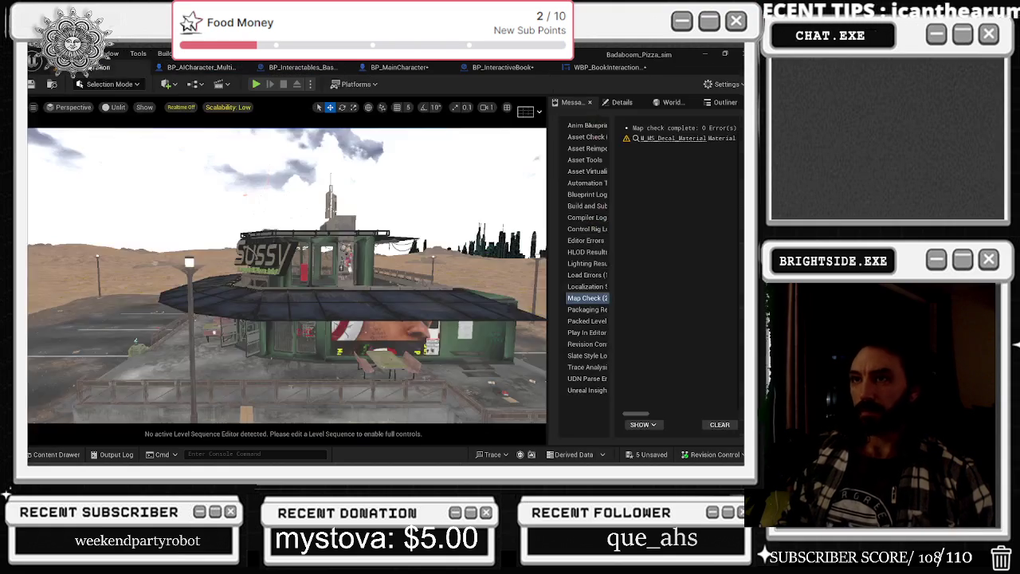
click(195, 66)
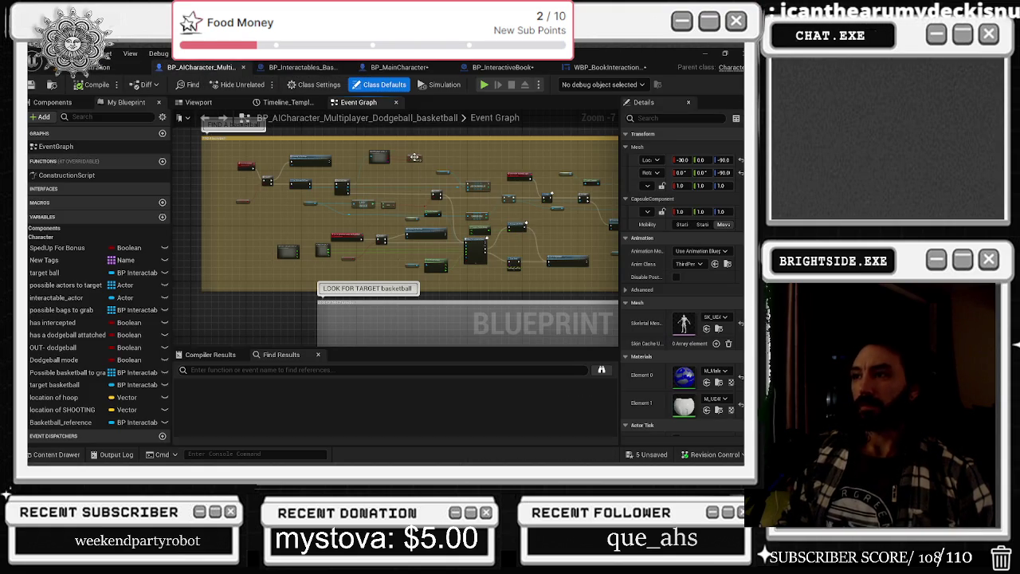
click(602, 67)
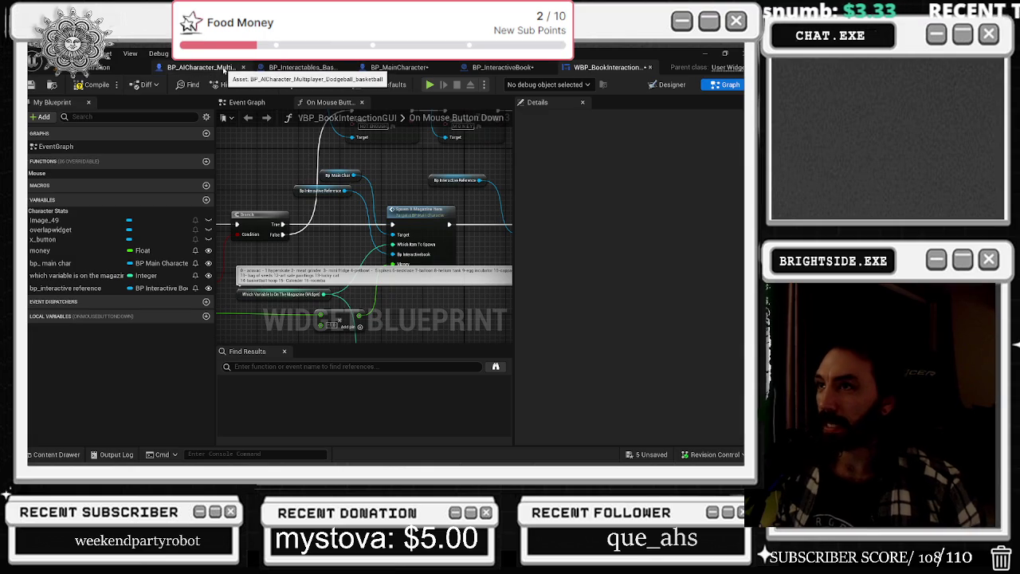
click(520, 68)
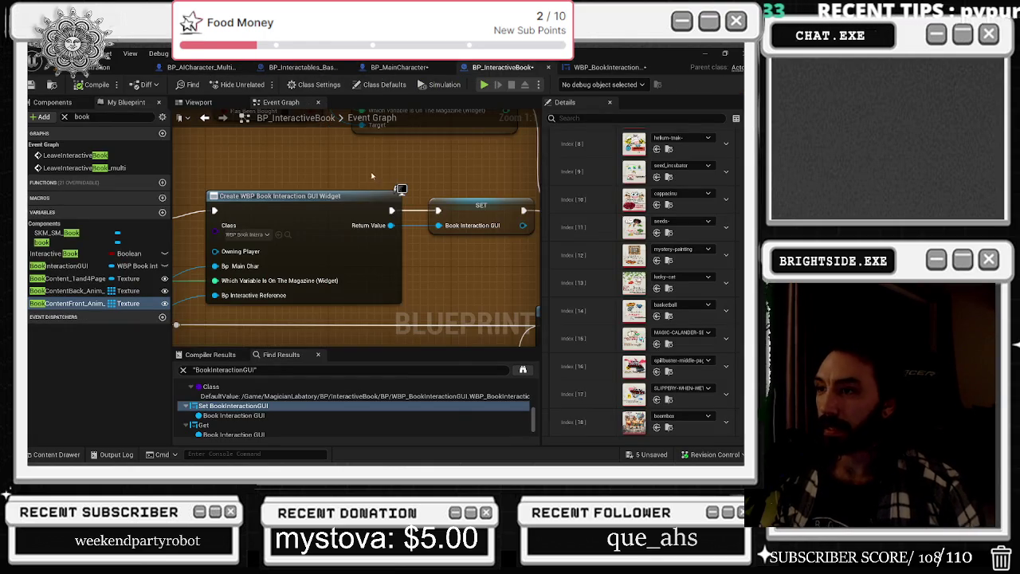
scroll(337, 171, down, 2)
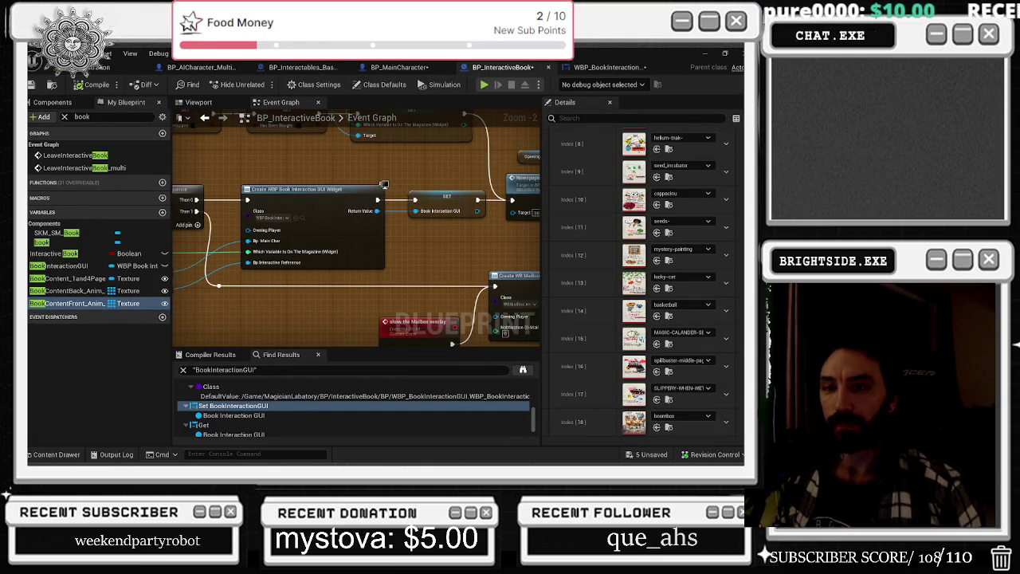
click(71, 303)
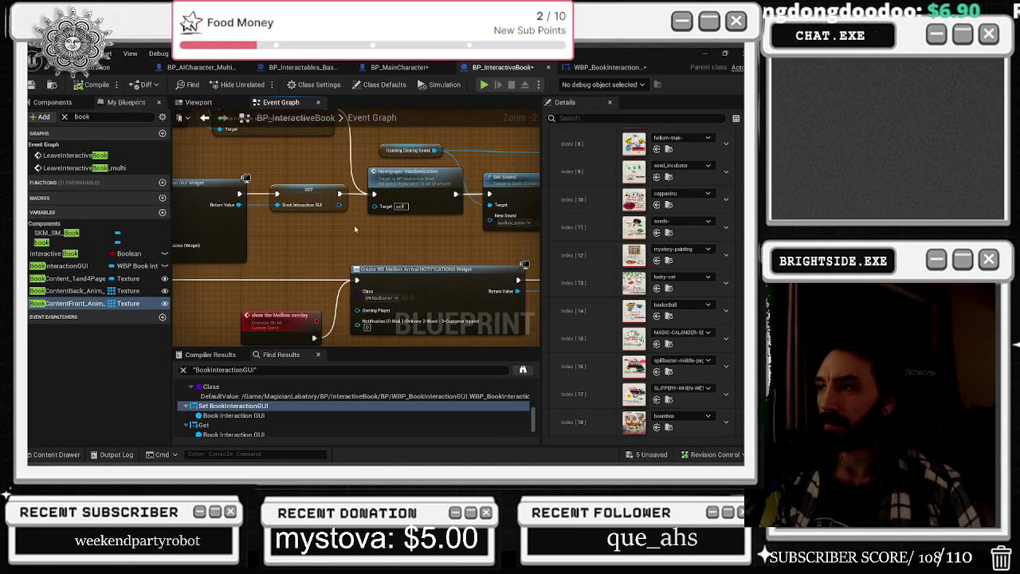
click(356, 243)
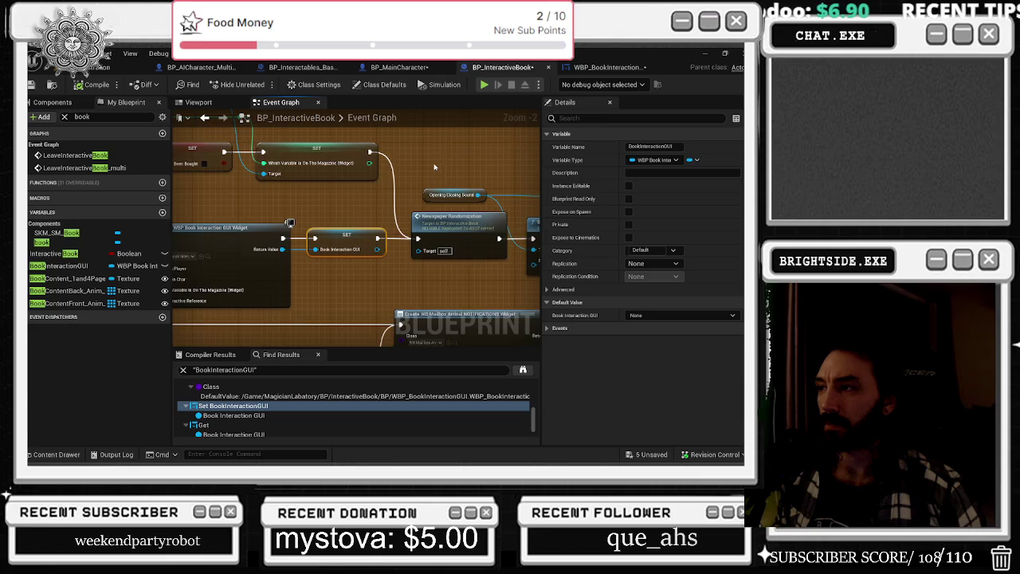
drag(456, 191, 341, 196)
scroll(340, 196, down, 3)
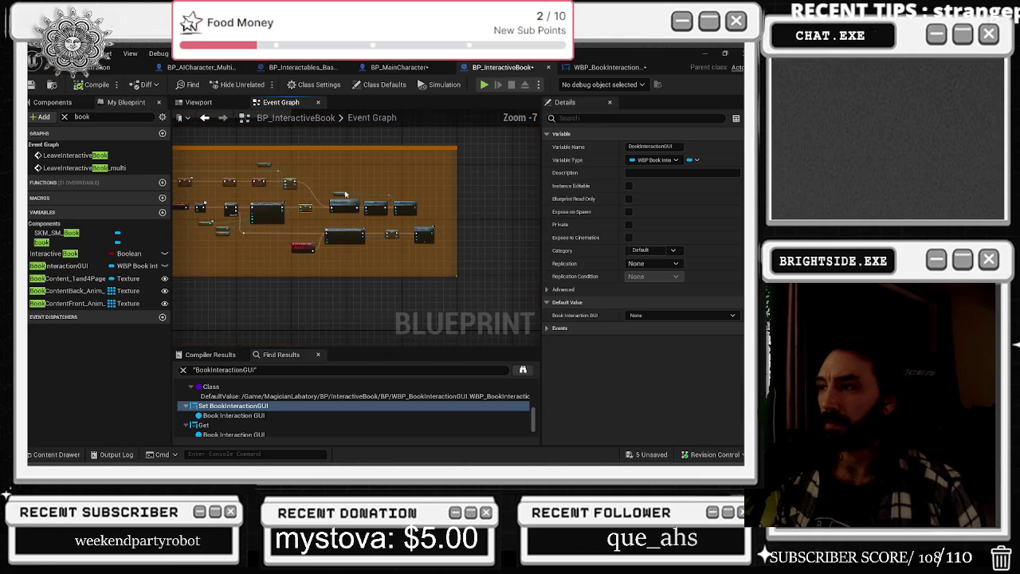
scroll(330, 223, up, 4)
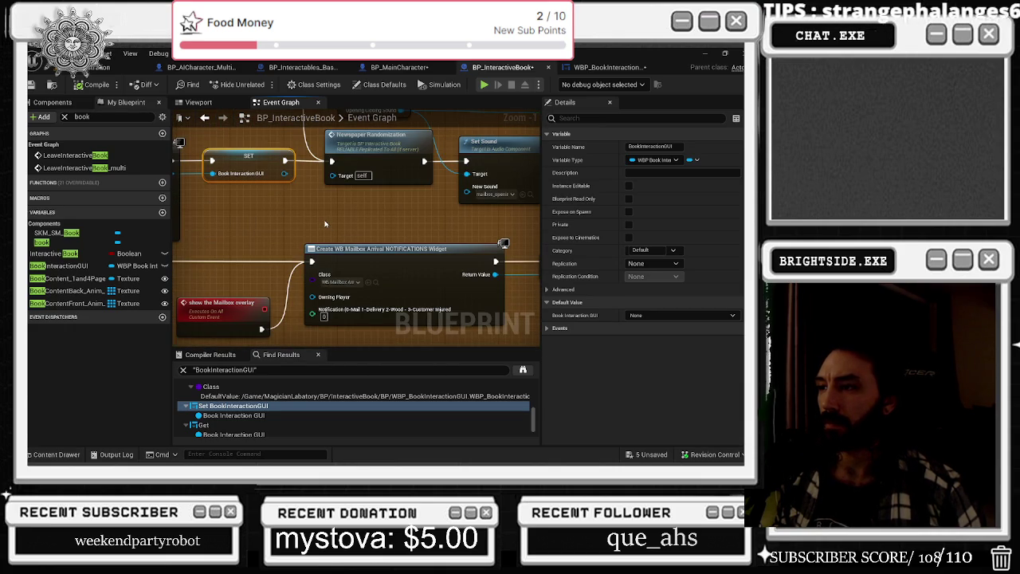
mouse_move(325, 224)
mouse_down()
mouse_move(390, 211)
mouse_move(358, 252)
mouse_up()
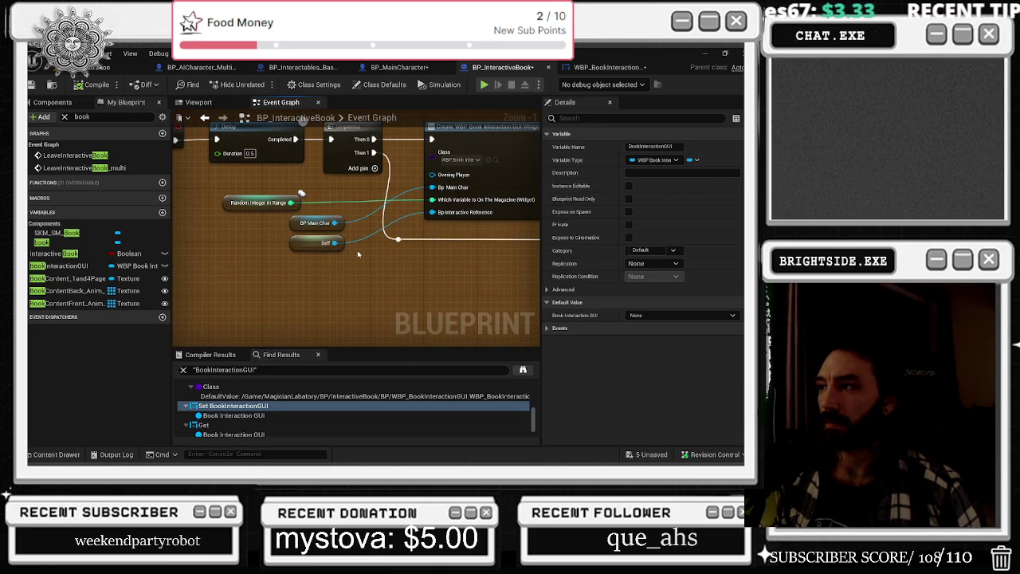
scroll(358, 255, down, 1)
scroll(393, 252, down, 1)
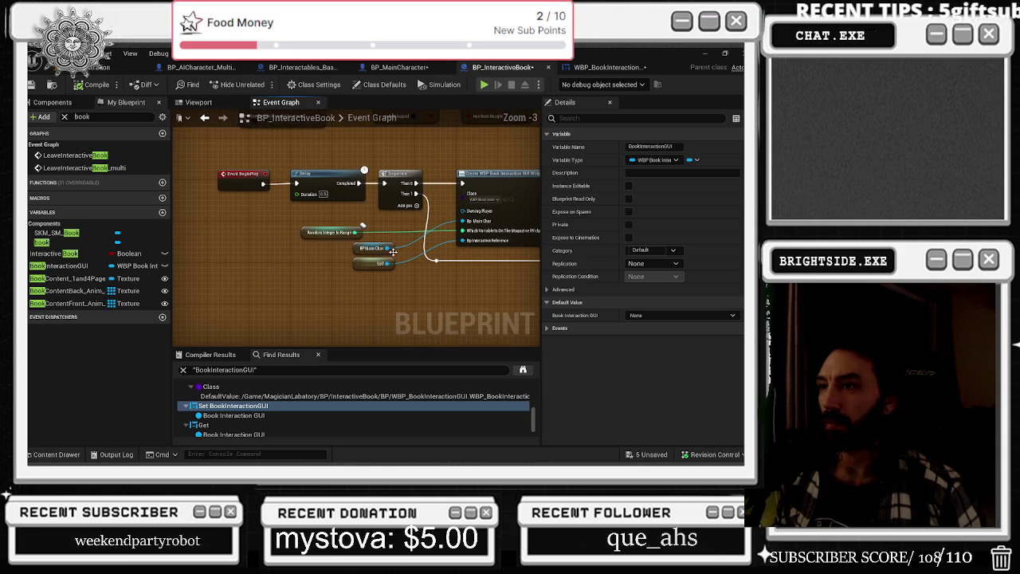
drag(490, 159, 369, 153)
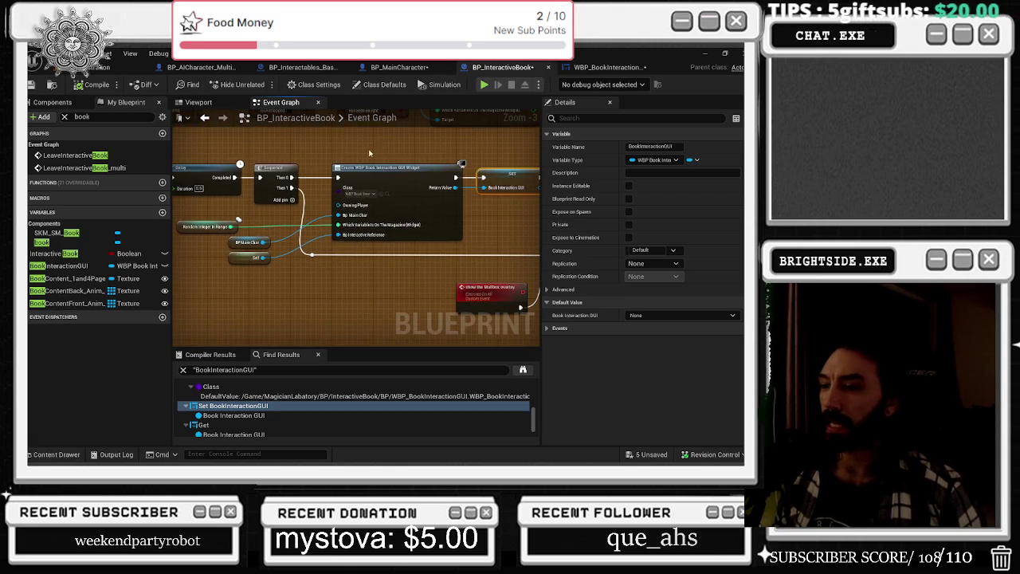
click(606, 67)
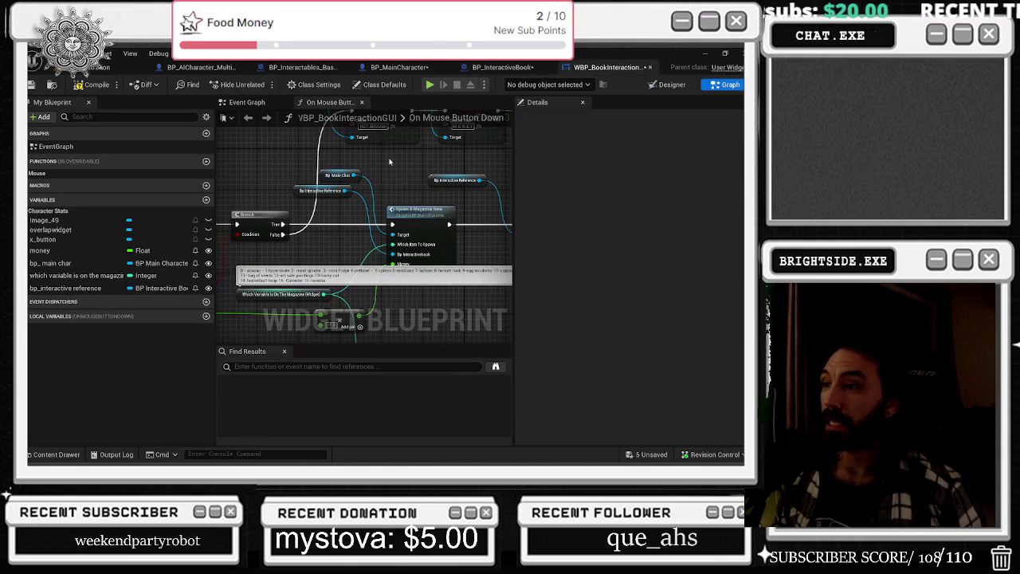
Edit the magazine item list comment, adding '17' and 'MA'
double_click(335, 279)
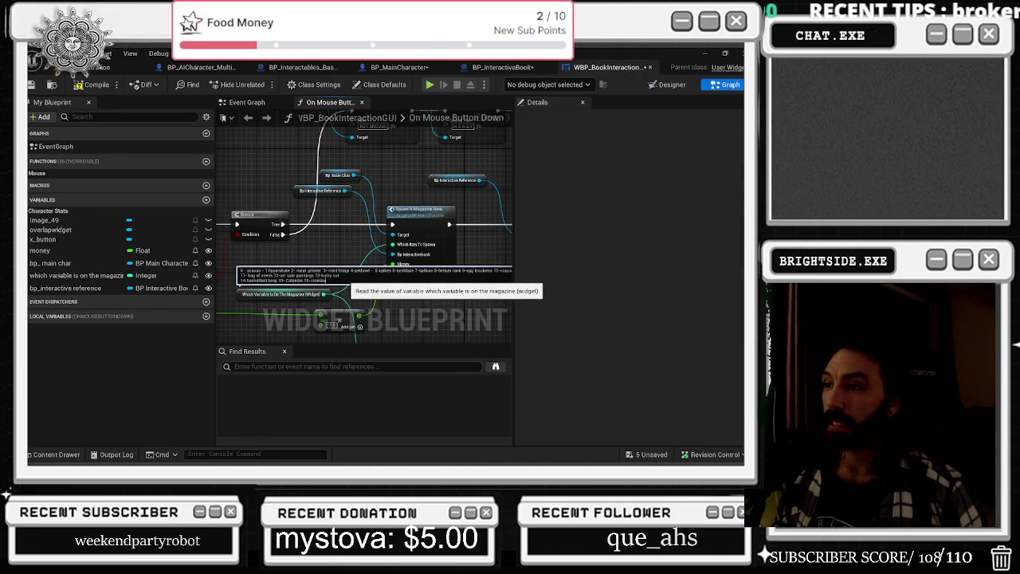
text(17-slippere gun 18-)
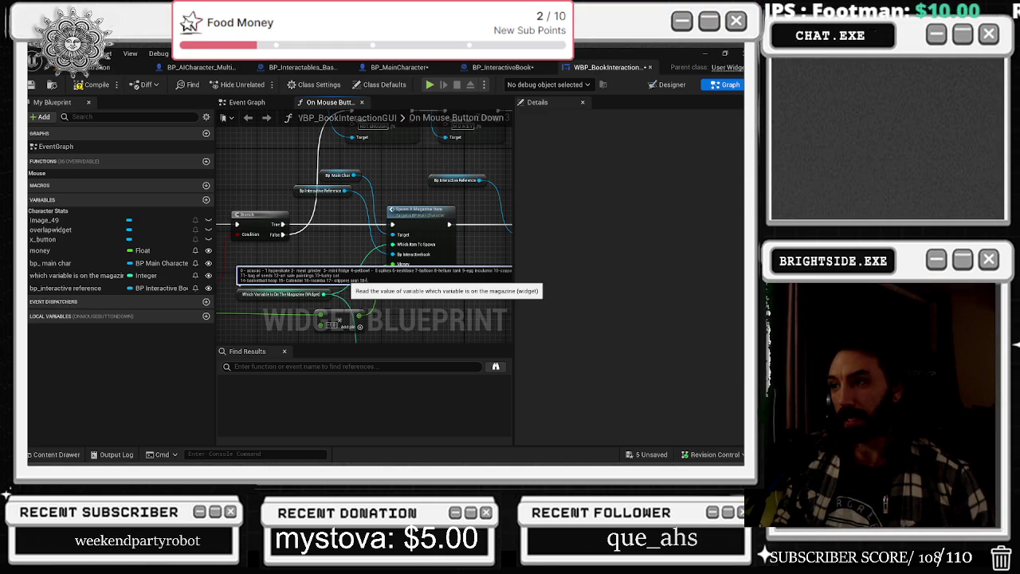
text(MA)
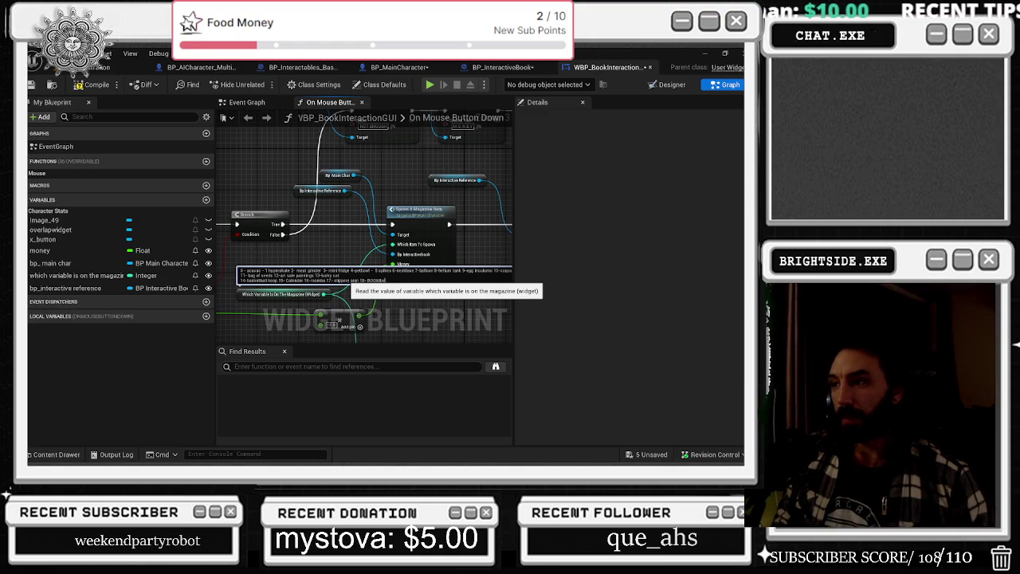
click(320, 238)
scroll(368, 231, down, 1)
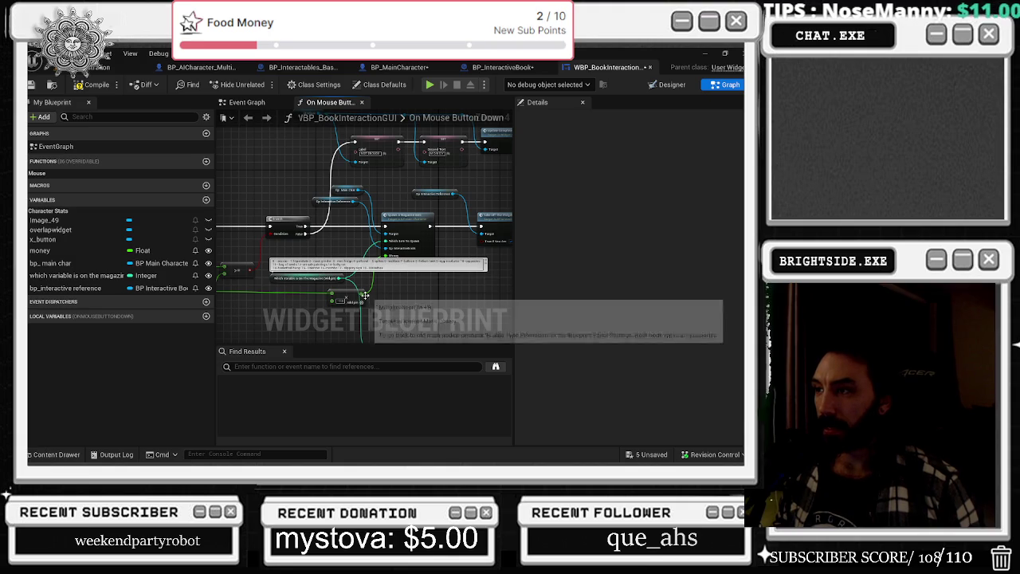
scroll(367, 292, up, 1)
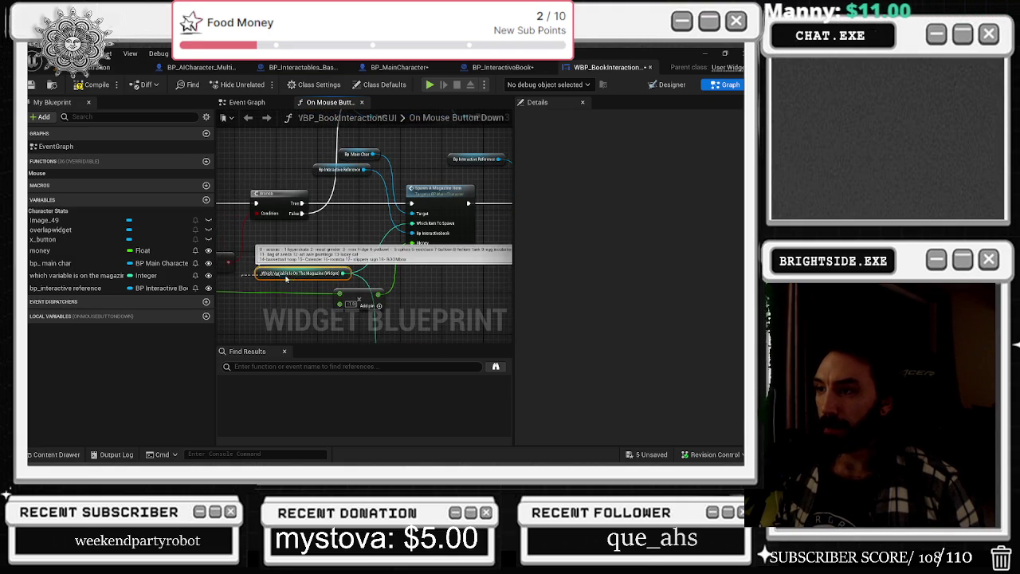
Bring the Select node's lower options into view and select the Which Variable Is On The Magazine node
click(317, 274)
mouse_move(316, 276)
mouse_down()
mouse_move(446, 239)
mouse_move(242, 330)
mouse_up()
drag(378, 261, 211, 209)
click(301, 208)
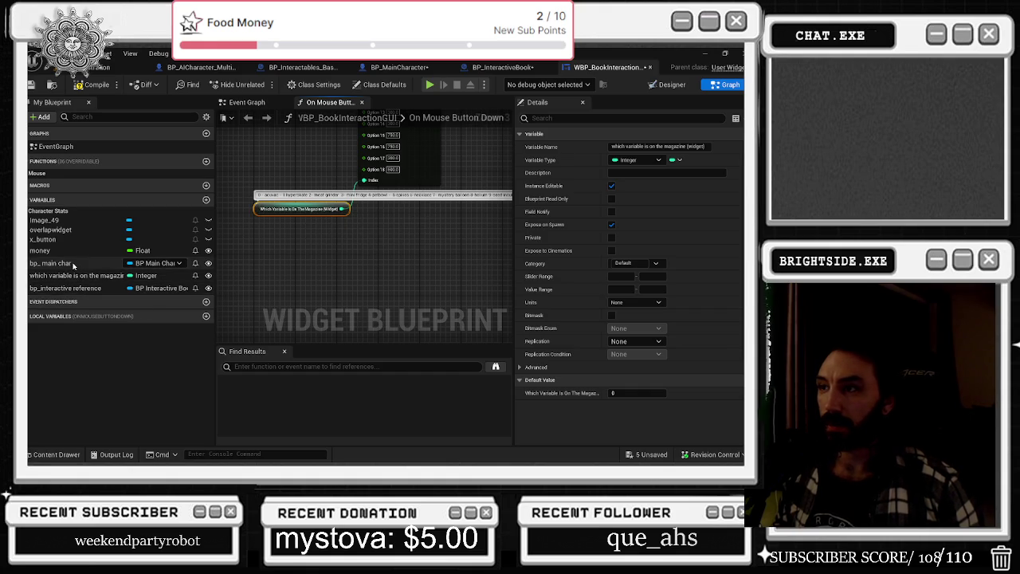
Find all references to the magazine variable by name, then move to BP_InteractiveBook
right_click(93, 276)
mouse_move(168, 307)
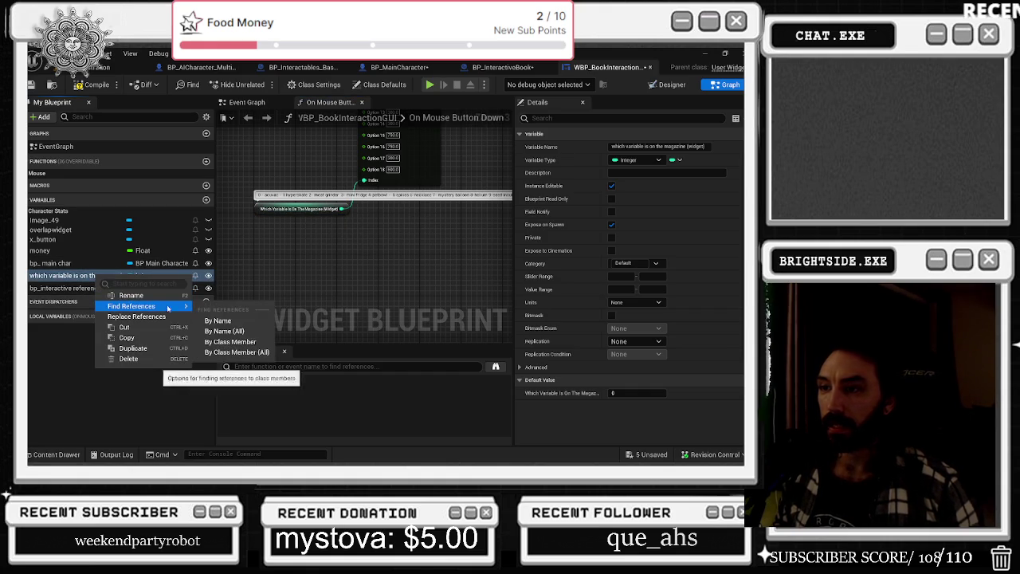
click(218, 320)
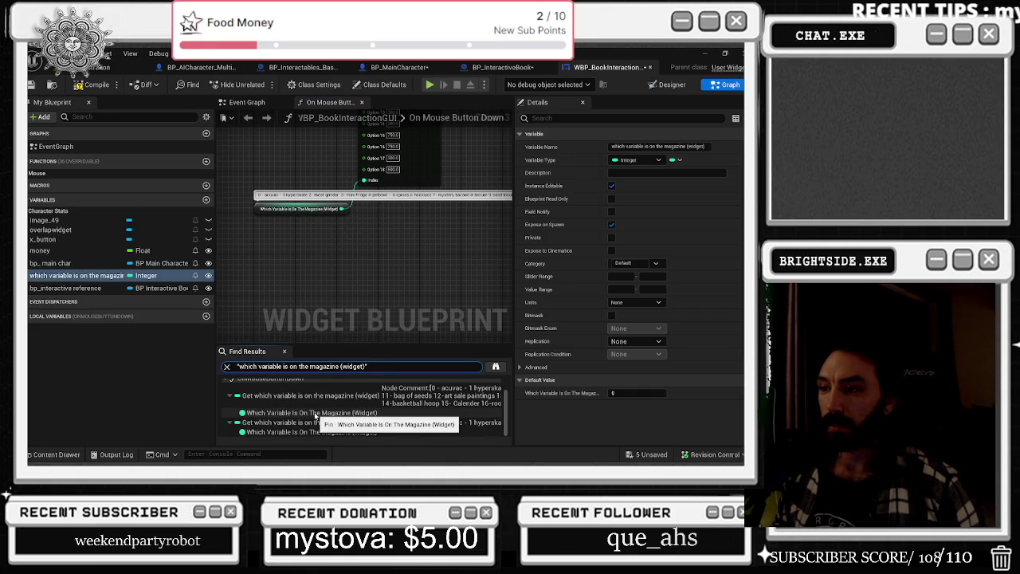
scroll(315, 414, up, 1)
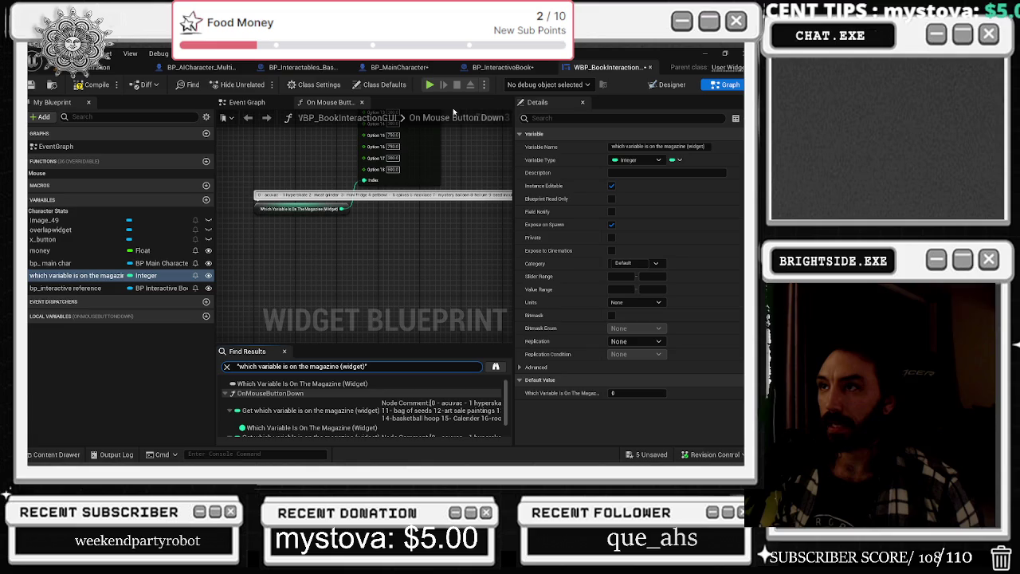
click(502, 66)
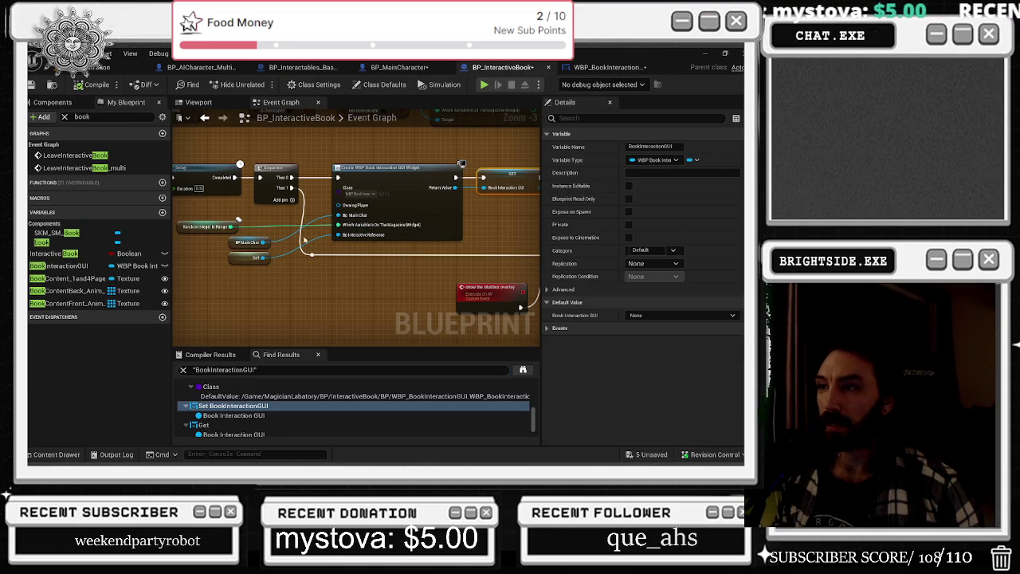
Search 'random int' in Find Results and jump to where Random Integer in Range is set
click(80, 240)
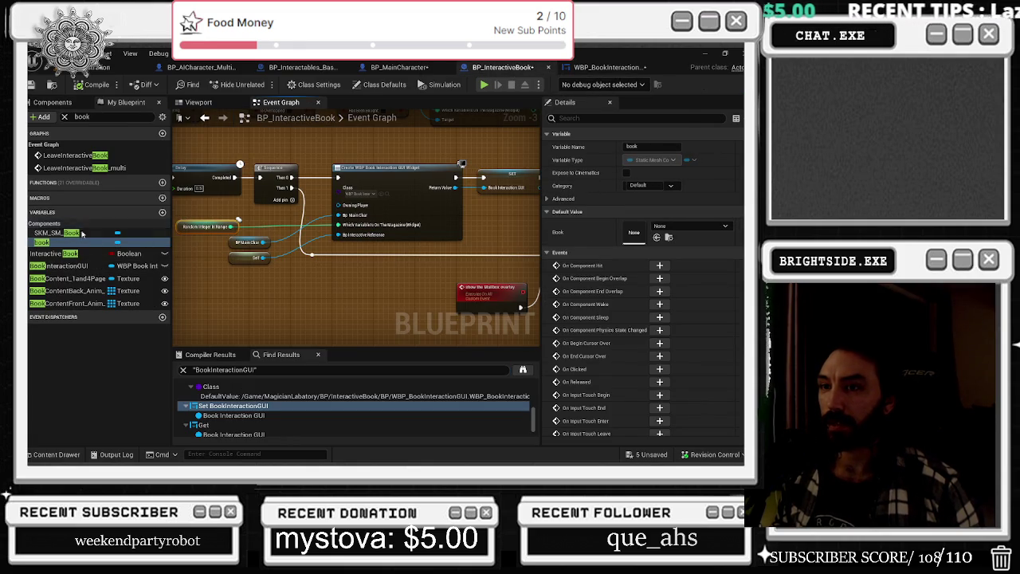
drag(229, 370, 256, 370)
key(ctrl+a)
text(random int)
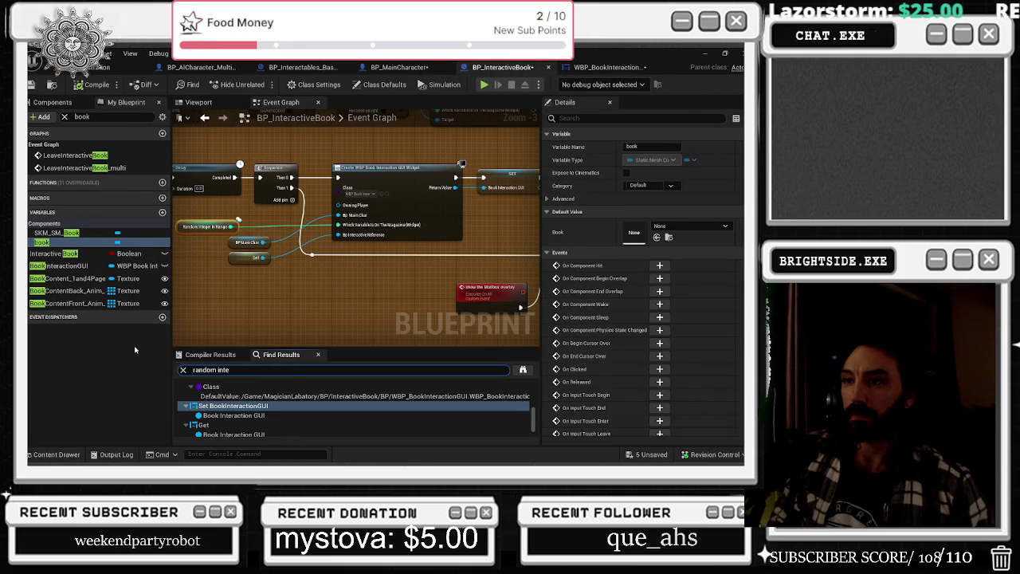
key(Return)
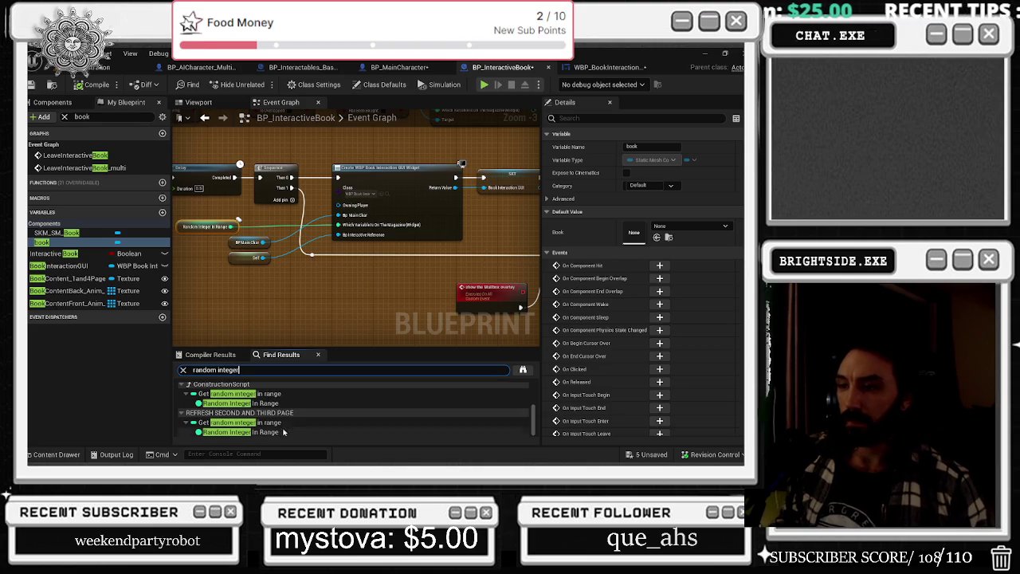
double_click(247, 403)
scroll(255, 416, up, 2)
scroll(261, 414, down, 2)
double_click(261, 413)
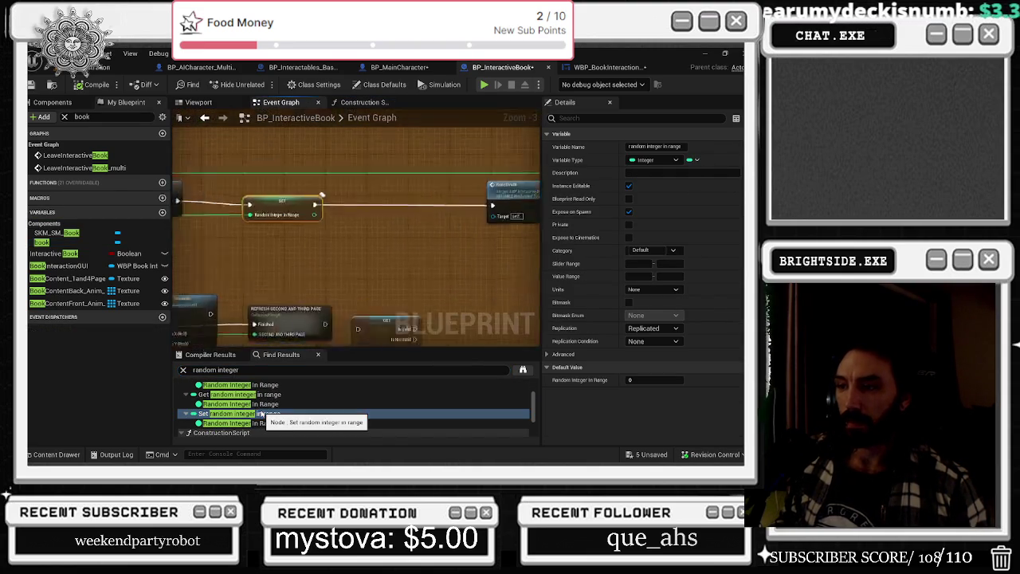
mouse_move(273, 286)
mouse_down()
mouse_move(539, 261)
mouse_move(499, 262)
mouse_up()
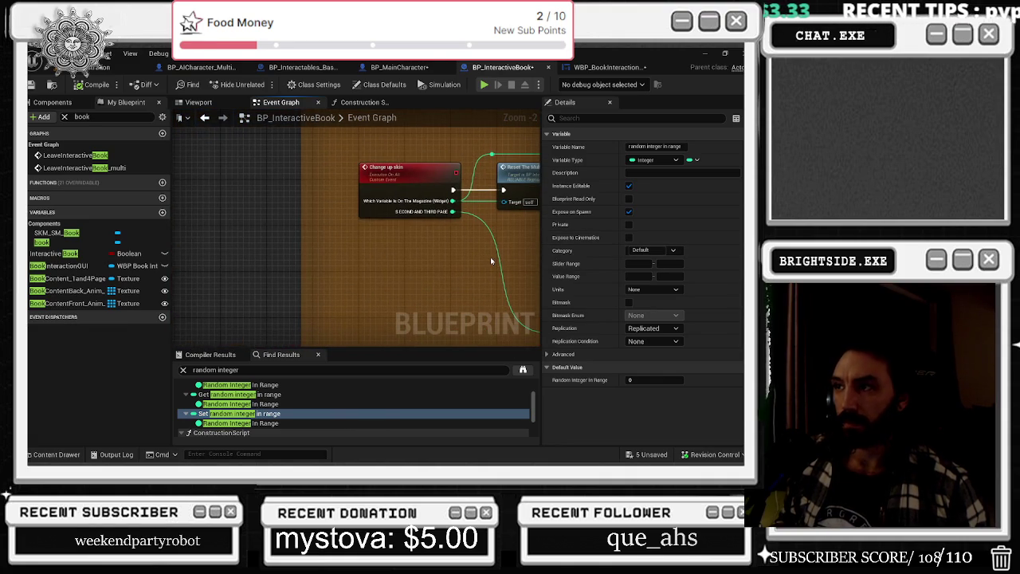
scroll(305, 268, down, 3)
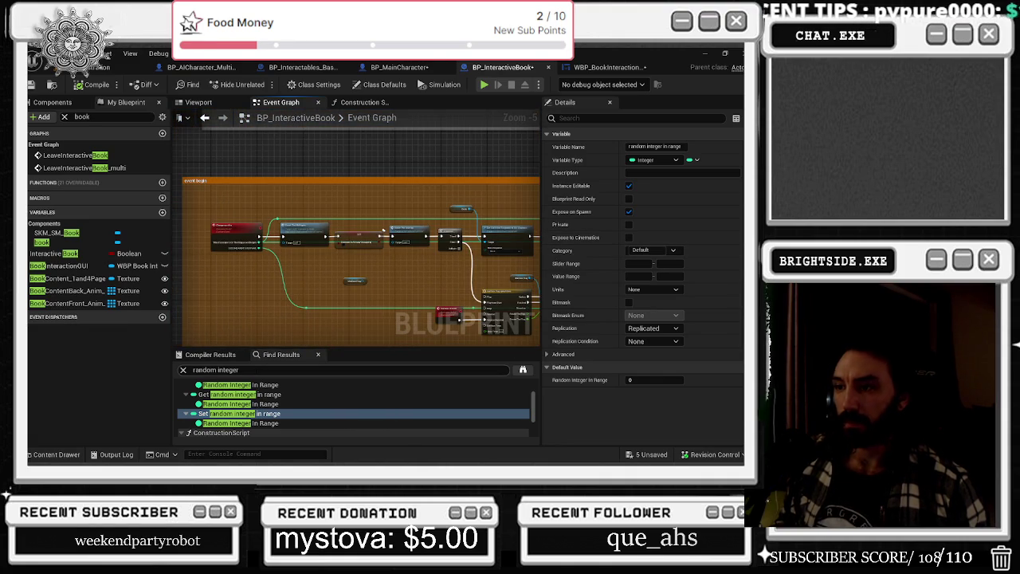
From the level editor, search the Content Drawer for 'bp_gs' across all content
click(603, 67)
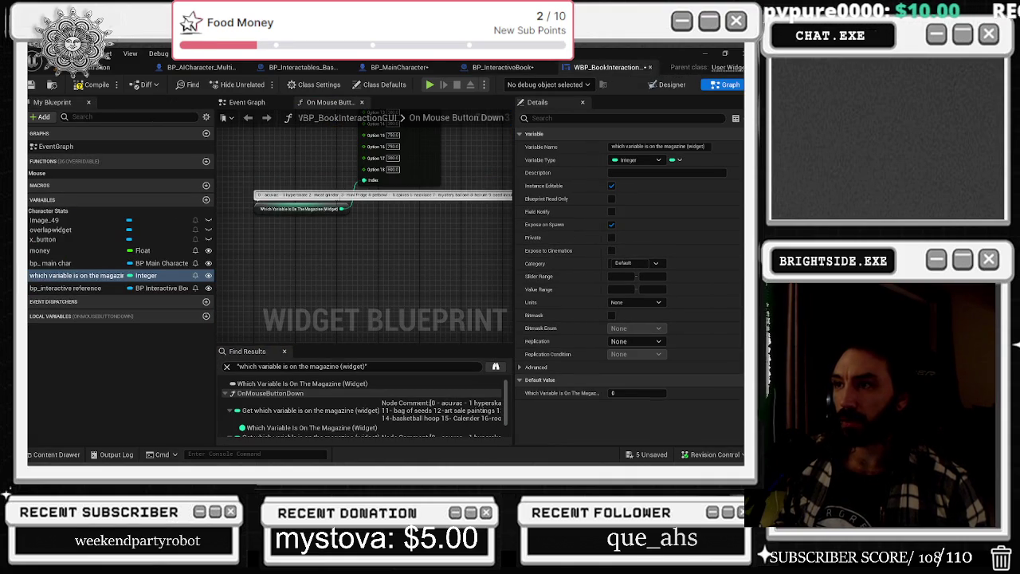
click(99, 67)
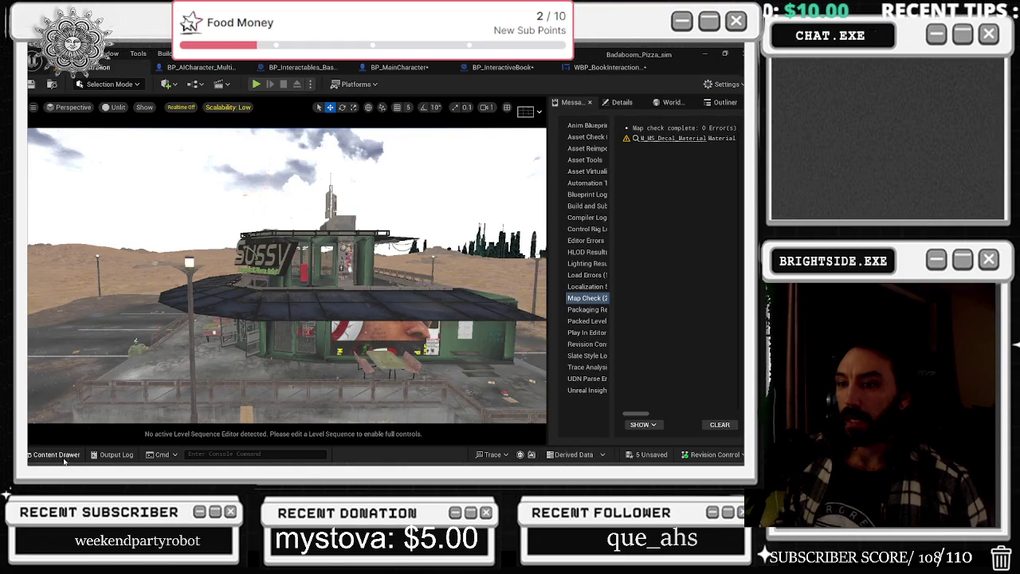
key(ctrl+space)
text(bp_gs)
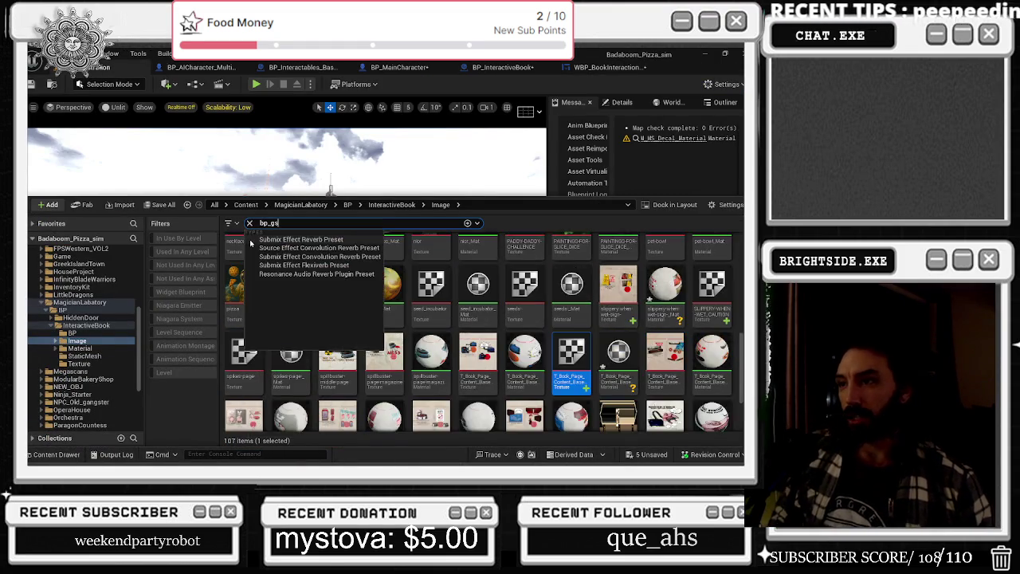
click(214, 204)
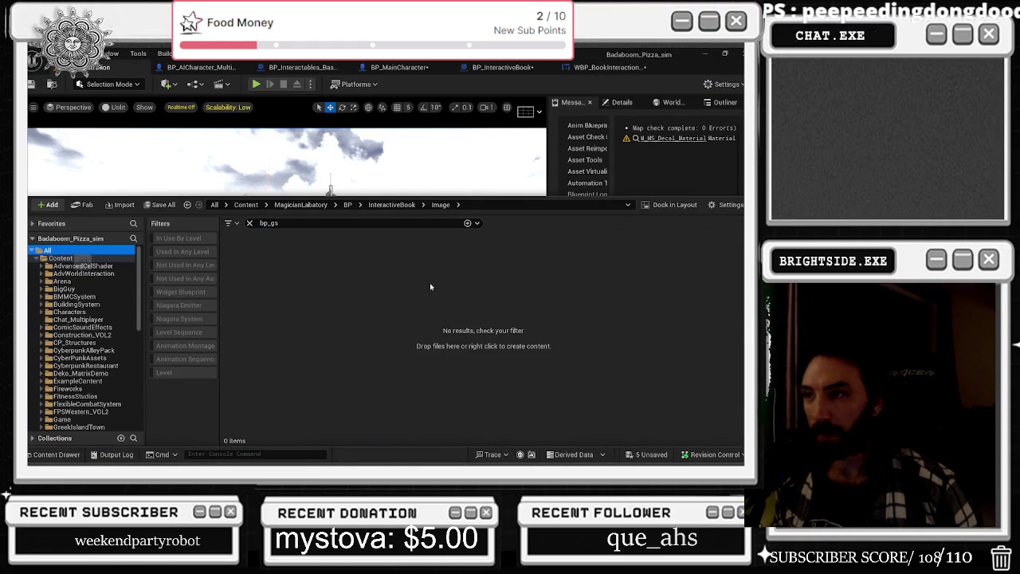
Open BP_GS_MultiPlayer, glance at the widget and BP_InteractiveBook graphs, then return to its game mode graph
click(285, 259)
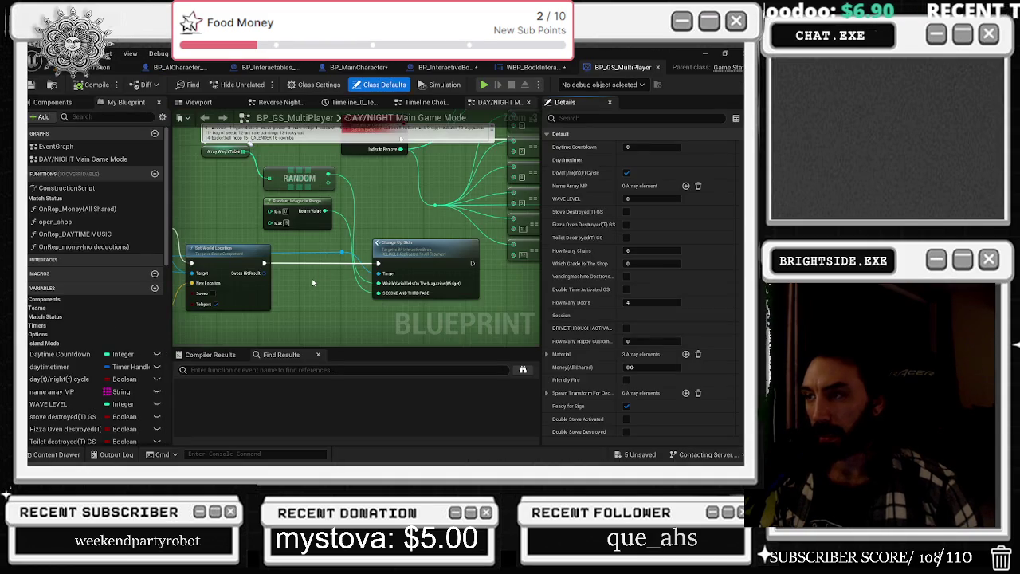
click(534, 67)
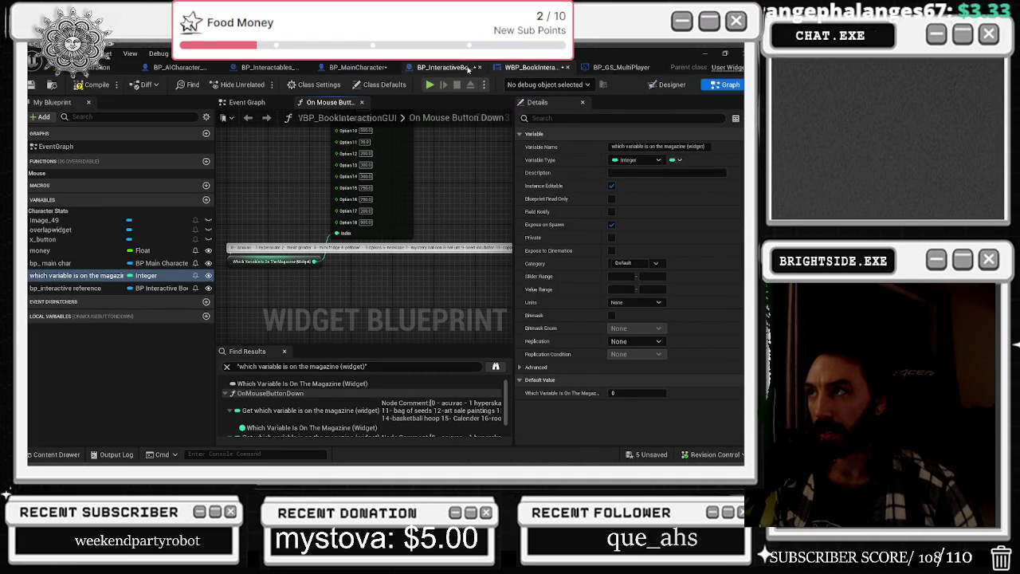
click(446, 67)
scroll(264, 271, up, 3)
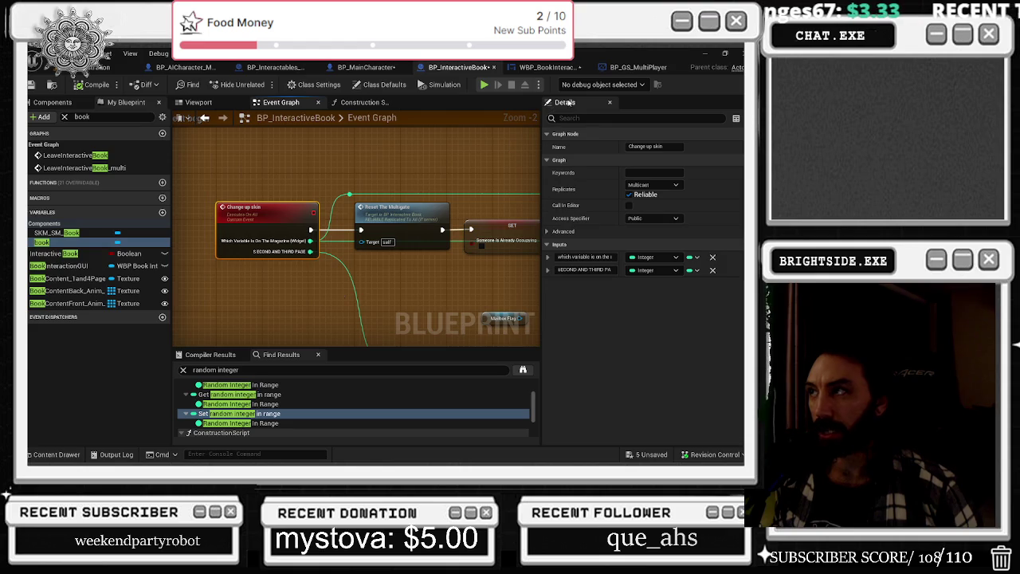
click(630, 69)
Search 'change up' and jump to the Change Up Skin node beside Random Integer in Range
text(change up)
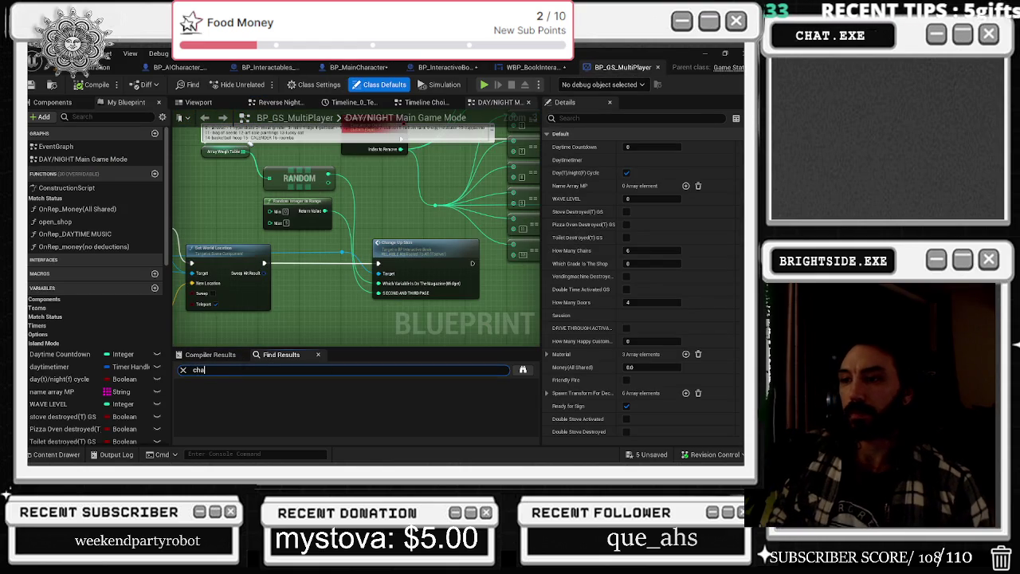
key(Return)
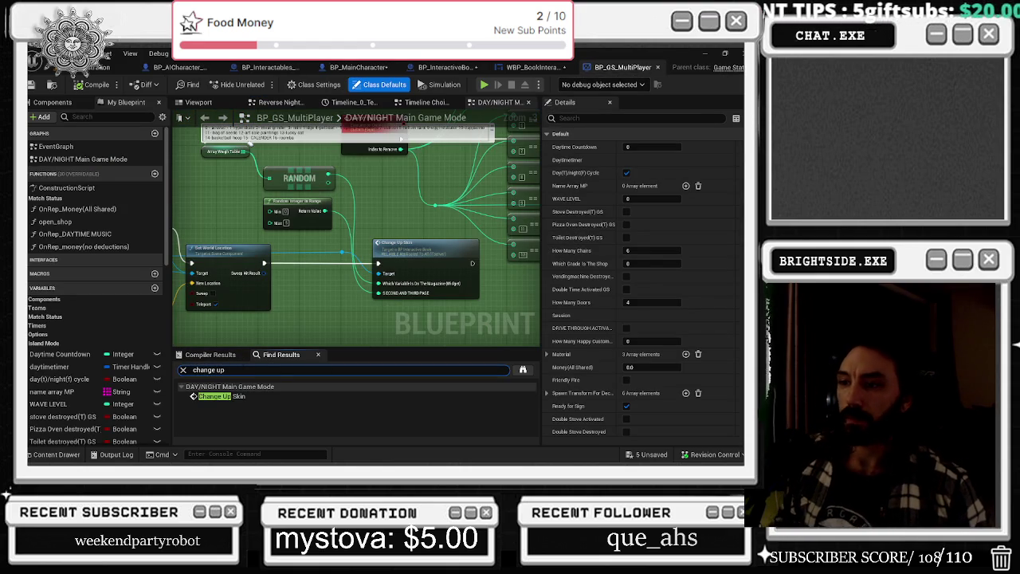
click(220, 396)
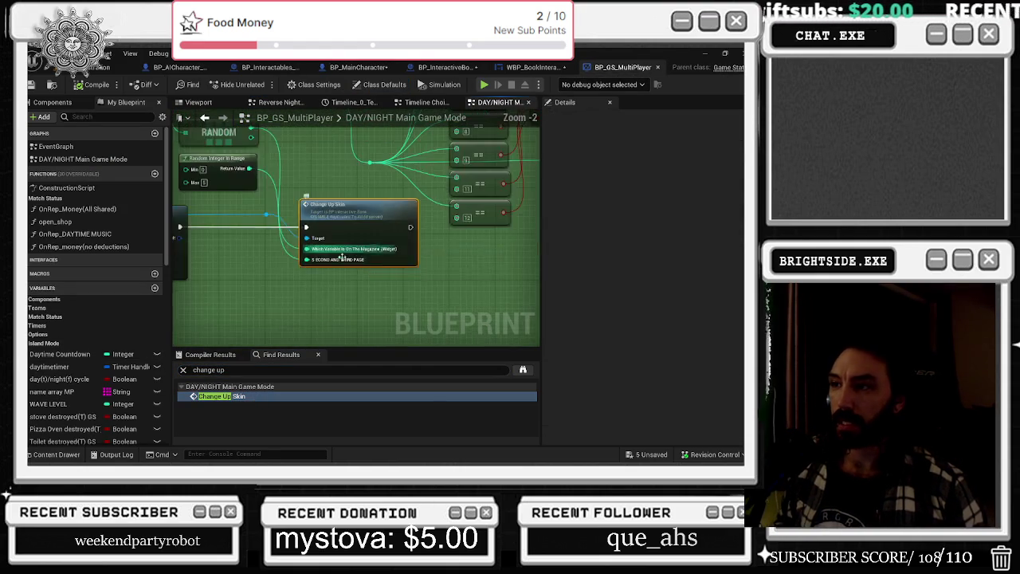
scroll(369, 249, down, 2)
click(381, 249)
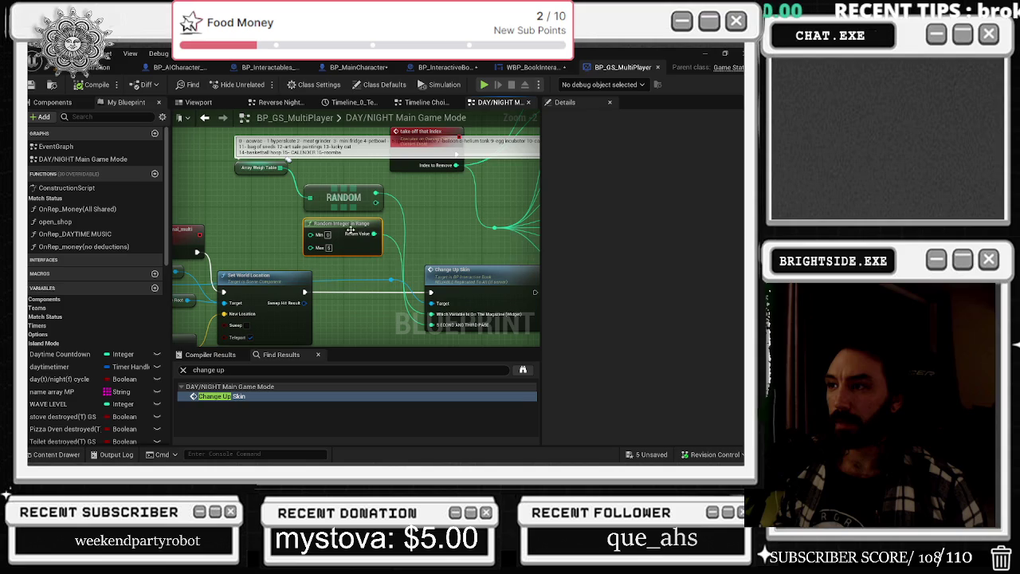
drag(351, 227, 357, 234)
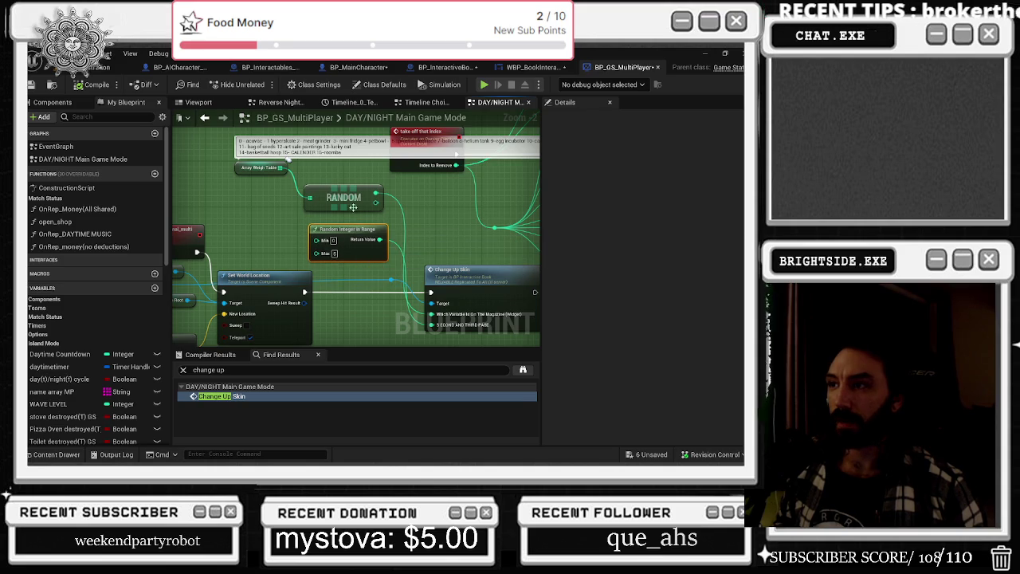
Review the 38 default entries of array_WeighTable in the Details panel
click(261, 167)
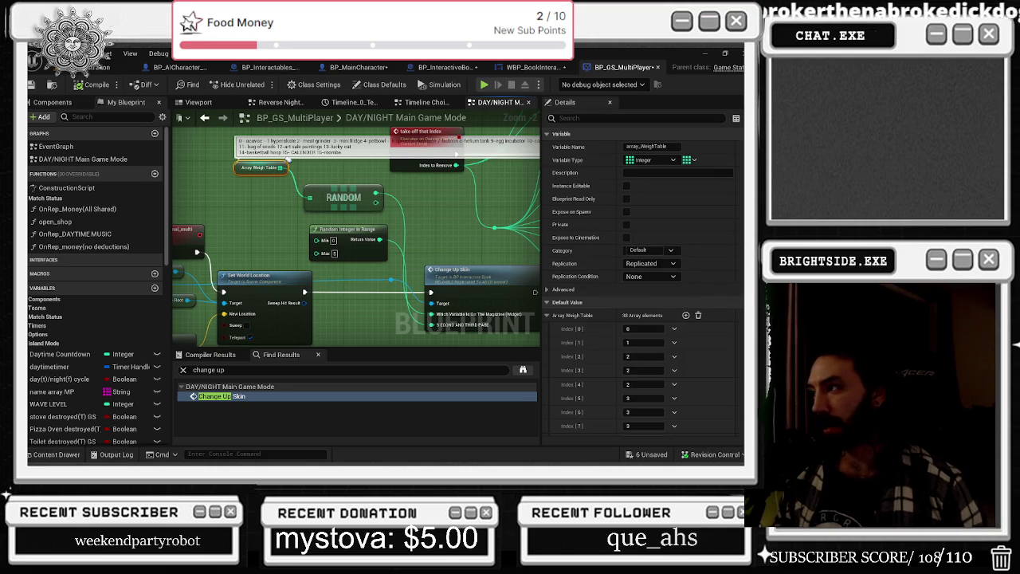
scroll(612, 294, down, 5)
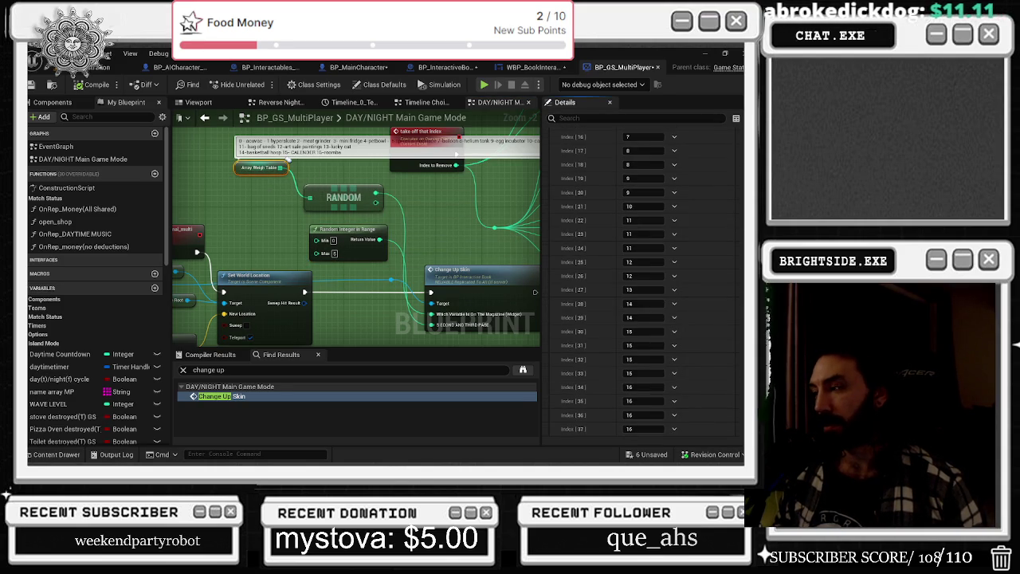
scroll(612, 287, up, 5)
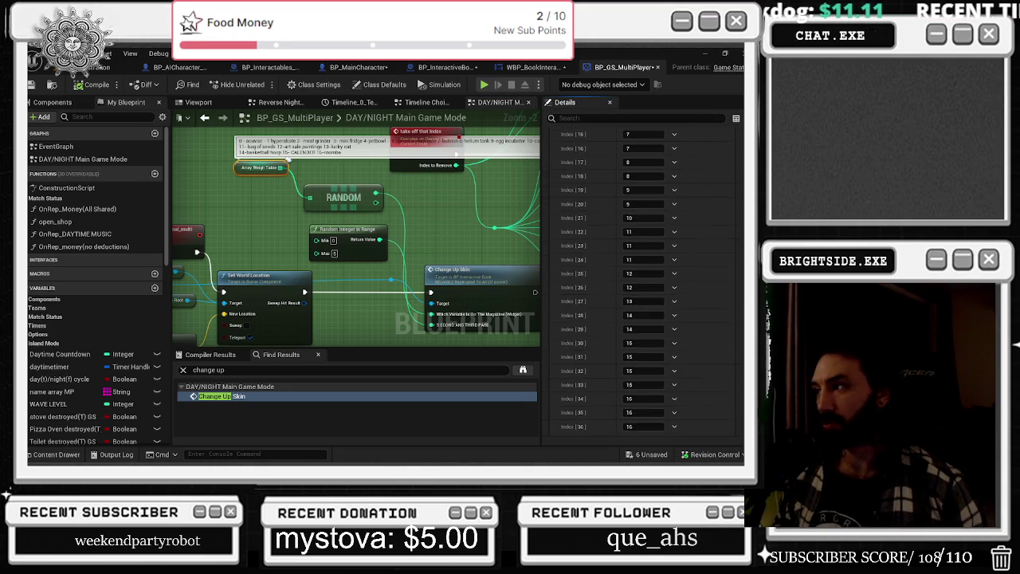
drag(412, 213, 16, 255)
mouse_move(348, 148)
mouse_down()
mouse_move(461, 182)
mouse_move(318, 223)
mouse_move(330, 327)
mouse_move(469, 147)
mouse_move(322, 193)
mouse_move(422, 195)
mouse_move(396, 185)
mouse_move(422, 200)
mouse_move(357, 240)
mouse_move(357, 226)
mouse_move(347, 237)
mouse_move(408, 212)
mouse_up()
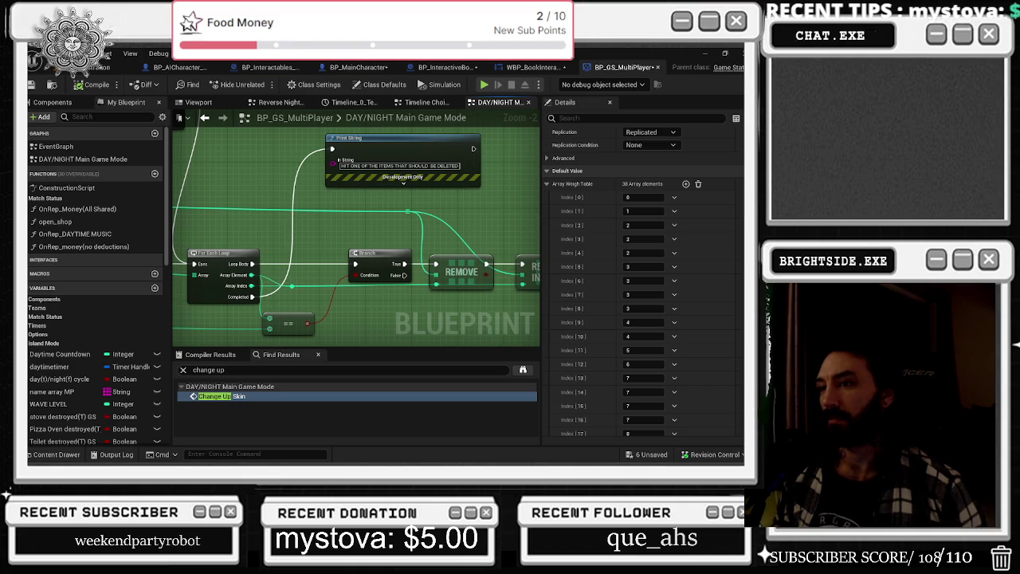
mouse_move(407, 211)
mouse_down()
mouse_move(550, 213)
mouse_move(557, 310)
mouse_move(490, 267)
mouse_up()
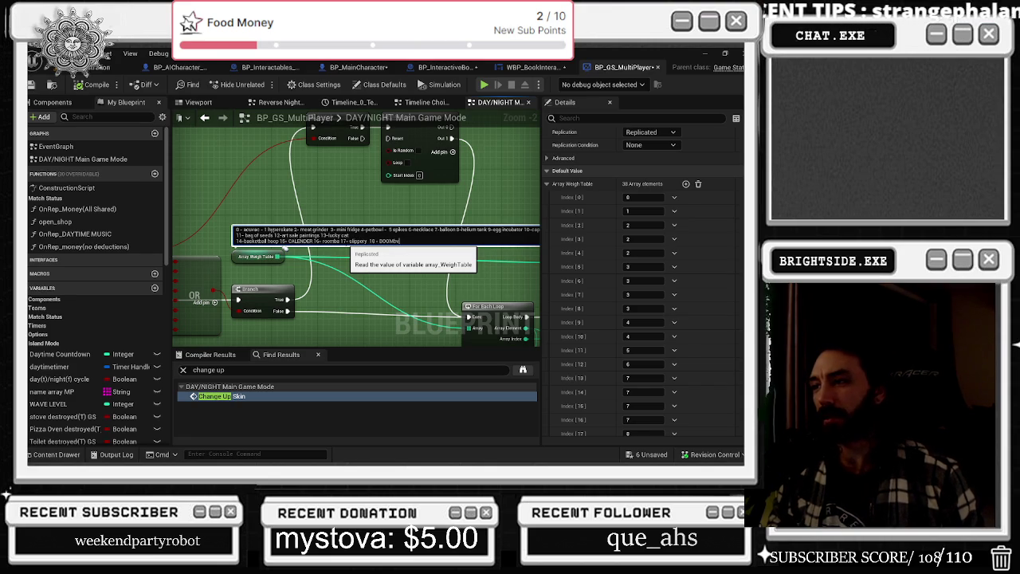
mouse_move(392, 174)
mouse_down()
mouse_move(494, 127)
mouse_move(270, 117)
mouse_move(334, 226)
mouse_move(335, 248)
mouse_up()
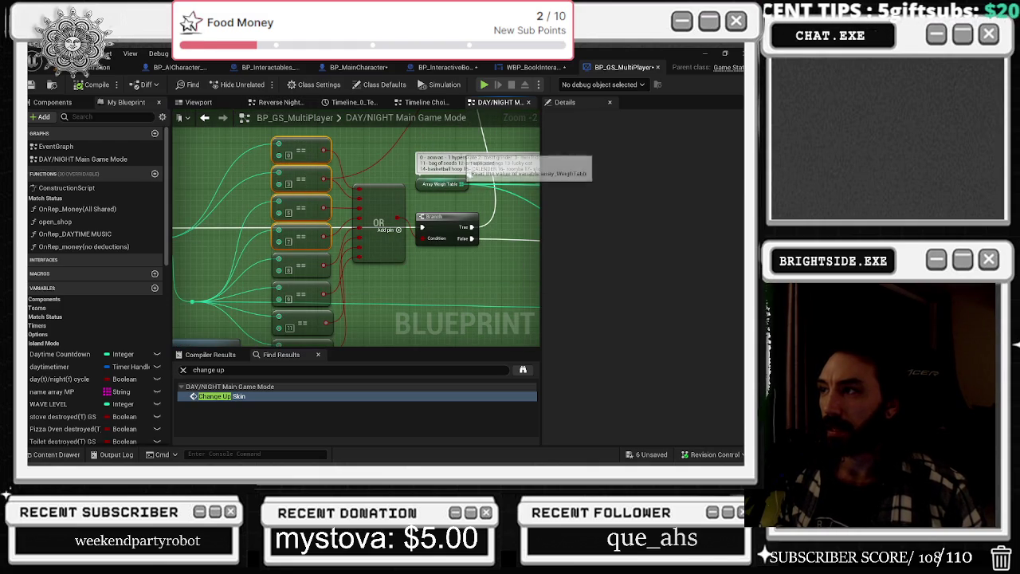
drag(463, 192, 413, 197)
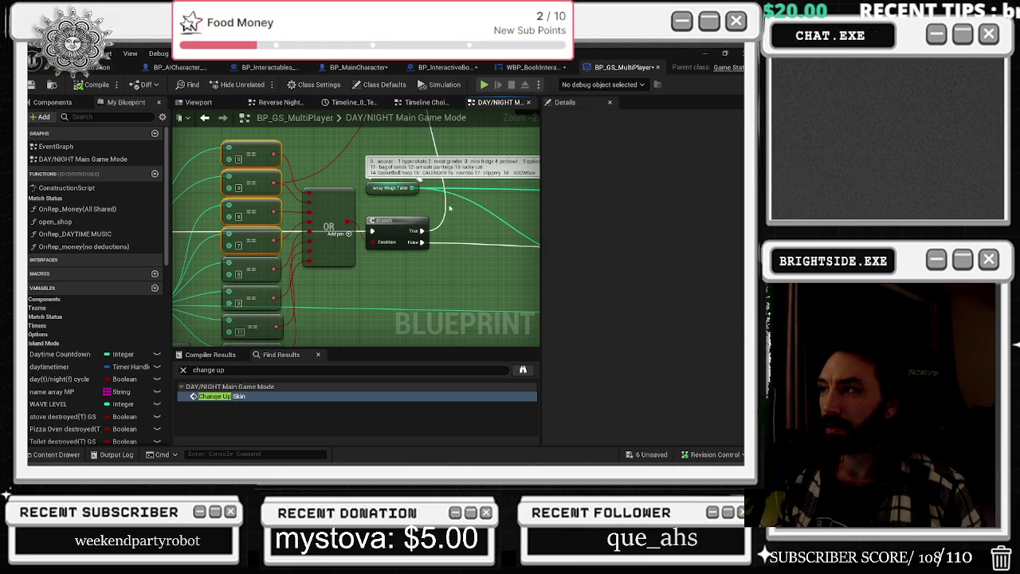
drag(256, 211, 251, 208)
drag(339, 190, 422, 287)
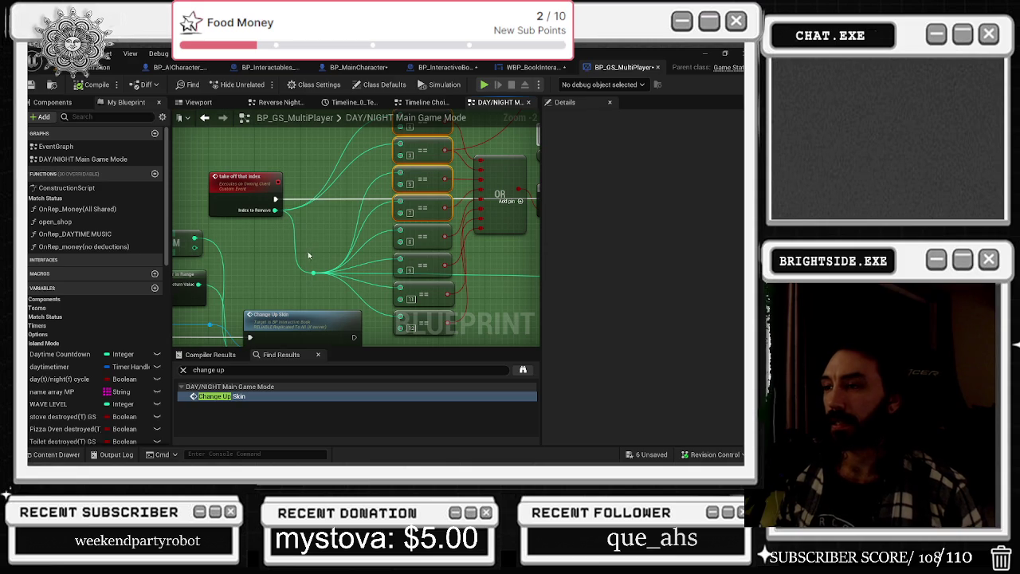
Add an == node from Index to Remove and line it up under the comparison column
drag(361, 208, 390, 232)
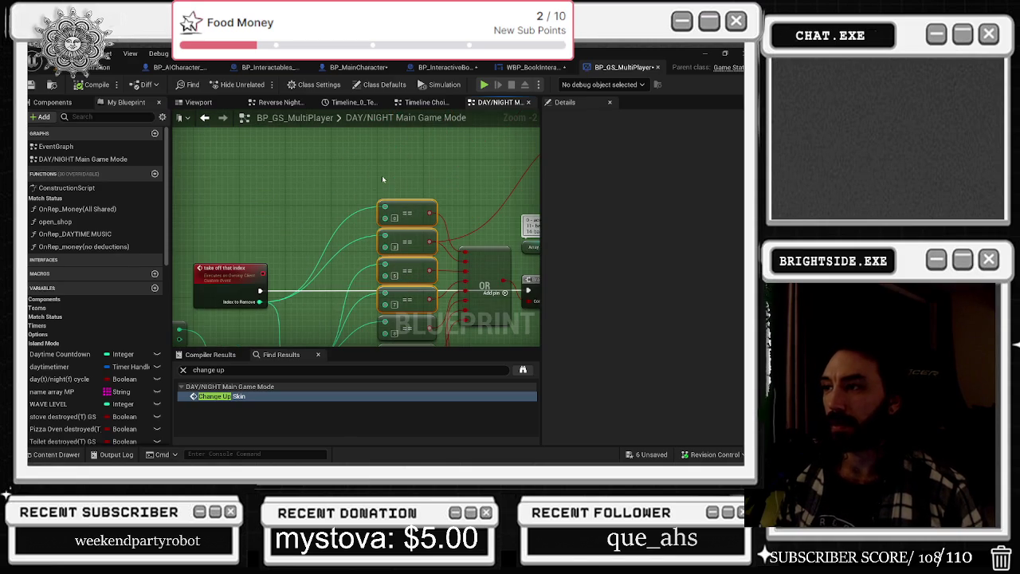
drag(261, 302, 359, 169)
text(==)
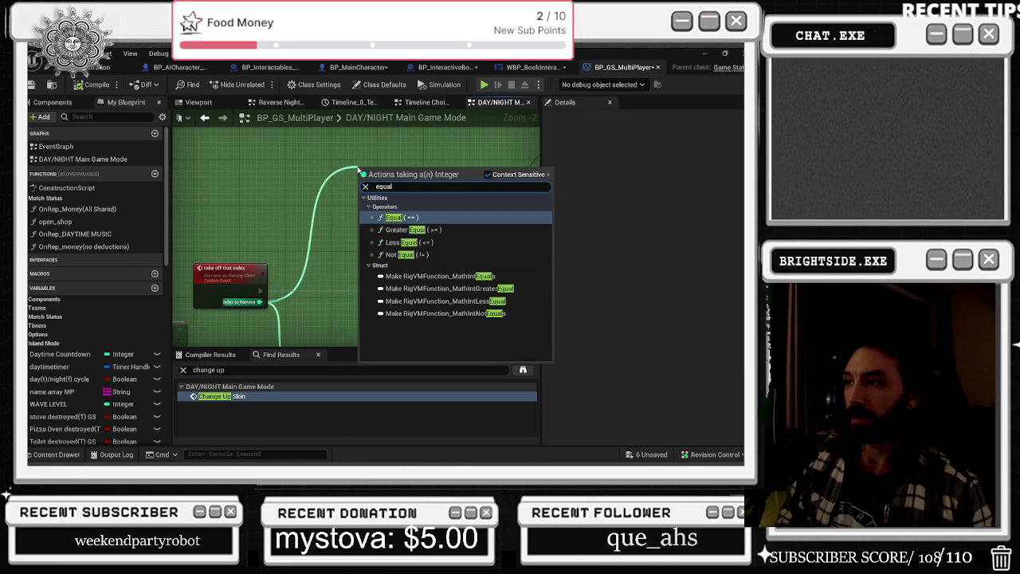
key(Return)
mouse_move(359, 169)
mouse_down()
mouse_move(382, 174)
mouse_move(439, 301)
mouse_move(383, 298)
mouse_up()
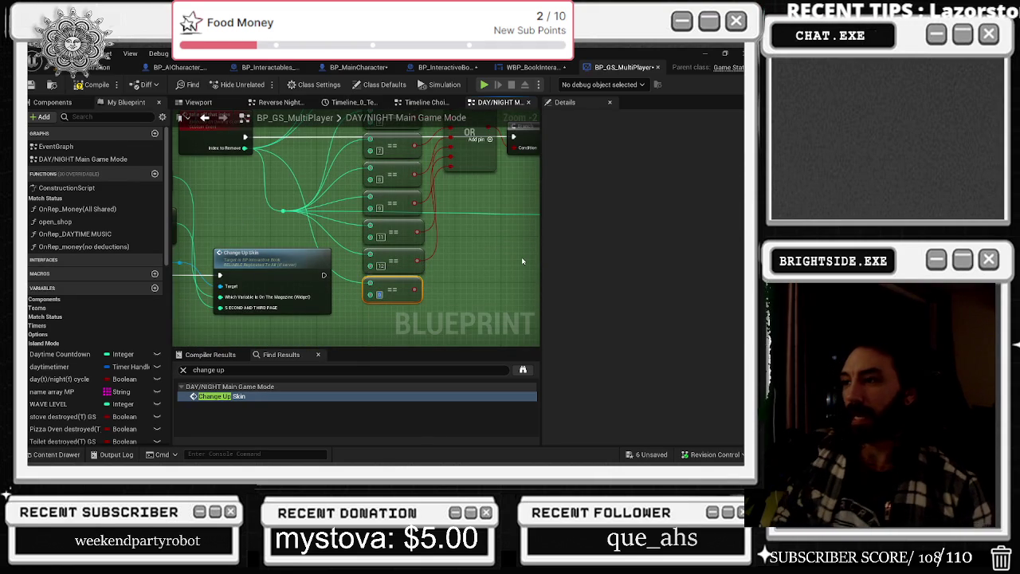
drag(265, 245, 429, 232)
Try deleting the slippery and BOOMbox entries from the item list comment, then undo it
mouse_move(195, 167)
mouse_down()
mouse_move(264, 165)
mouse_move(452, 213)
mouse_up()
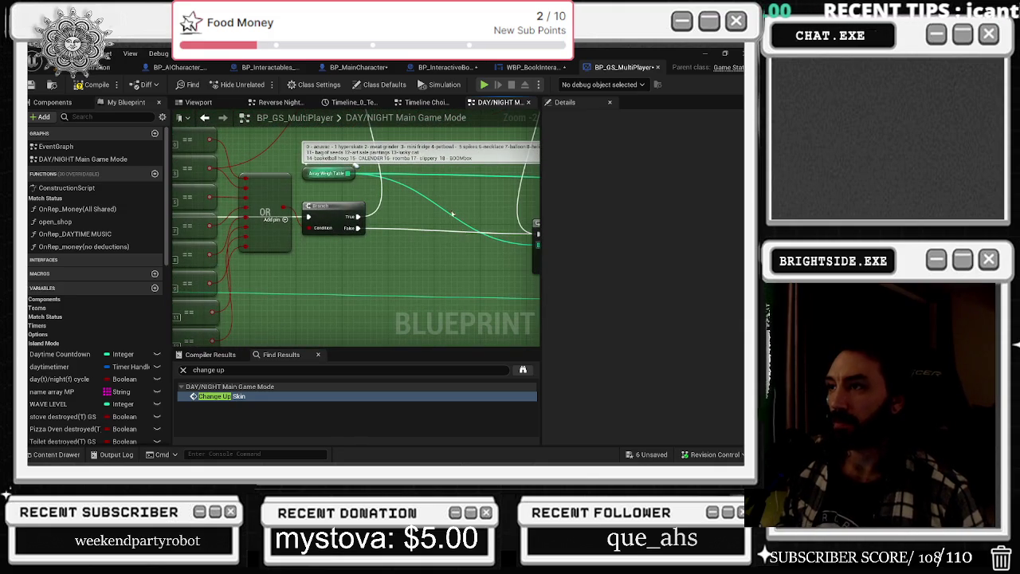
double_click(481, 158)
drag(482, 158, 411, 158)
key(BackSpace)
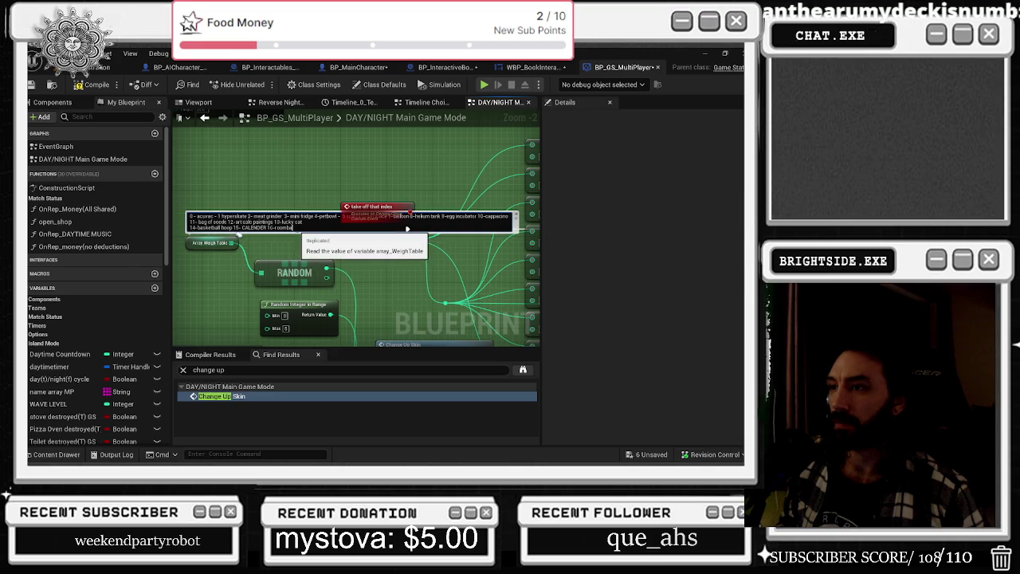
key(ctrl+z)
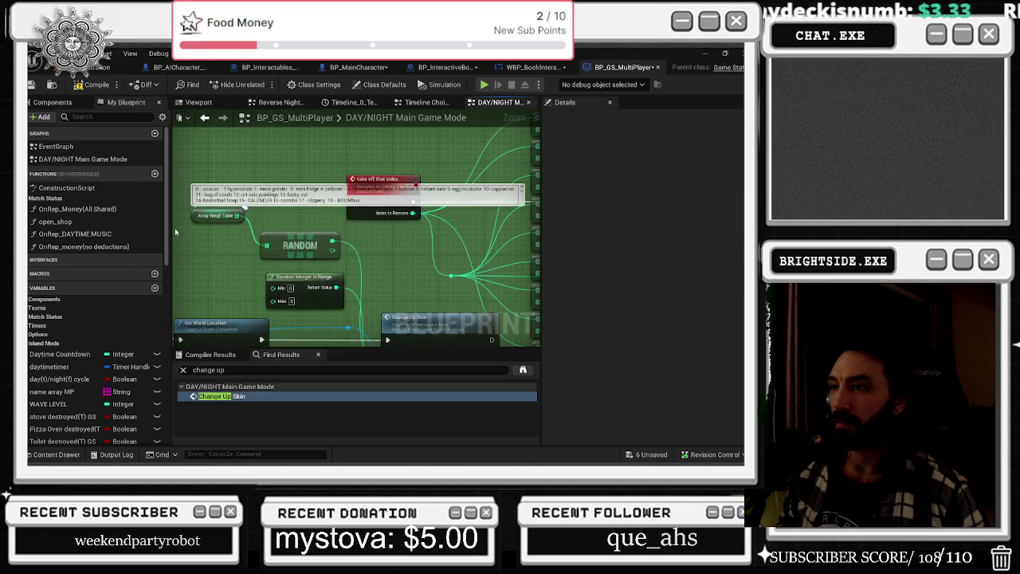
Look over the Select and Island Mode nodes, then jump back to the Change Up Skin node
click(245, 242)
scroll(361, 297, down, 3)
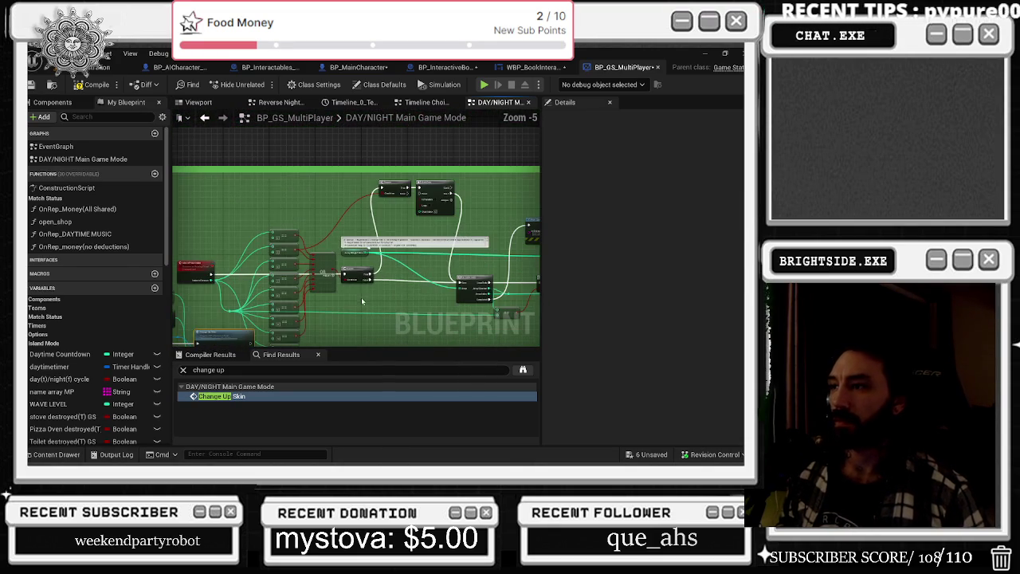
drag(520, 252, 342, 258)
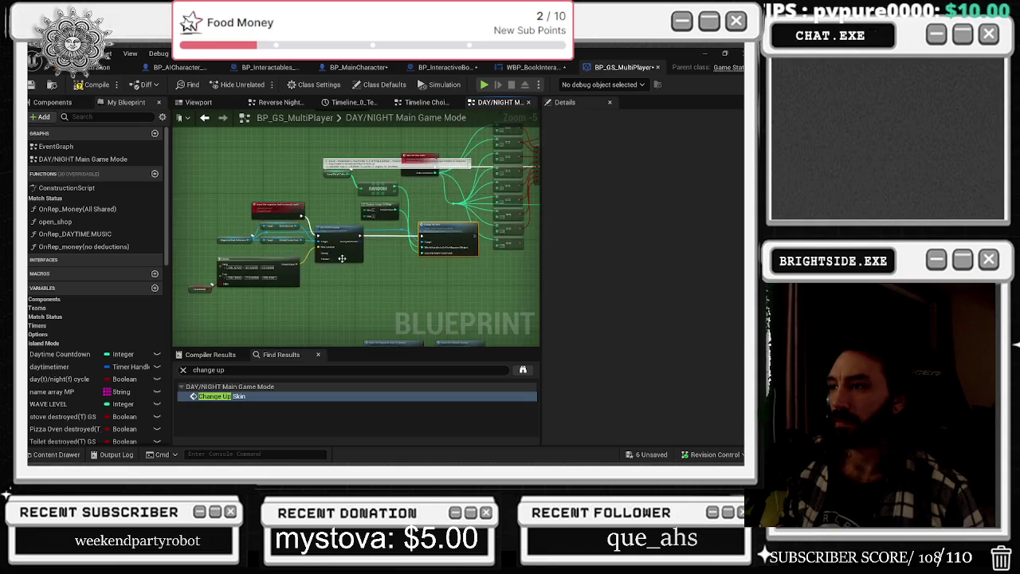
scroll(246, 294, up, 2)
drag(245, 294, 342, 316)
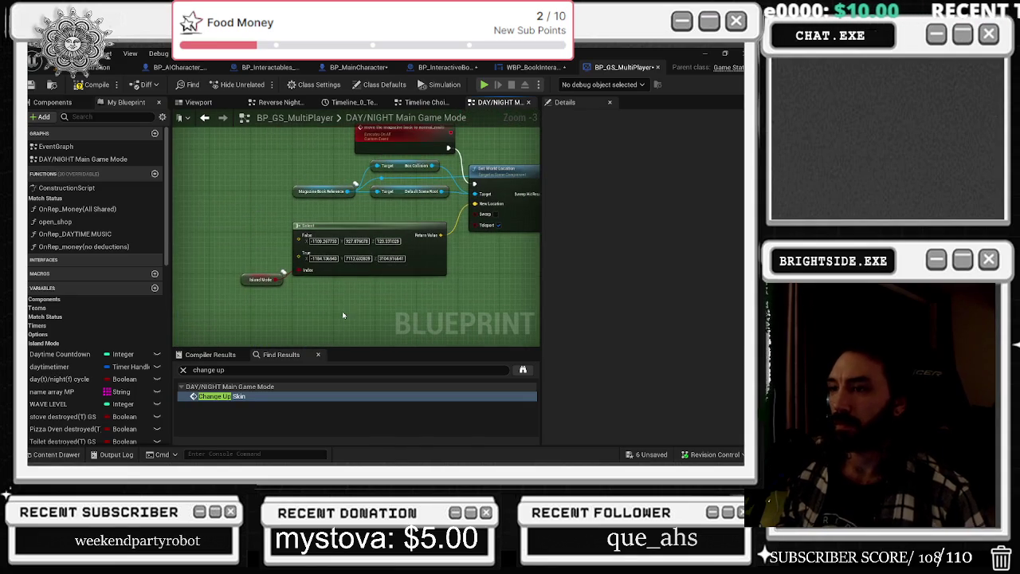
double_click(215, 396)
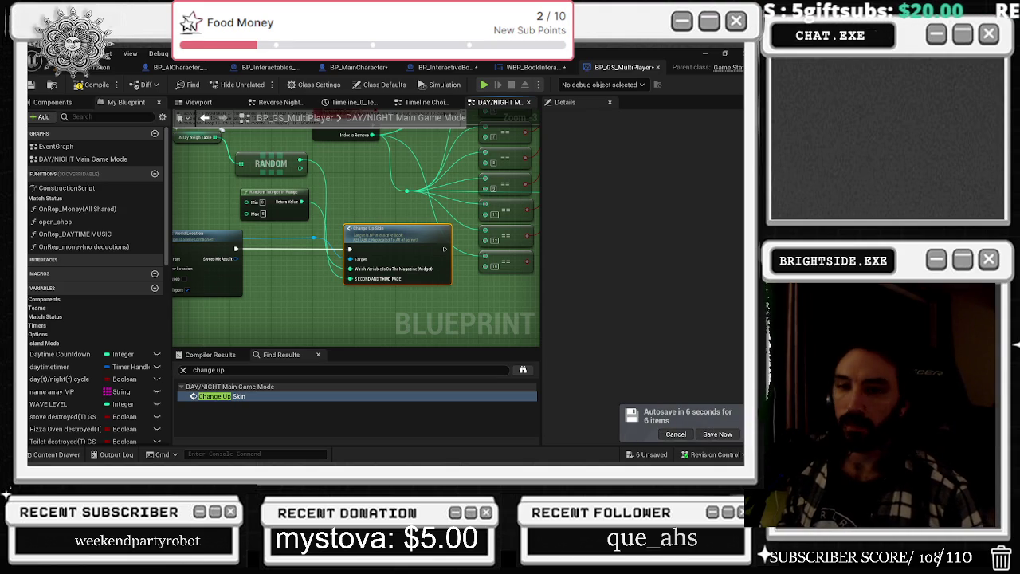
Cancel the pending autosave from the lower-right notification
click(667, 435)
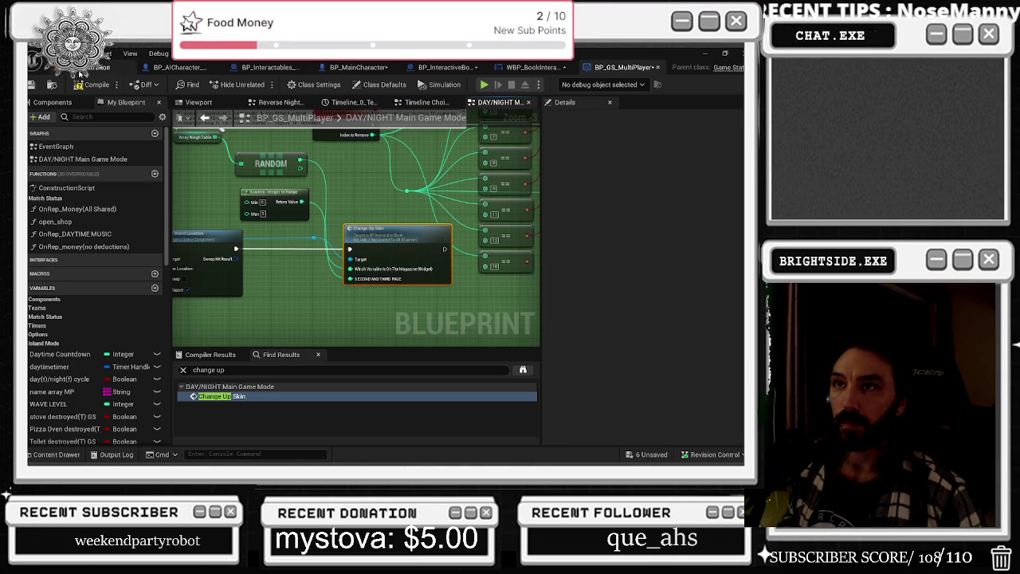
click(111, 67)
click(226, 107)
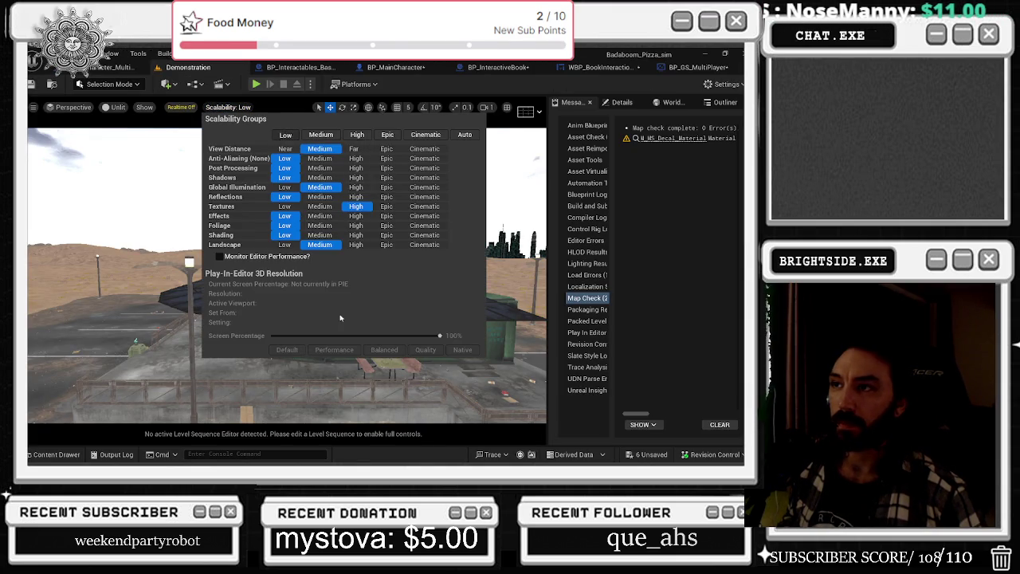
key(Escape)
click(111, 107)
key(Escape)
click(177, 107)
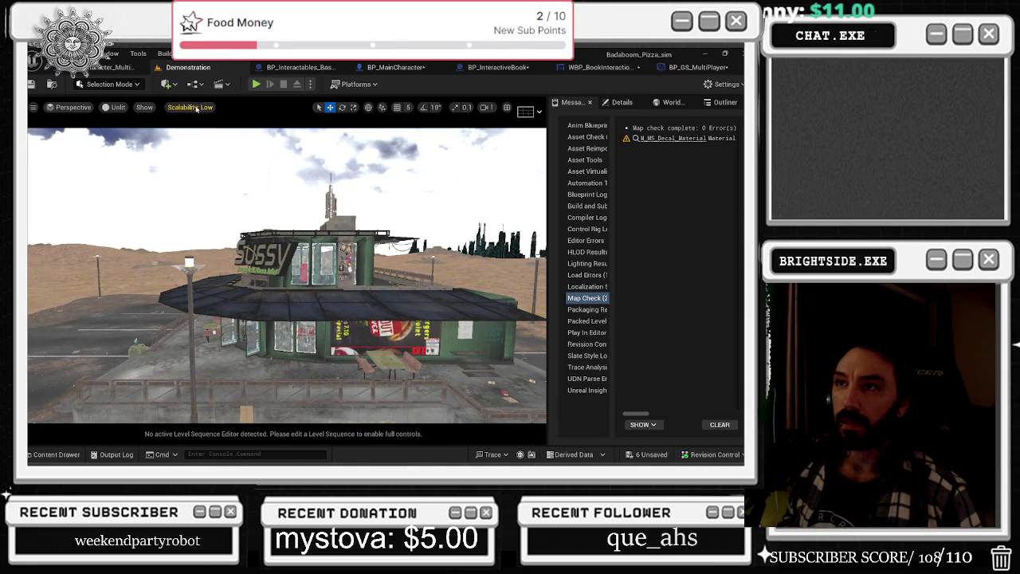
click(144, 107)
mouse_move(323, 175)
mouse_down()
mouse_move(330, 216)
mouse_move(276, 231)
mouse_up()
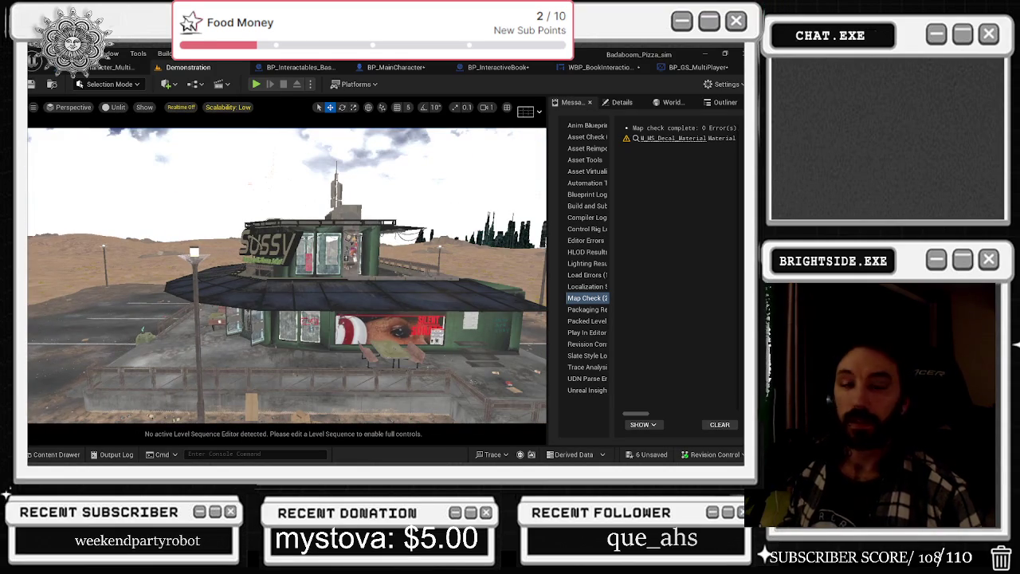
click(698, 67)
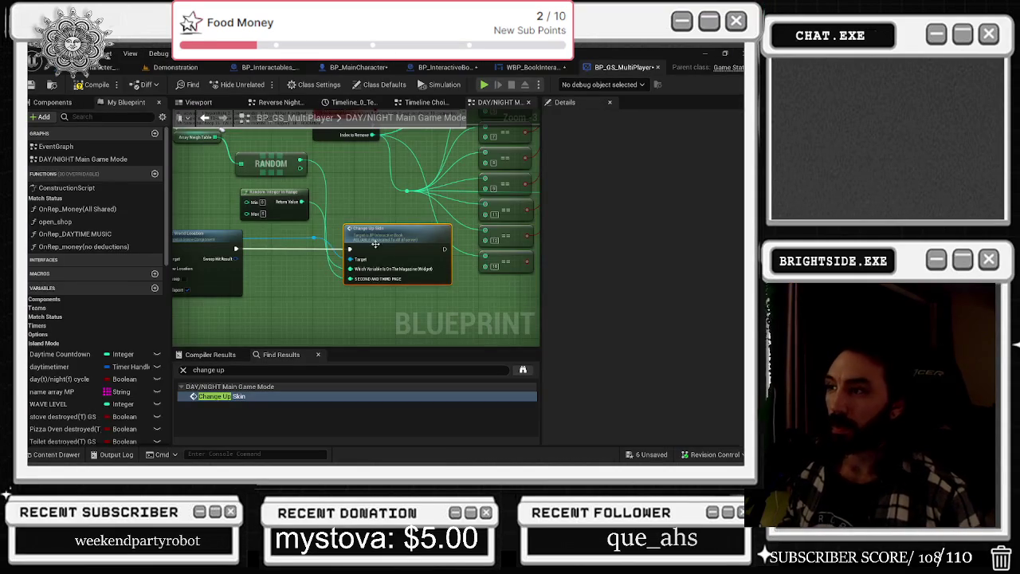
Box-select the weight table comment and RANDOM nodes and shift them left
mouse_move(265, 162)
mouse_down()
mouse_move(374, 211)
mouse_move(382, 243)
mouse_up()
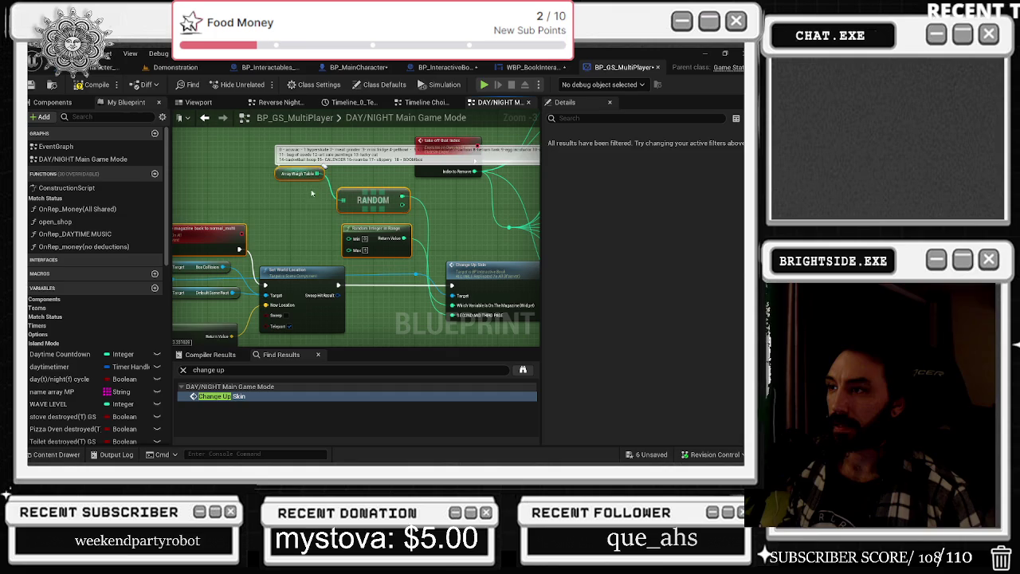
mouse_move(441, 259)
mouse_down()
mouse_move(333, 259)
mouse_move(367, 275)
mouse_move(324, 274)
mouse_up()
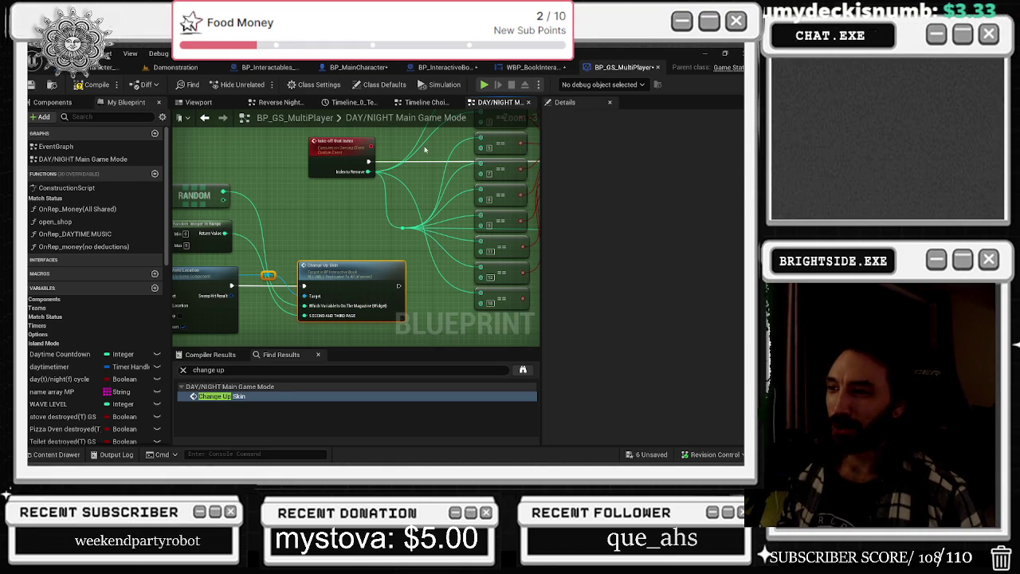
drag(309, 216, 195, 205)
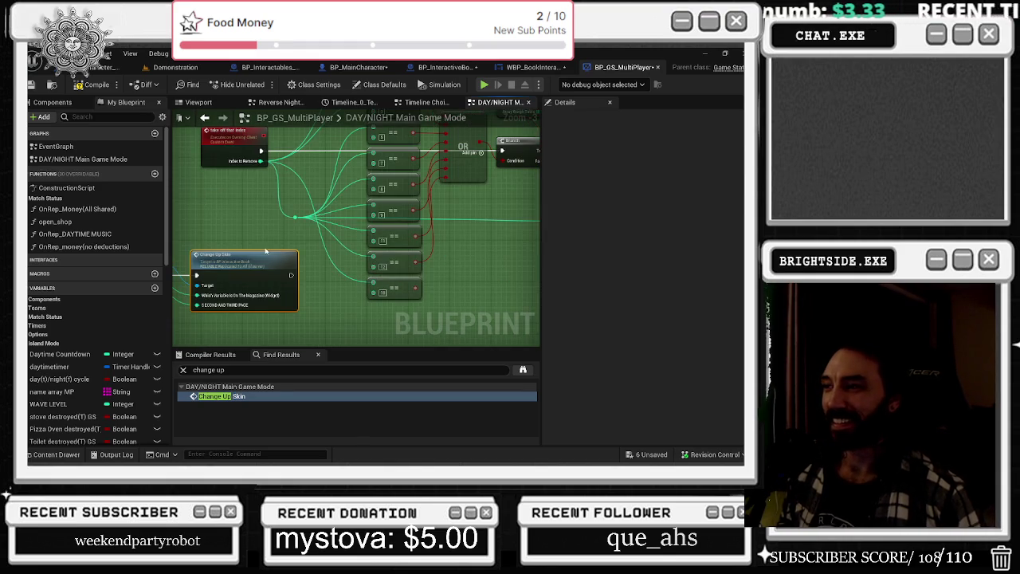
mouse_move(486, 232)
mouse_down()
mouse_move(342, 284)
mouse_move(363, 275)
mouse_move(386, 302)
mouse_move(380, 196)
mouse_move(364, 223)
mouse_move(368, 238)
mouse_up()
Wire the == 18 comparison into a new OR input pin, then open BP_InteractiveBook's Change up skin event
click(351, 153)
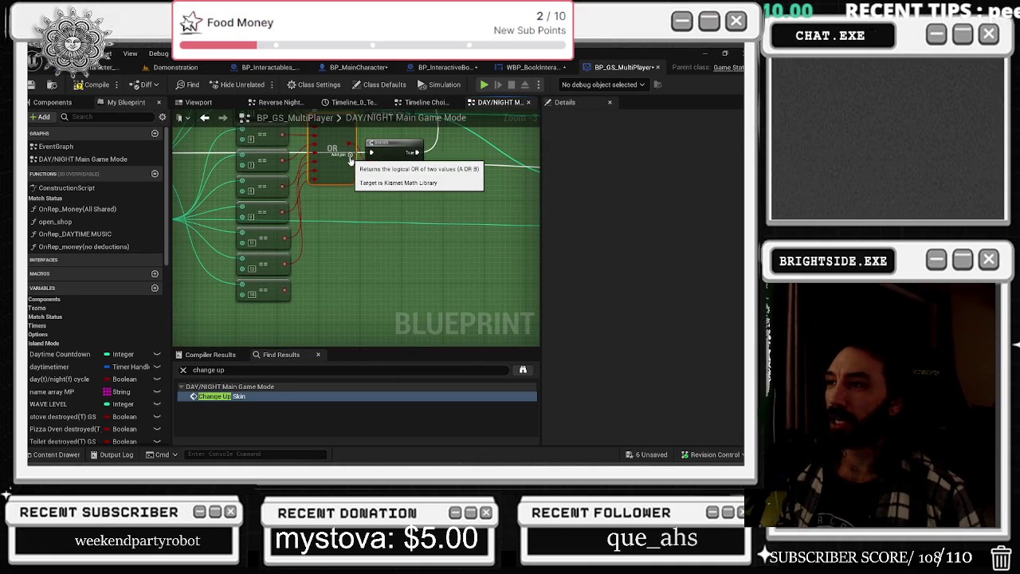
click(350, 153)
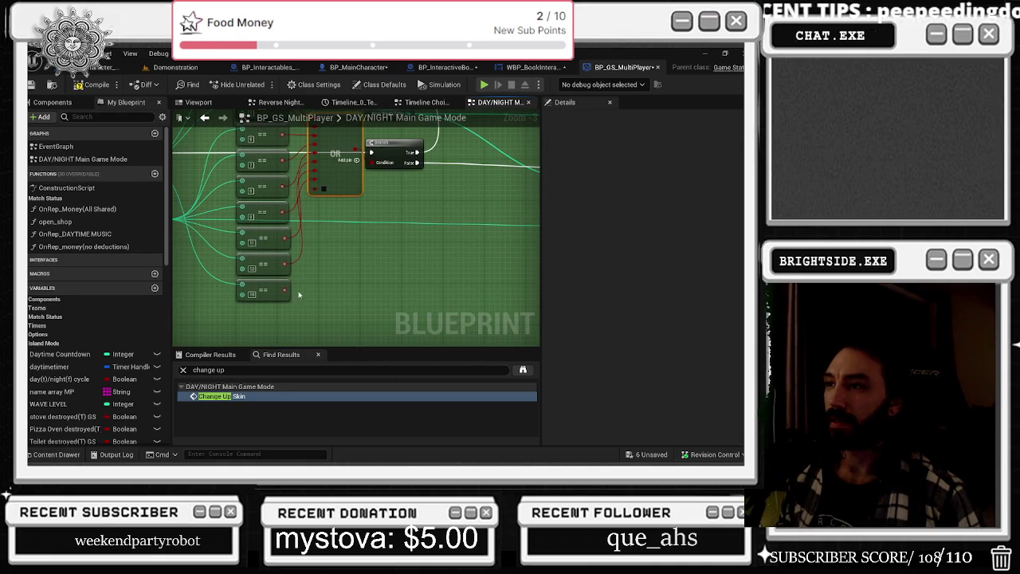
mouse_move(283, 295)
mouse_down()
mouse_move(330, 209)
mouse_move(324, 189)
mouse_up()
mouse_move(441, 172)
mouse_down()
mouse_move(373, 203)
mouse_move(437, 154)
mouse_move(577, 123)
mouse_up()
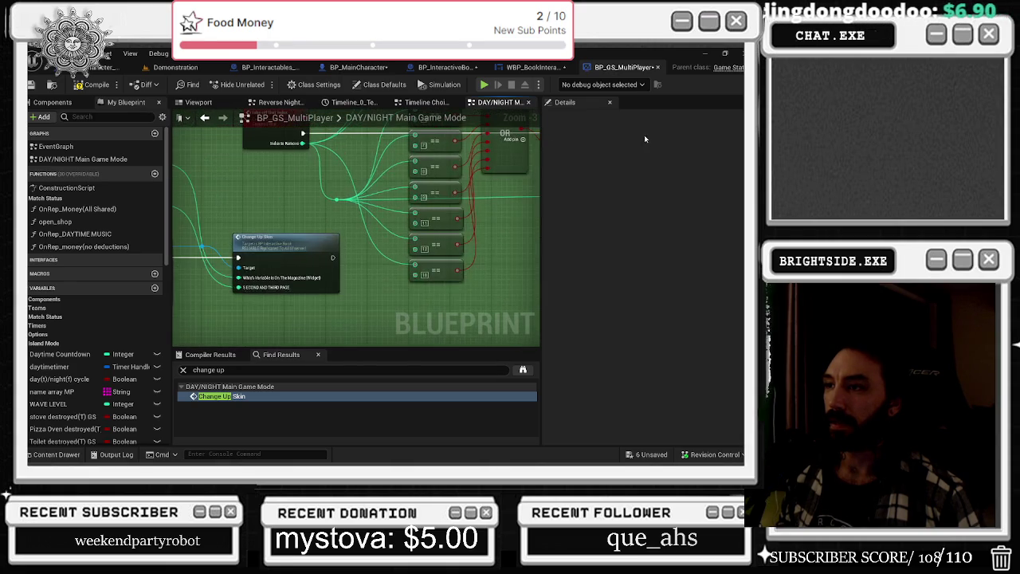
double_click(295, 237)
mouse_move(483, 181)
mouse_down()
mouse_move(462, 191)
mouse_move(399, 184)
mouse_move(428, 178)
mouse_move(396, 110)
mouse_move(262, 86)
mouse_up()
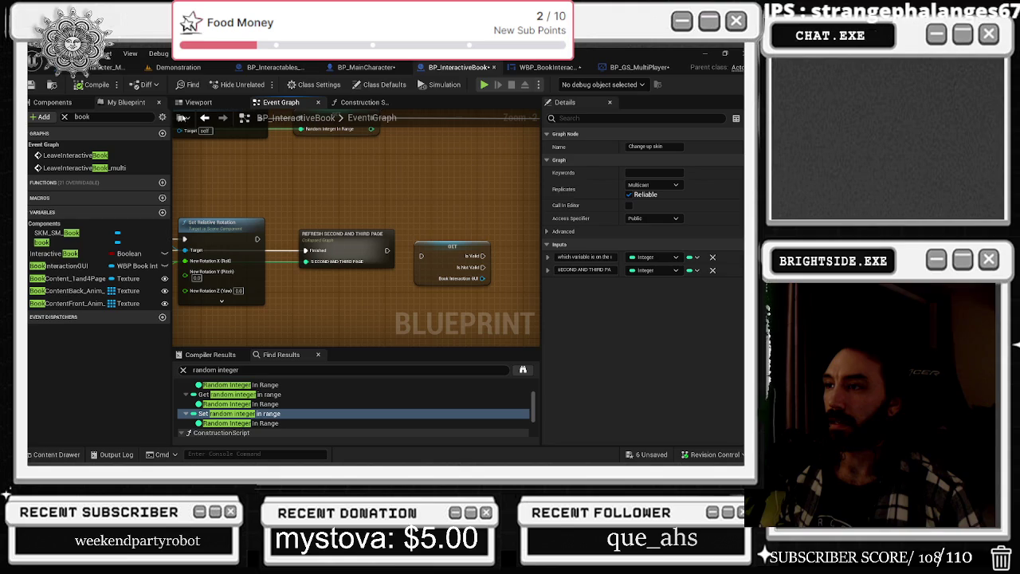
Inspect the collapsed REFRESH SECOND AND THIRD PAGE graph, then the main book event graph
double_click(348, 235)
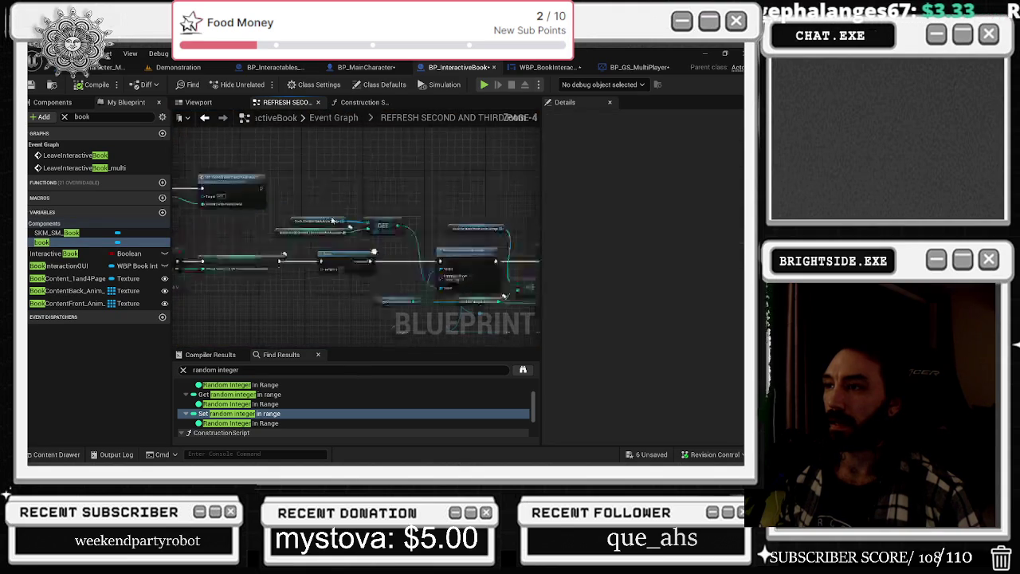
drag(182, 161, 467, 160)
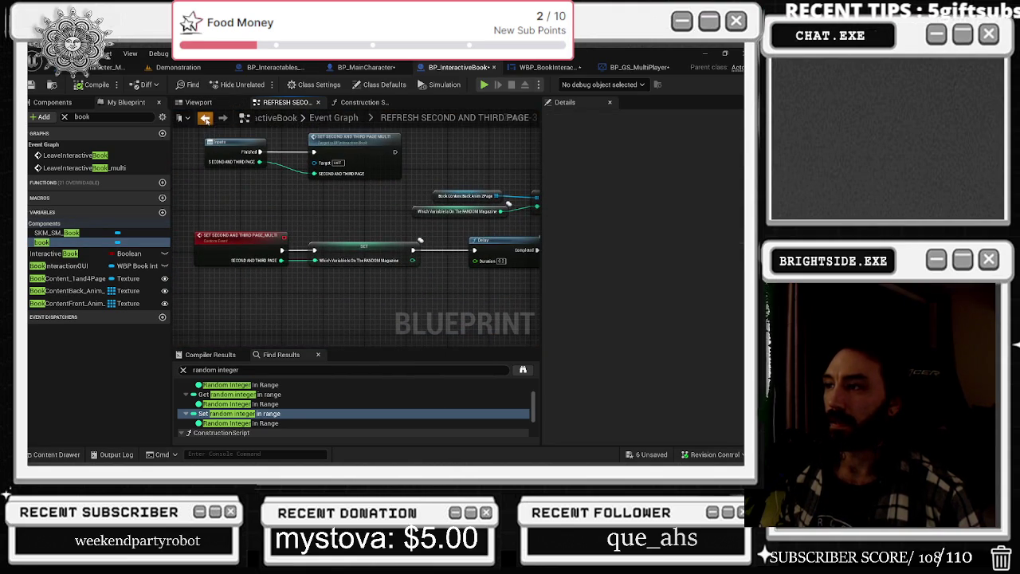
key(alt+Left)
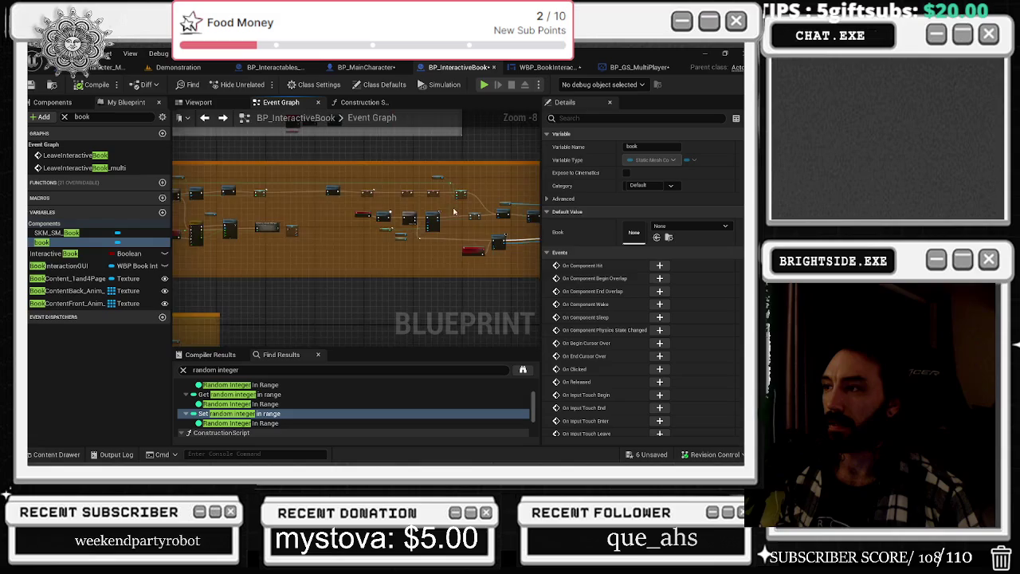
scroll(310, 190, up, 4)
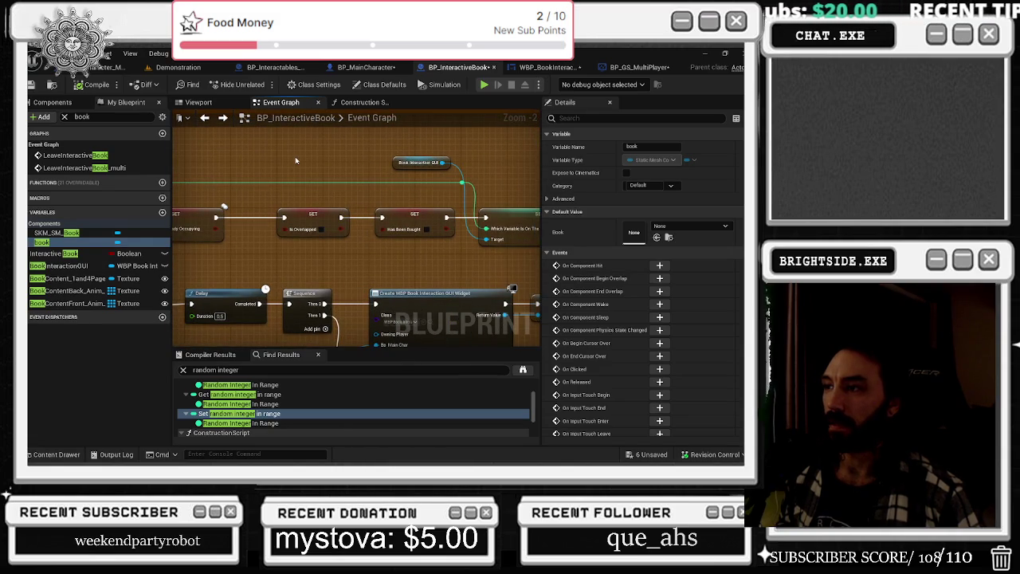
drag(296, 161, 389, 271)
scroll(389, 271, down, 4)
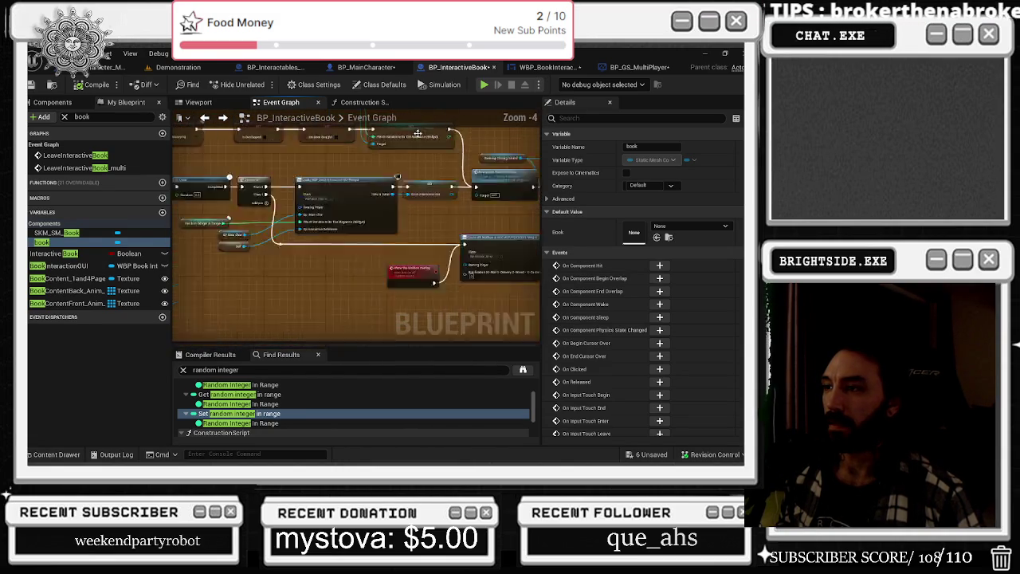
scroll(377, 252, up, 5)
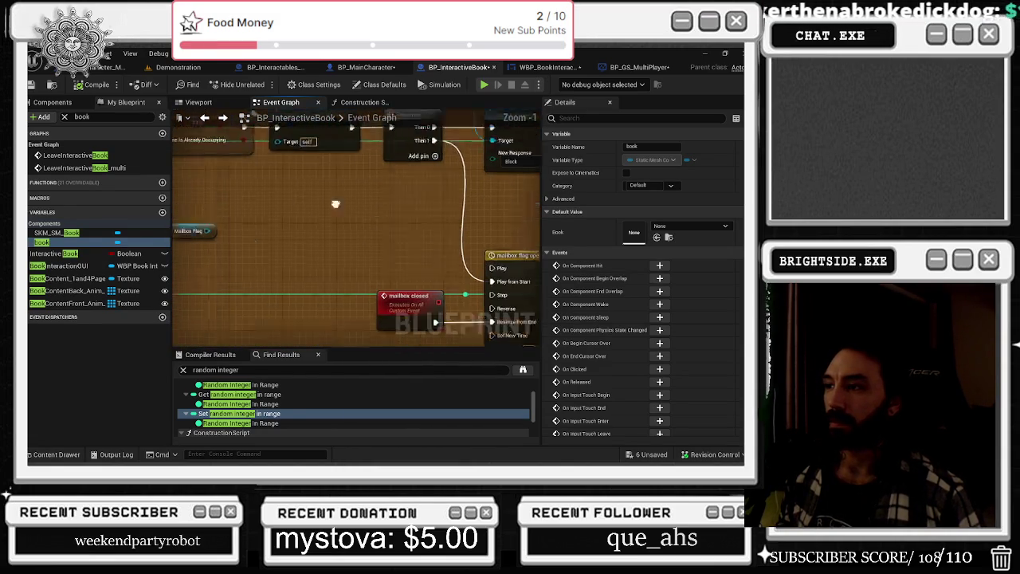
mouse_move(377, 251)
mouse_down()
mouse_move(401, 331)
mouse_move(501, 333)
mouse_up()
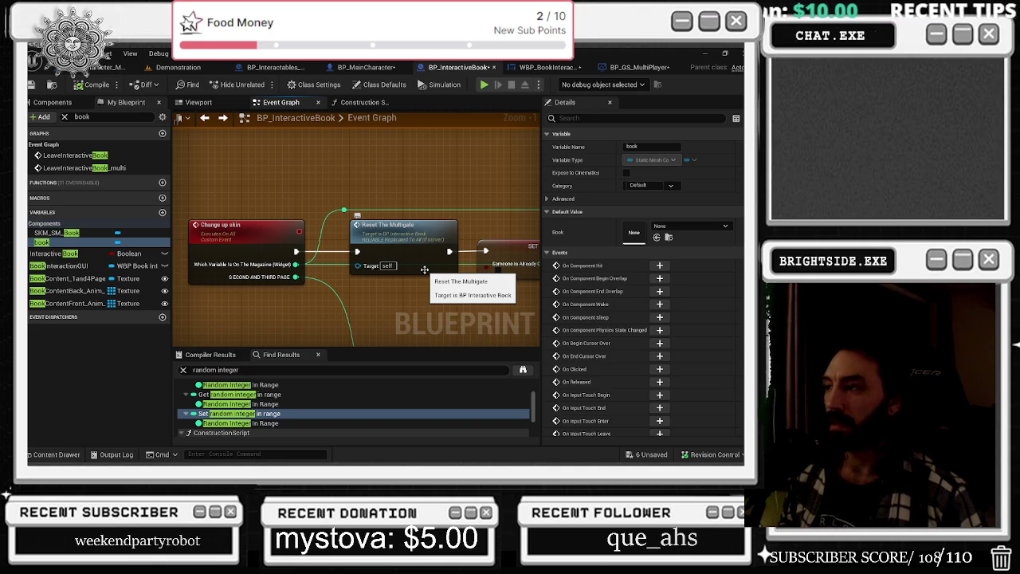
scroll(461, 118, down, 3)
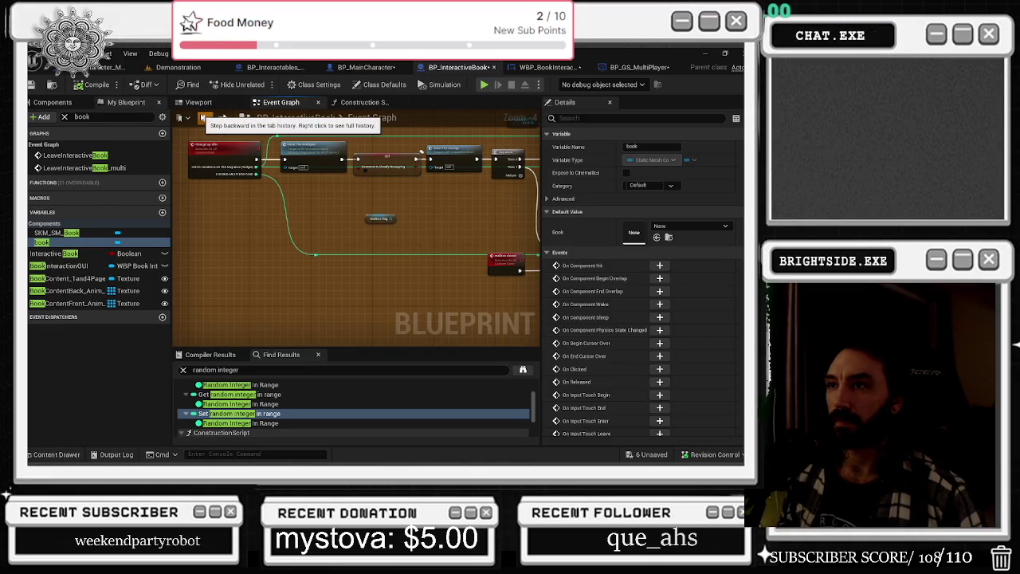
Back in the construction script, rearrange the page-texture lookup, Random Integer in Range and Book Content Front Anim nodes
click(204, 117)
click(203, 117)
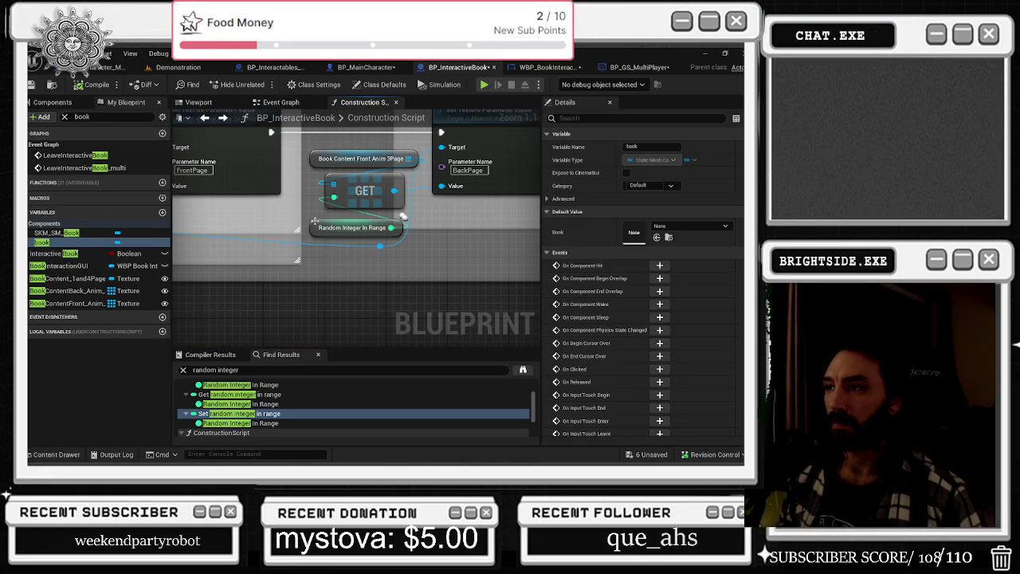
click(203, 117)
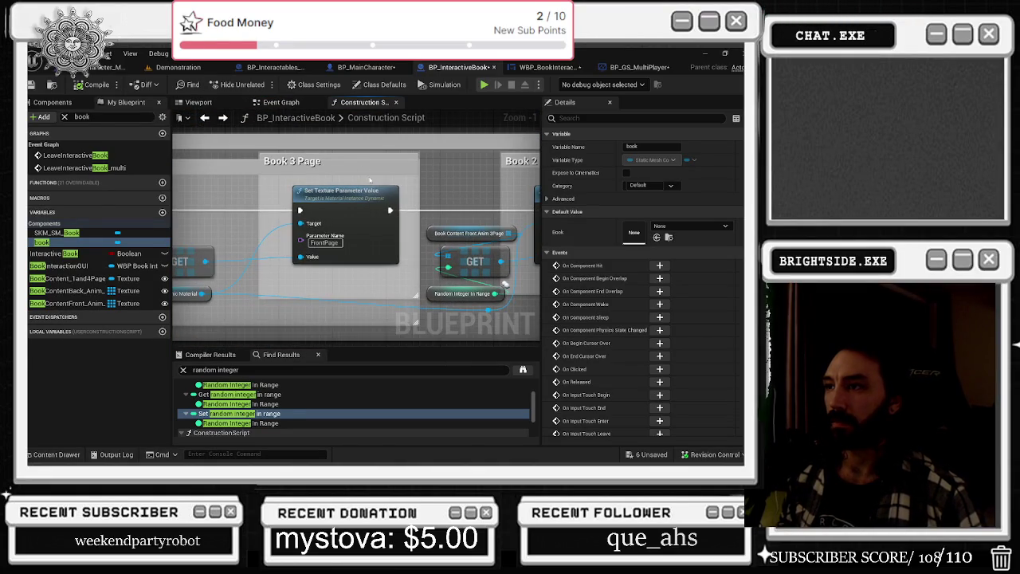
click(284, 197)
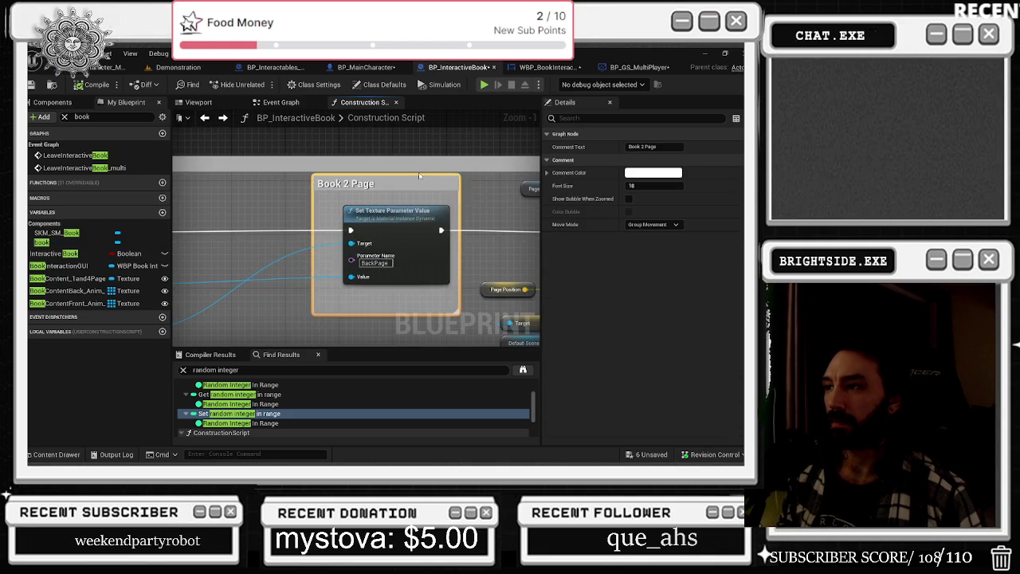
scroll(314, 234, down, 1)
drag(314, 234, 196, 311)
drag(251, 270, 372, 265)
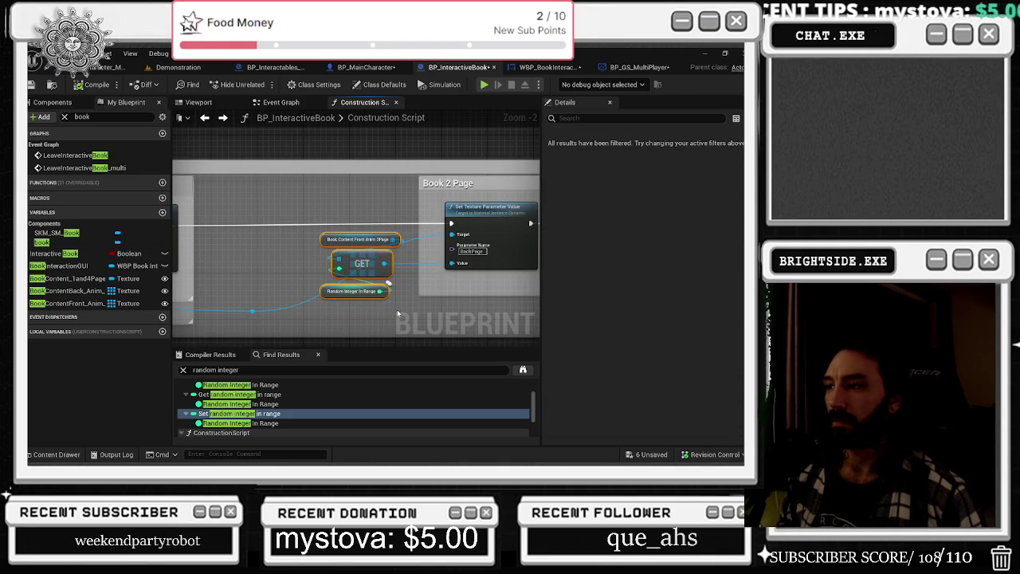
mouse_move(322, 297)
mouse_down()
mouse_move(248, 257)
mouse_move(256, 286)
mouse_up()
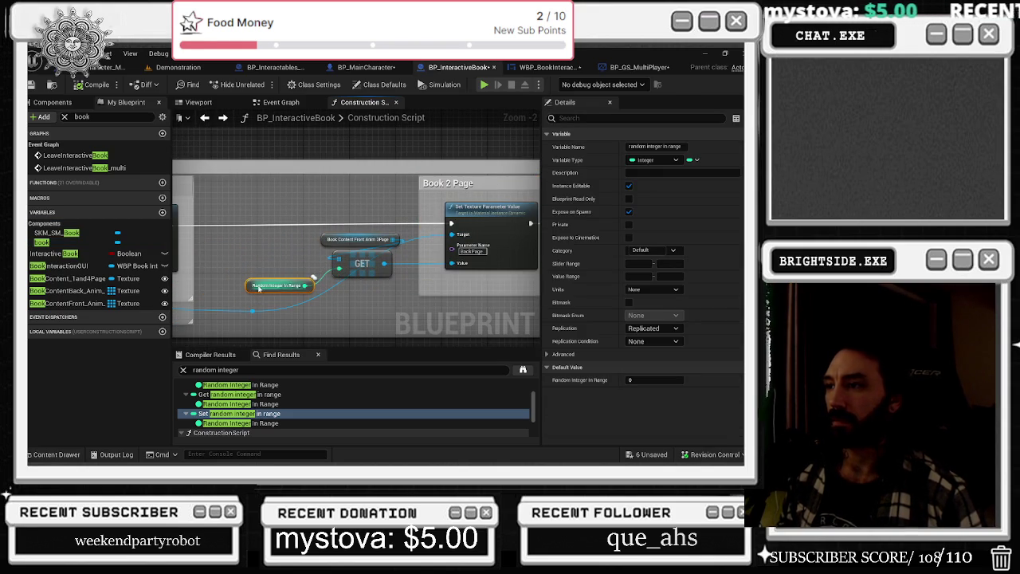
drag(326, 247, 238, 247)
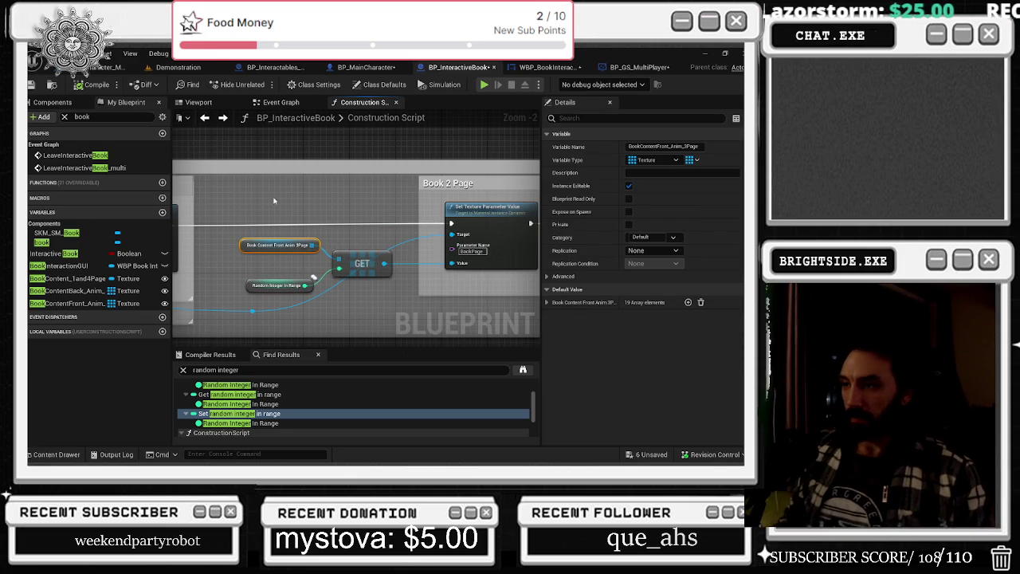
Add a reroute on the blue wire and realign the GET and Page Dynamic Material nodes
drag(292, 314, 458, 285)
double_click(319, 297)
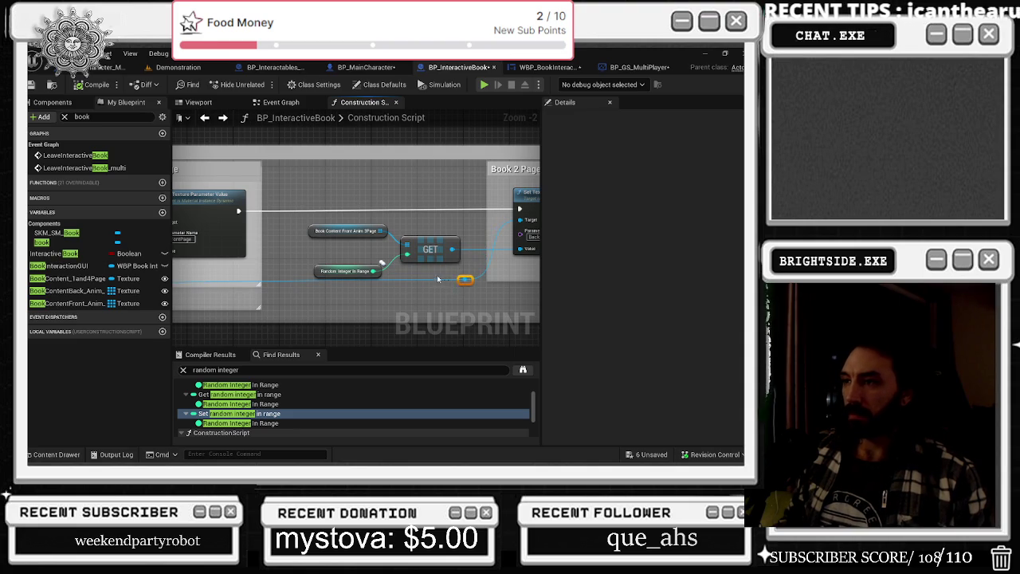
scroll(437, 279, down, 2)
drag(247, 264, 263, 261)
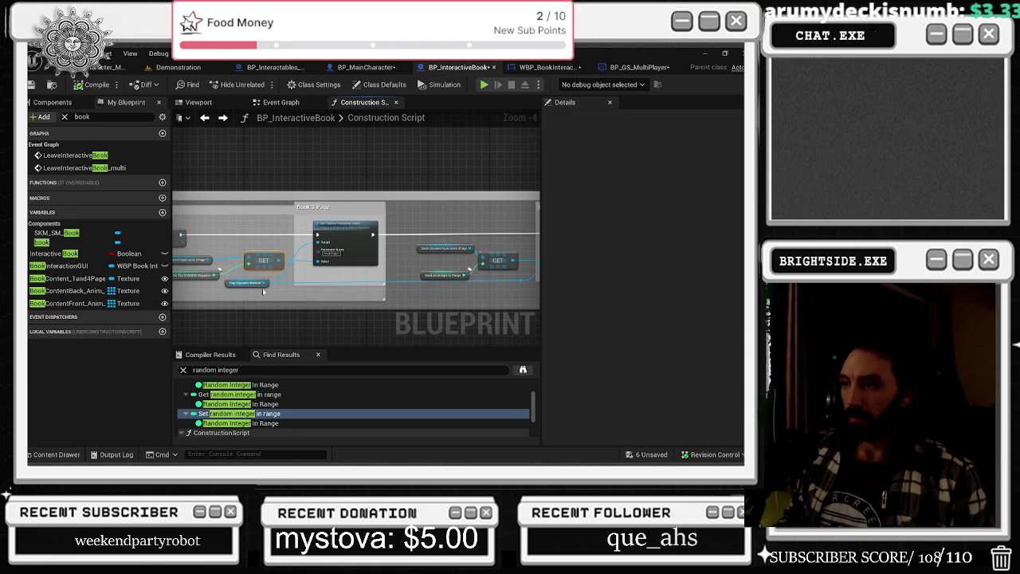
scroll(255, 275, up, 2)
drag(281, 282, 387, 285)
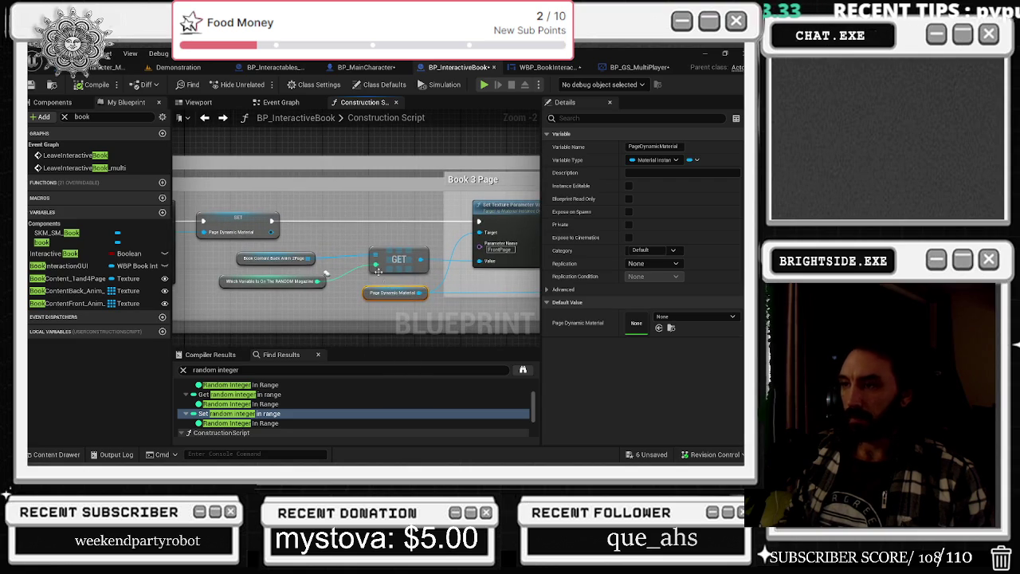
click(384, 250)
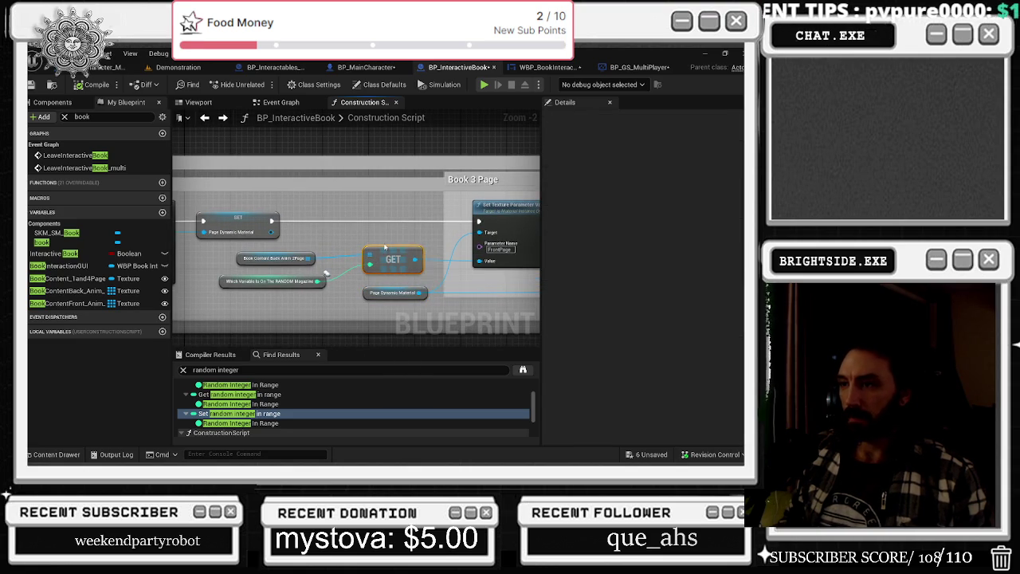
scroll(384, 231, down, 2)
drag(383, 231, 464, 239)
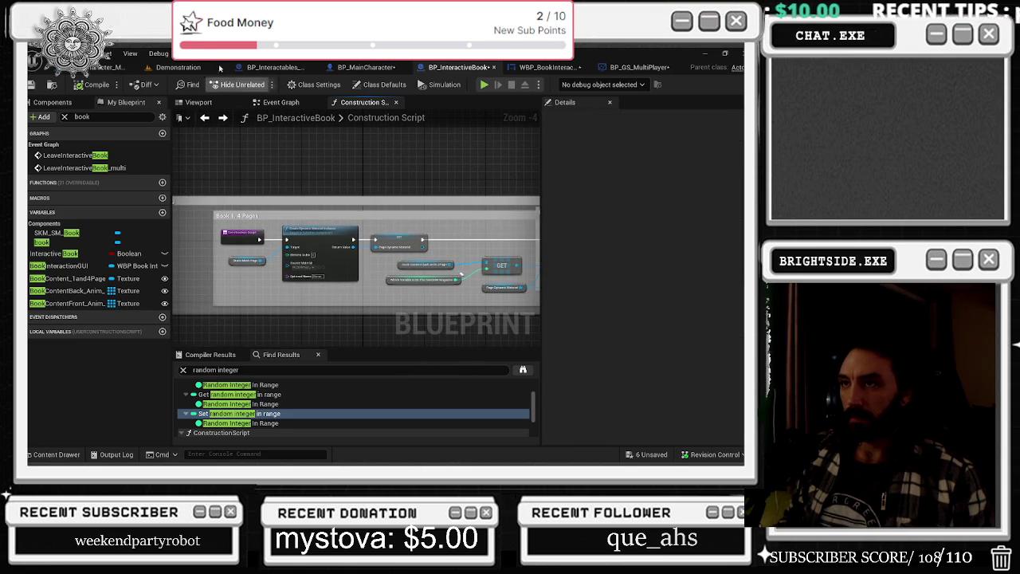
click(567, 70)
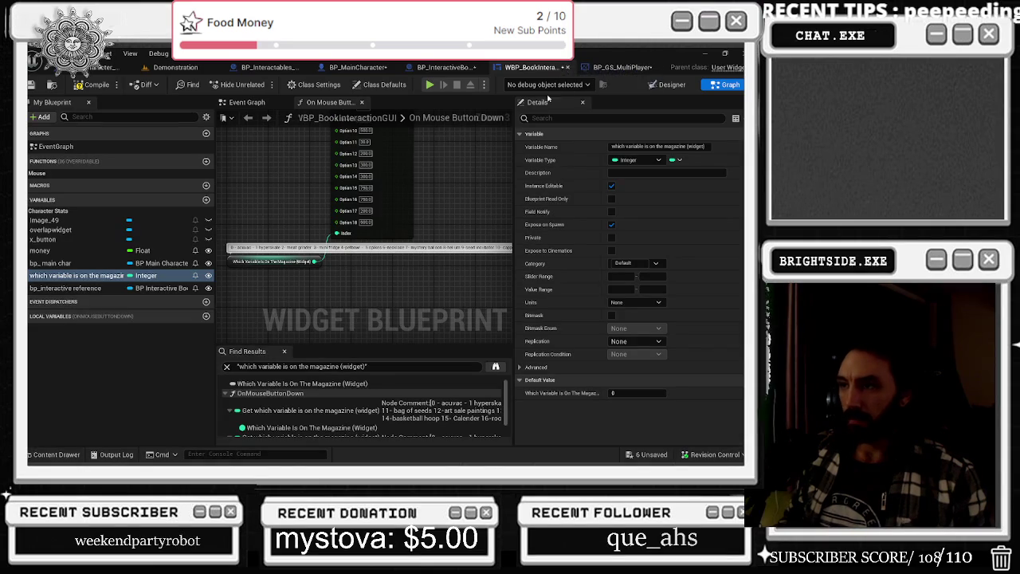
In BP_GS_MultiPlayer's DAY/NIGHT graph, select the Array Weigh Table and the take off that index event
click(631, 70)
mouse_move(179, 187)
mouse_down()
mouse_move(290, 207)
mouse_move(338, 230)
mouse_move(326, 230)
mouse_up()
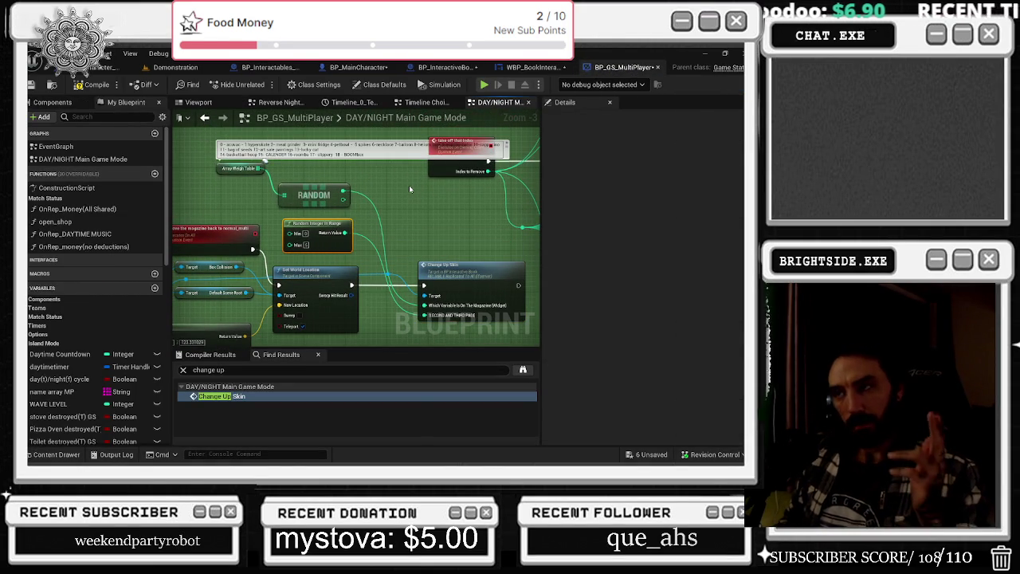
click(236, 170)
scroll(637, 279, down, 5)
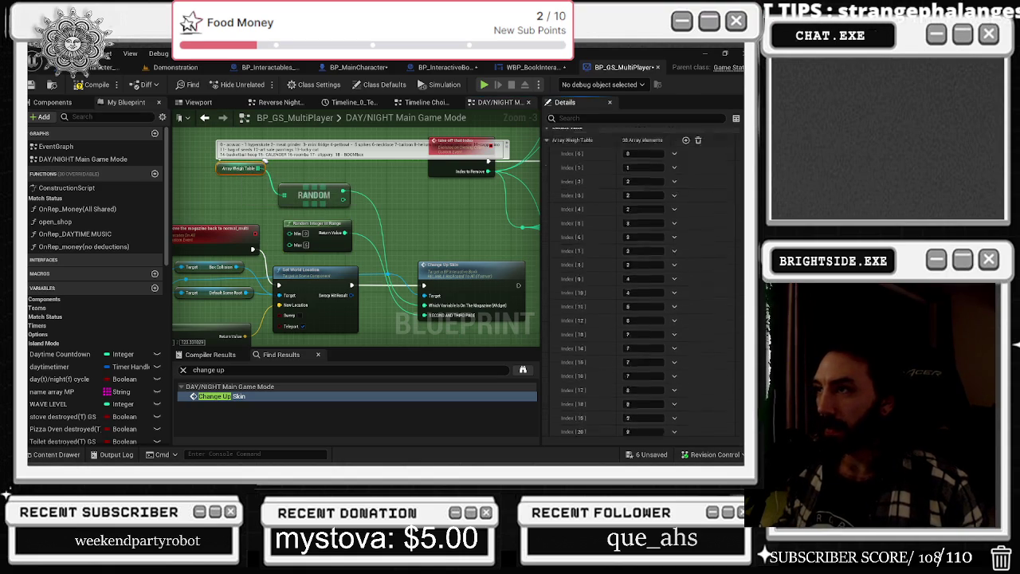
drag(445, 131, 314, 218)
click(314, 218)
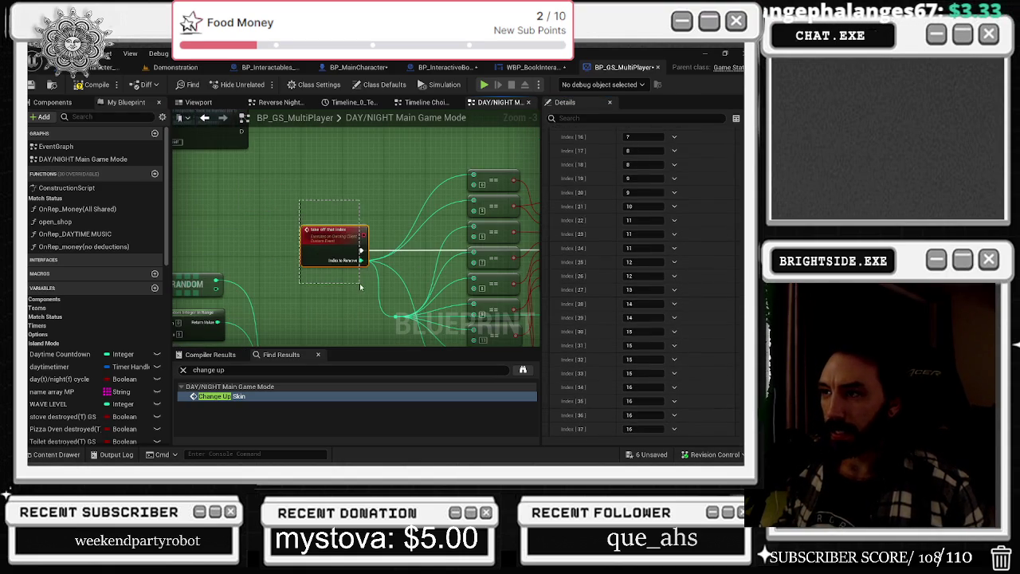
scroll(350, 238, down, 3)
scroll(306, 209, up, 4)
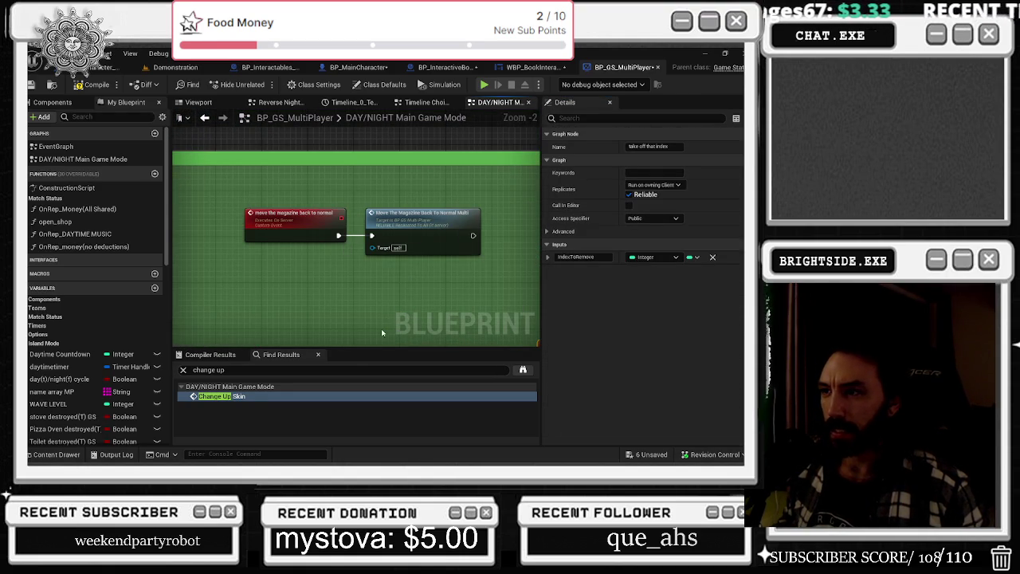
Review the Change Up Skin node, the REMOVE loop and the take off that index comparisons
click(221, 396)
mouse_move(404, 194)
mouse_down()
mouse_move(483, 191)
mouse_move(470, 198)
mouse_up()
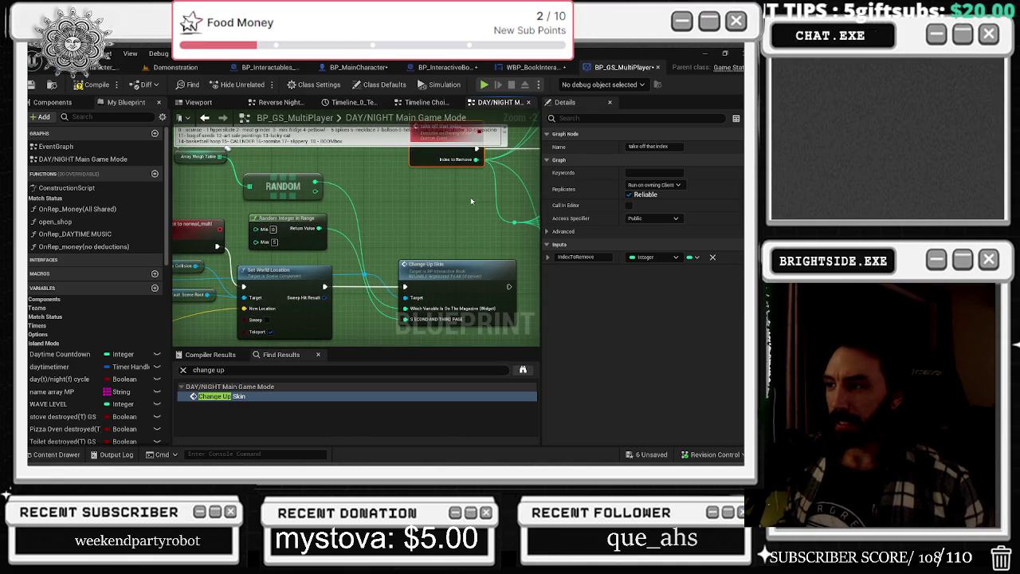
mouse_move(295, 187)
mouse_down()
mouse_move(360, 209)
mouse_move(279, 183)
mouse_up()
click(398, 232)
drag(529, 253, 516, 252)
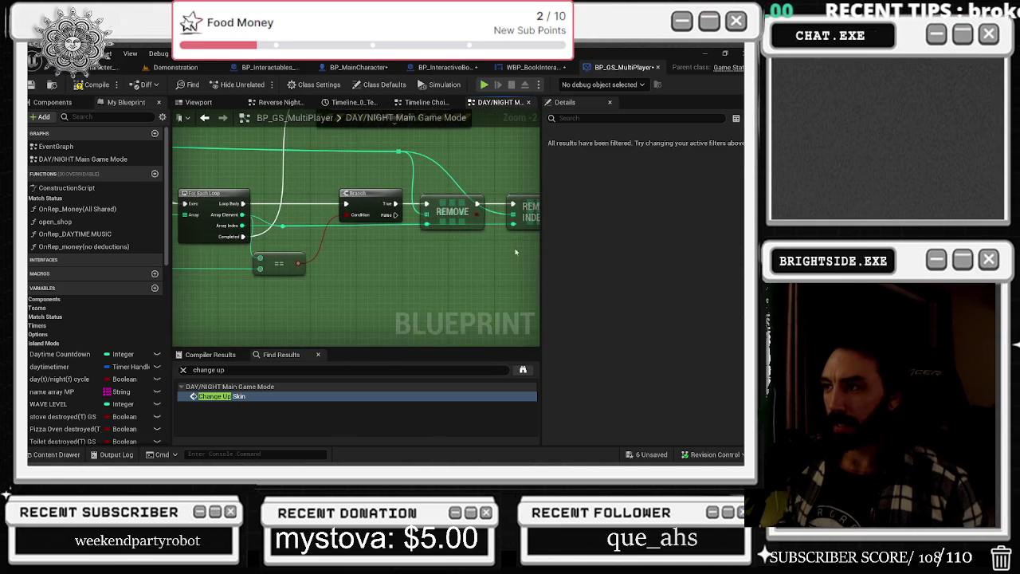
mouse_move(445, 192)
mouse_down()
mouse_move(538, 237)
mouse_move(527, 235)
mouse_up()
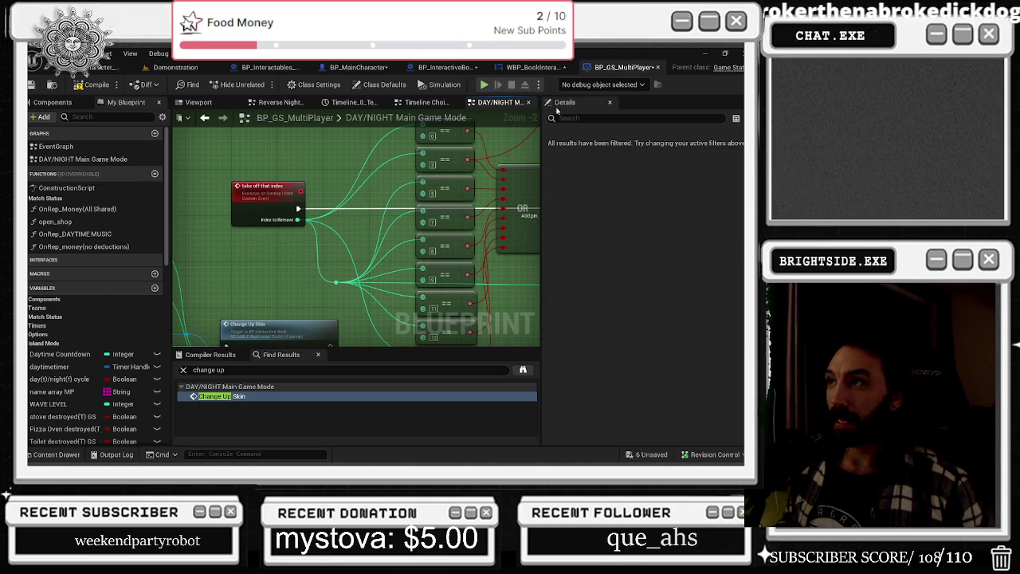
Search Find Results for 'take off' in the book widget and interactive book blueprints
click(542, 68)
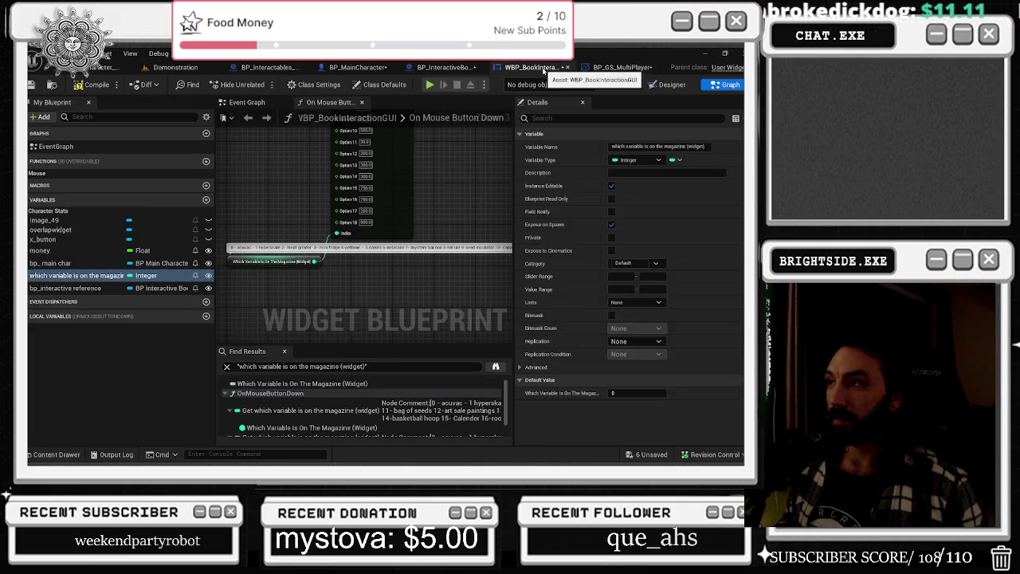
text(take )
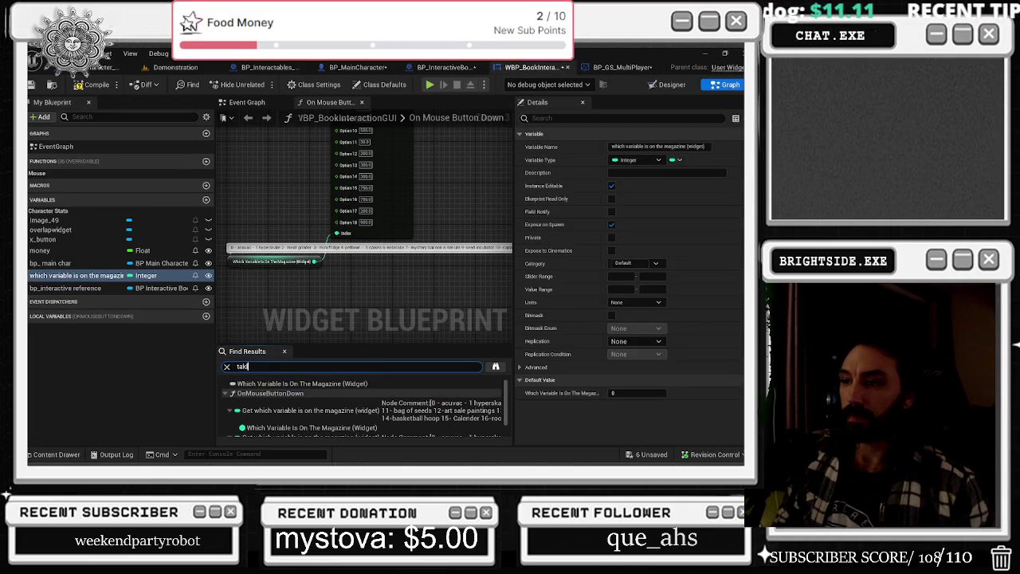
text(off)
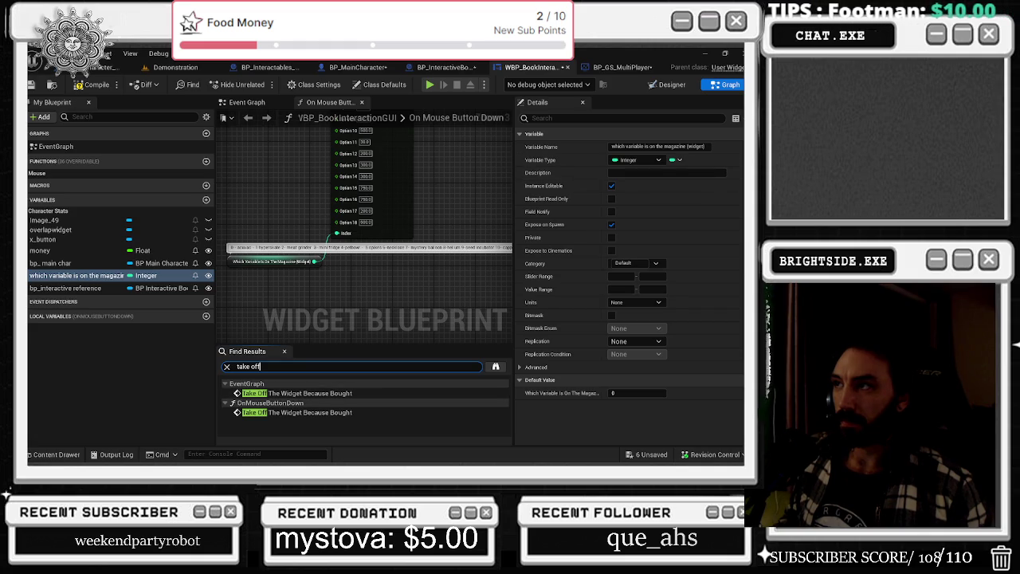
click(437, 68)
click(275, 370)
text(ta)
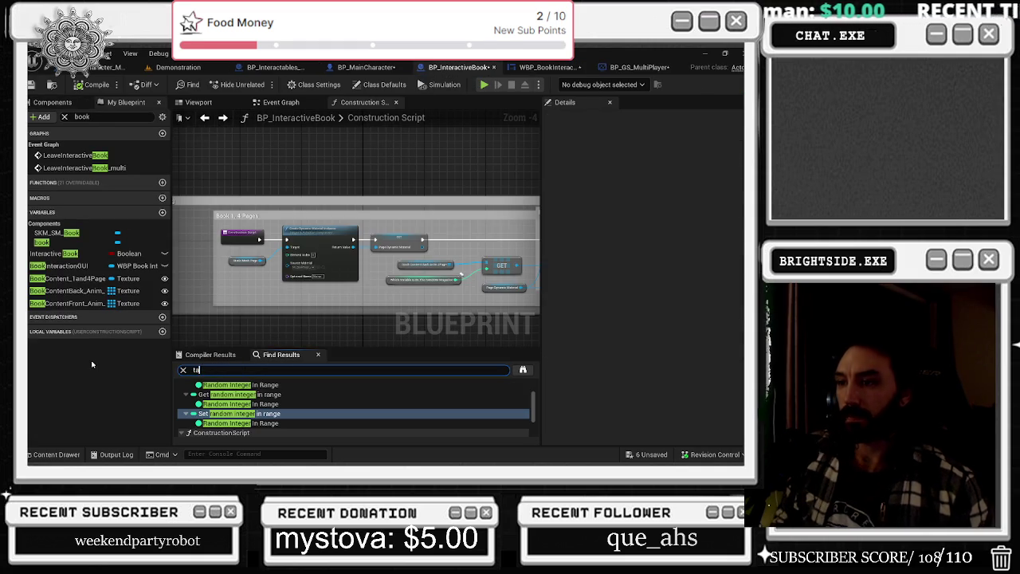
key(Return)
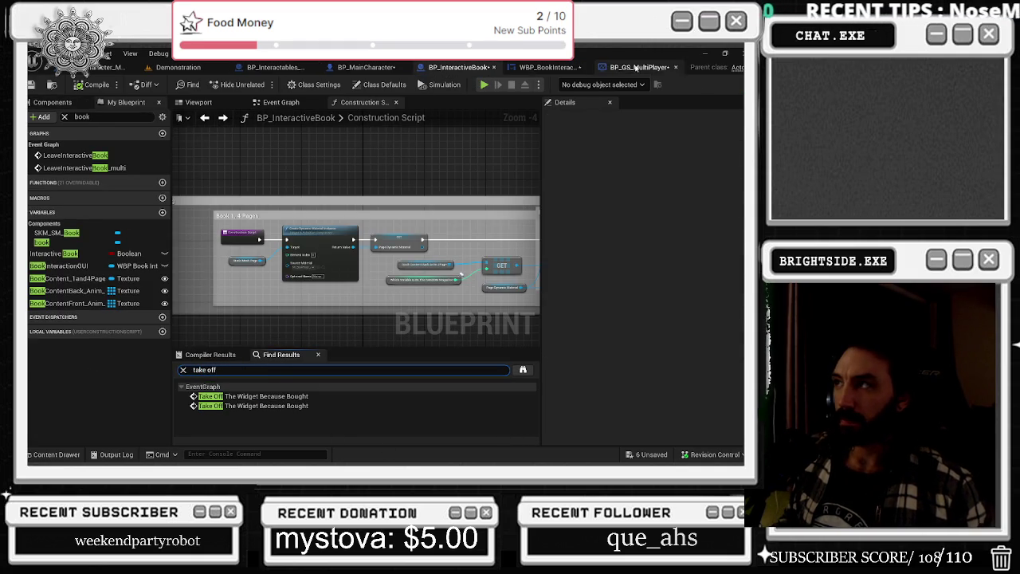
click(638, 67)
click(259, 370)
Search BP_GS_MultiPlayer for 'take off that' to list the Take Off That Index event
text(take off that)
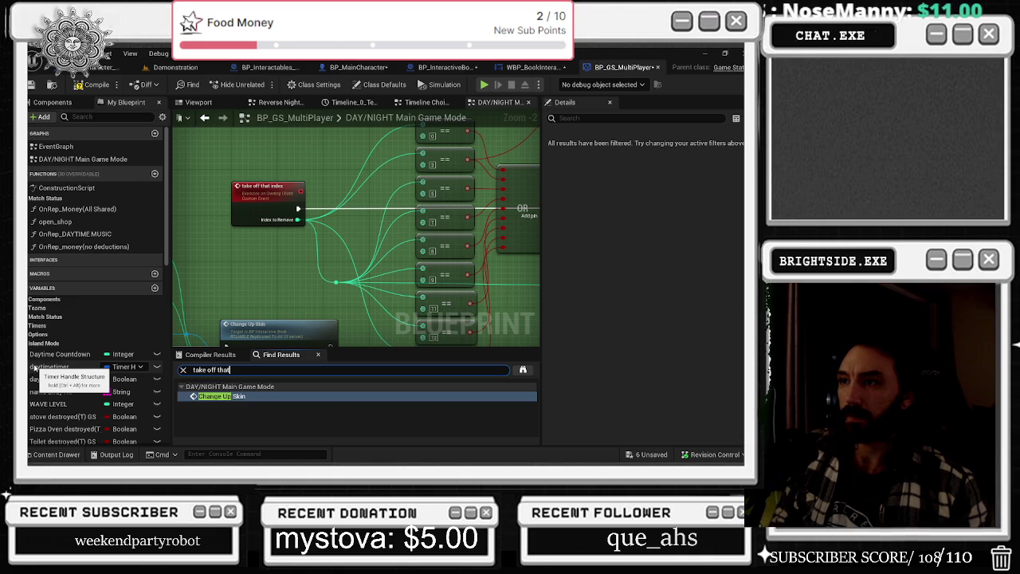
key(Return)
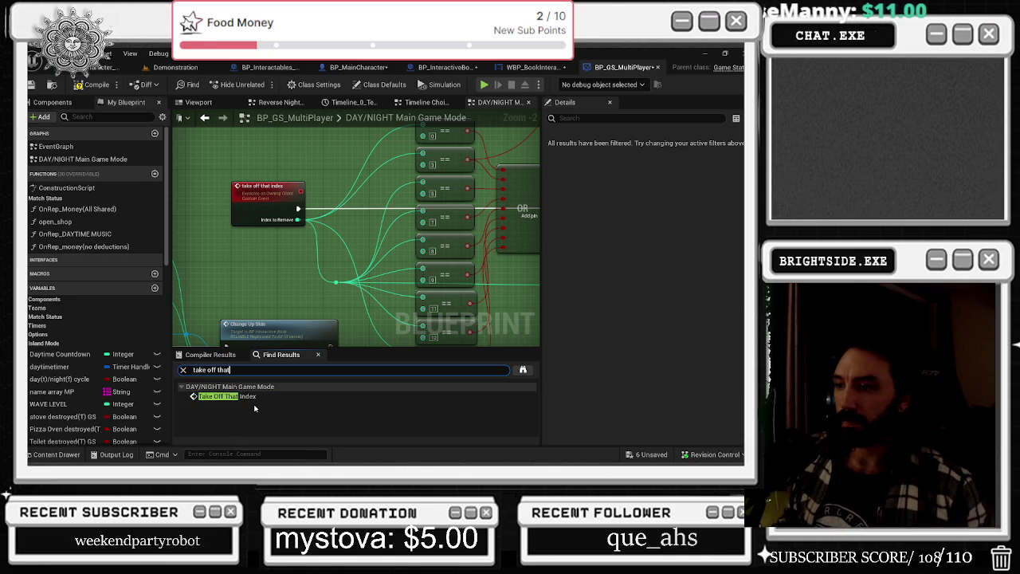
click(253, 406)
right_click(254, 406)
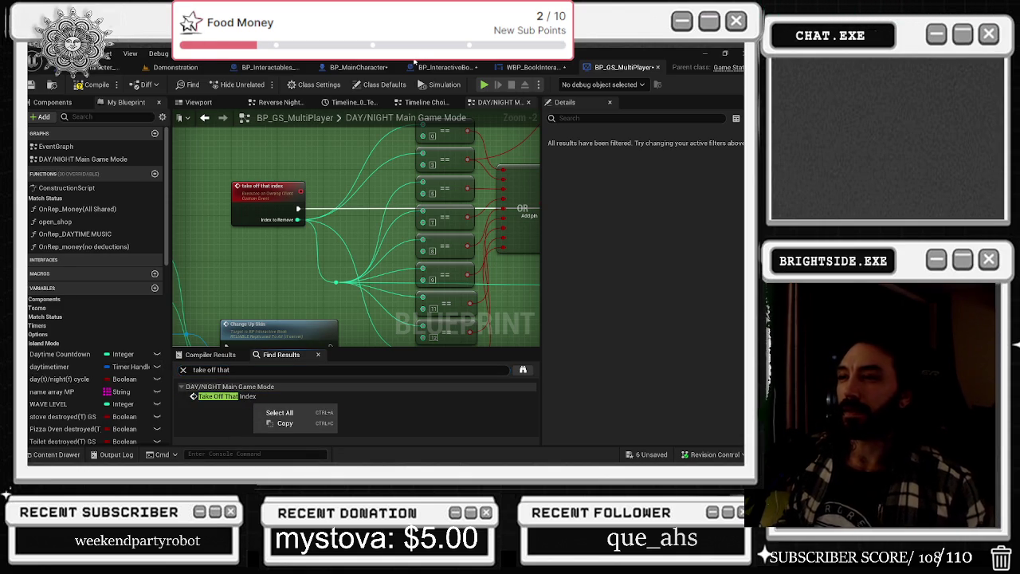
Pan the DAY/NIGHT graph and select the Array Weigh Table getter to show its values
scroll(318, 229, down, 2)
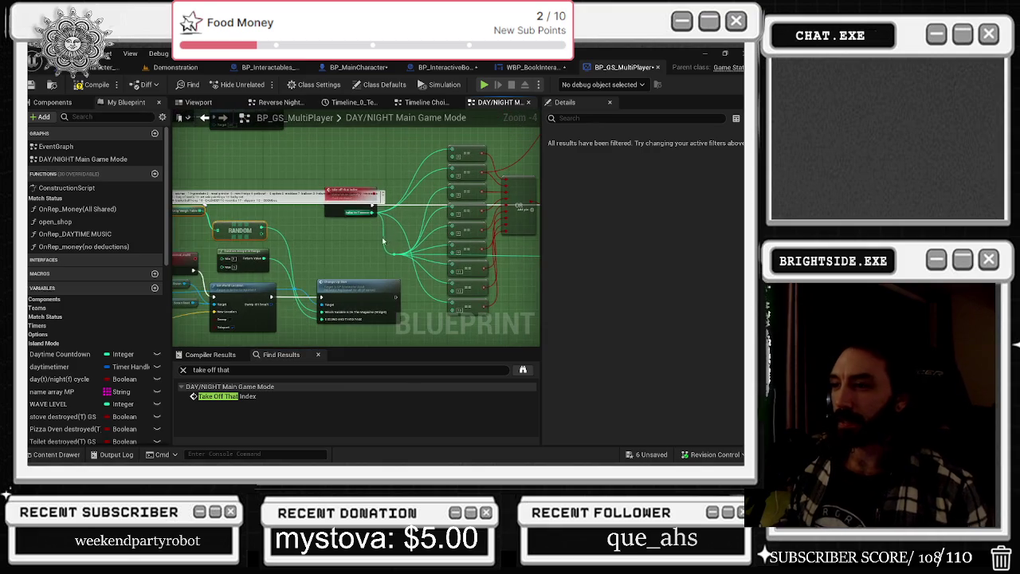
drag(311, 228, 394, 218)
drag(270, 248, 425, 279)
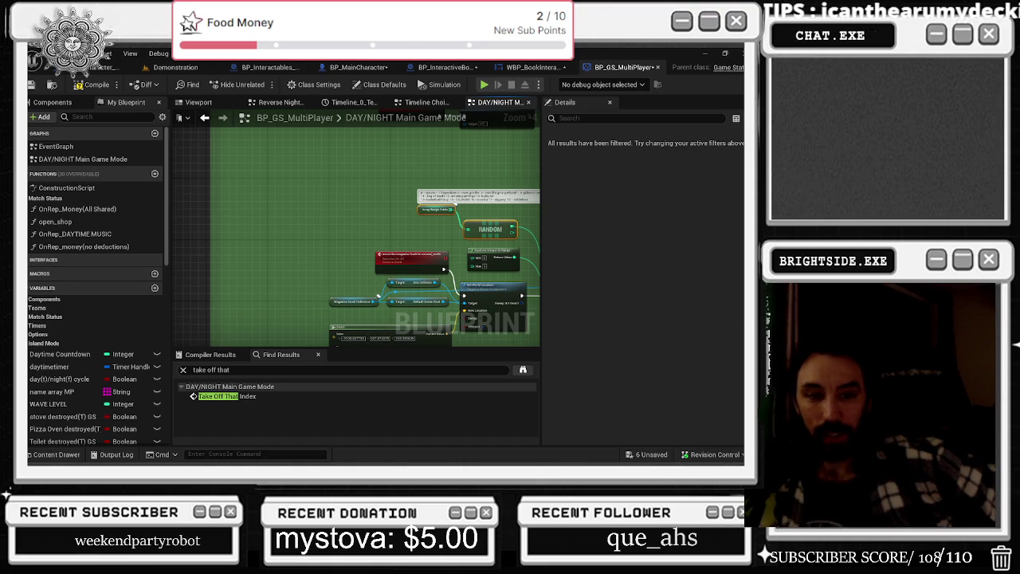
mouse_move(382, 460)
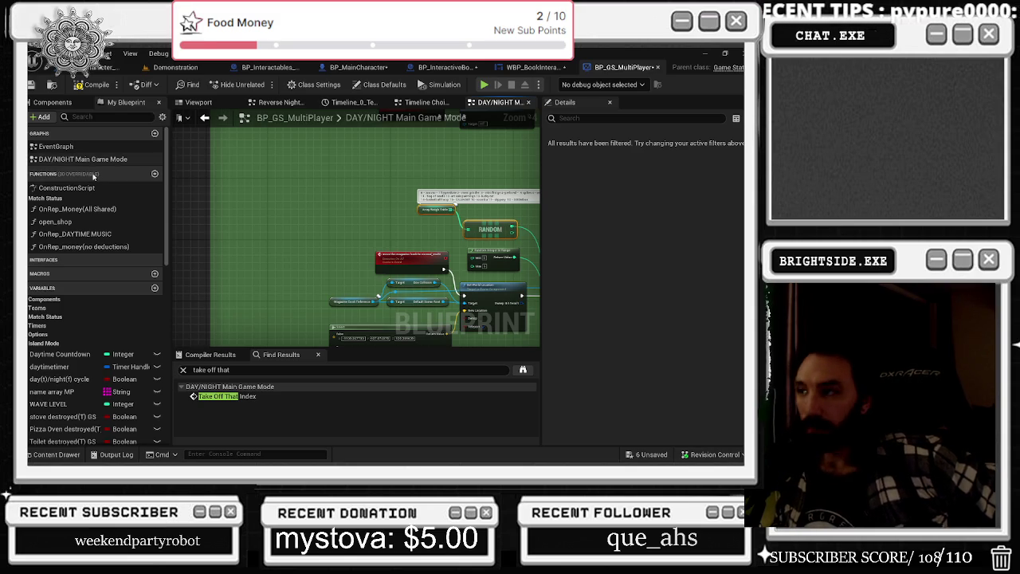
scroll(305, 155, up, 2)
click(305, 155)
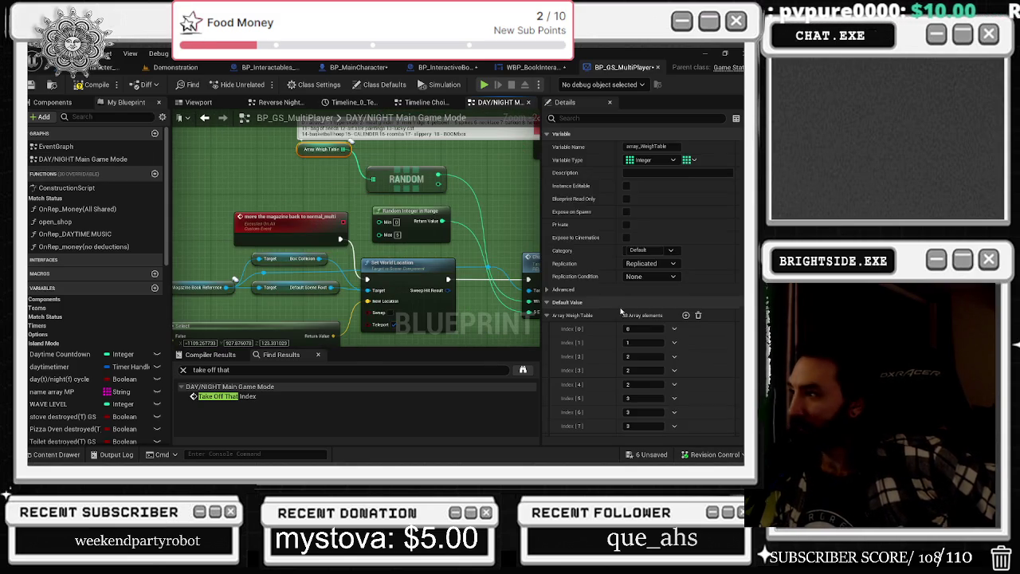
Set Index 38 of the Array Weigh Table to 17
scroll(670, 292, down, 5)
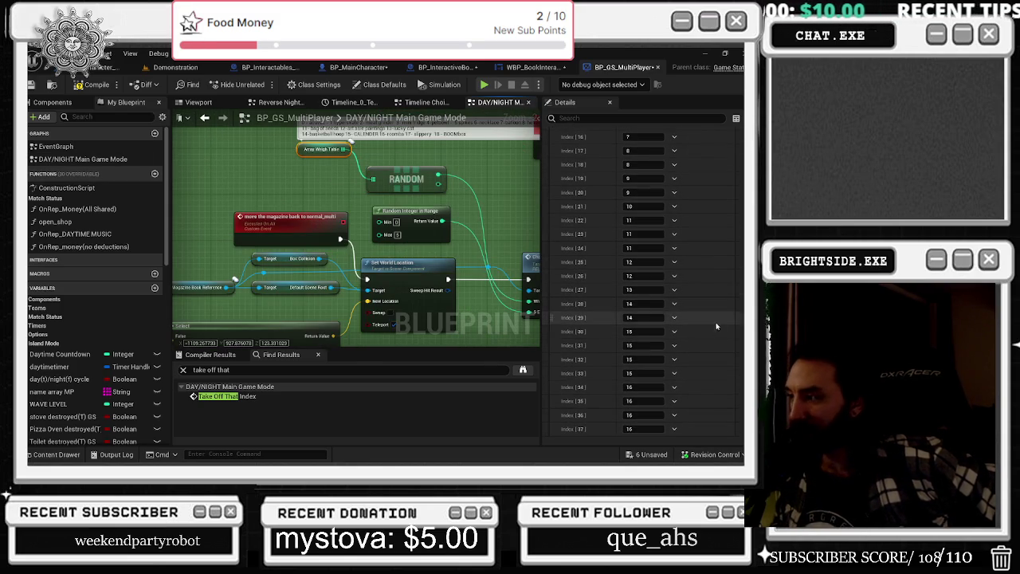
scroll(676, 335, up, 5)
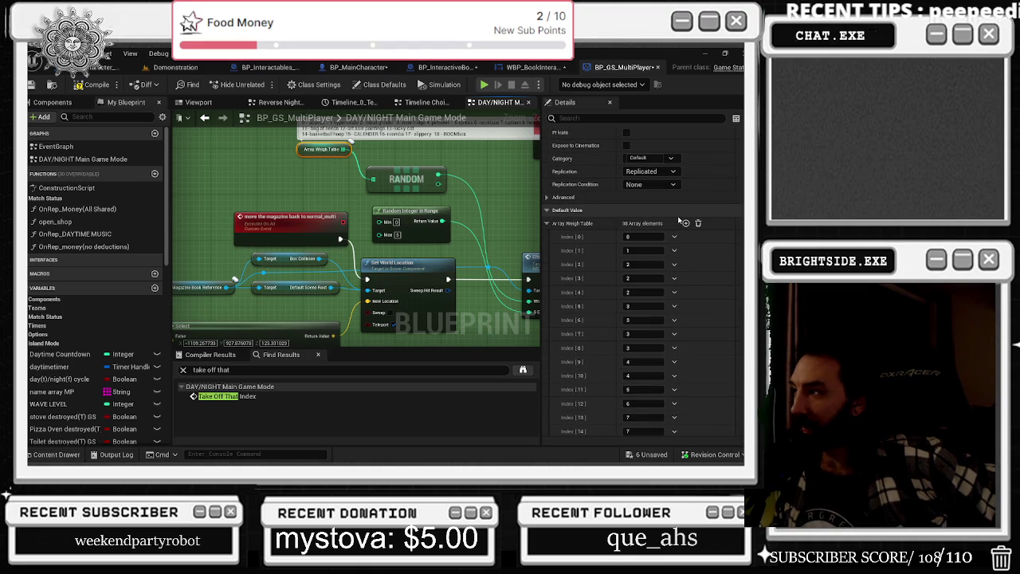
scroll(689, 227, down, 5)
click(634, 430)
text(17)
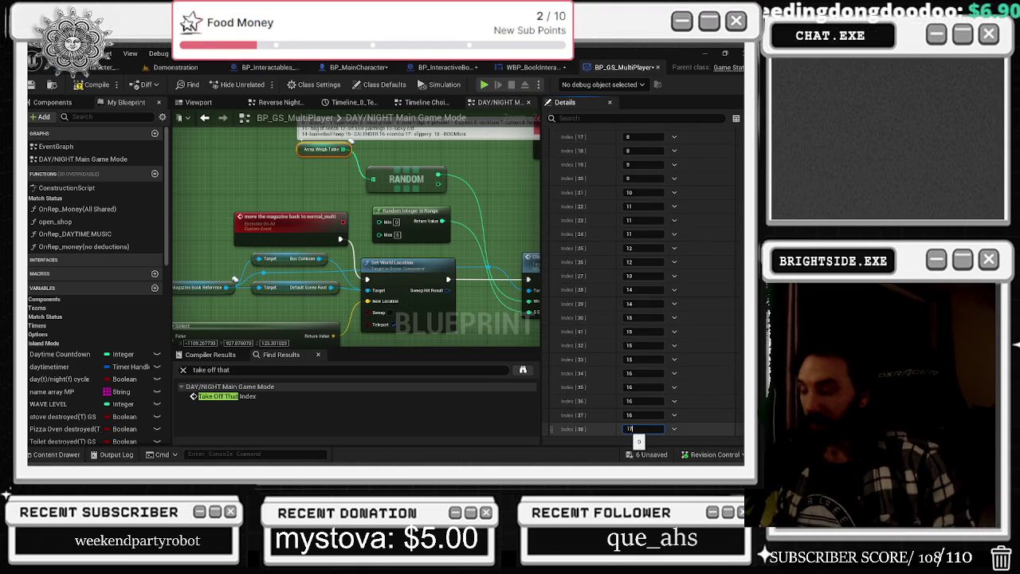
key(Return)
Add a new array element and set Index 39 to 18
scroll(690, 241, up, 10)
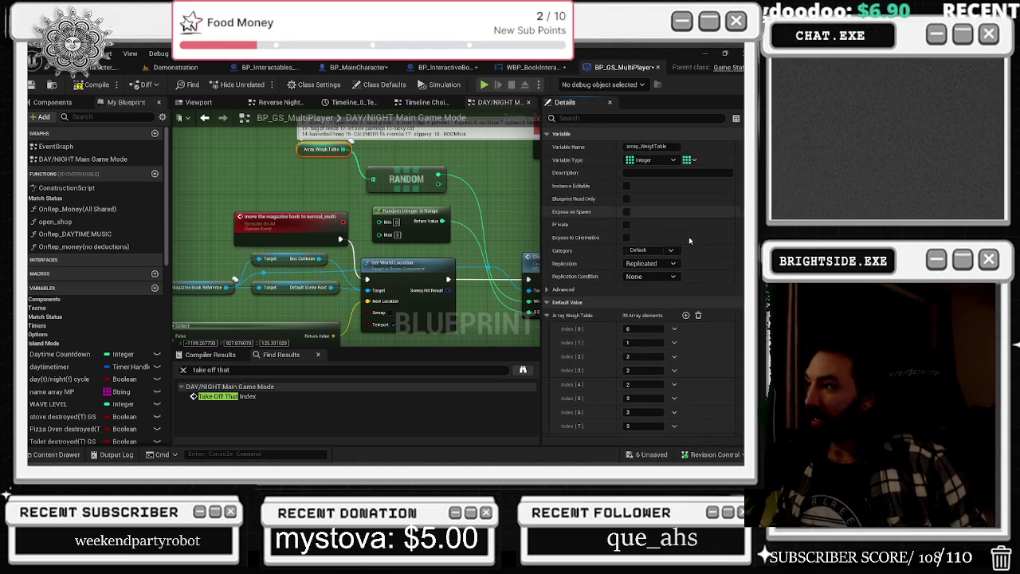
click(685, 315)
scroll(685, 239, down, 3)
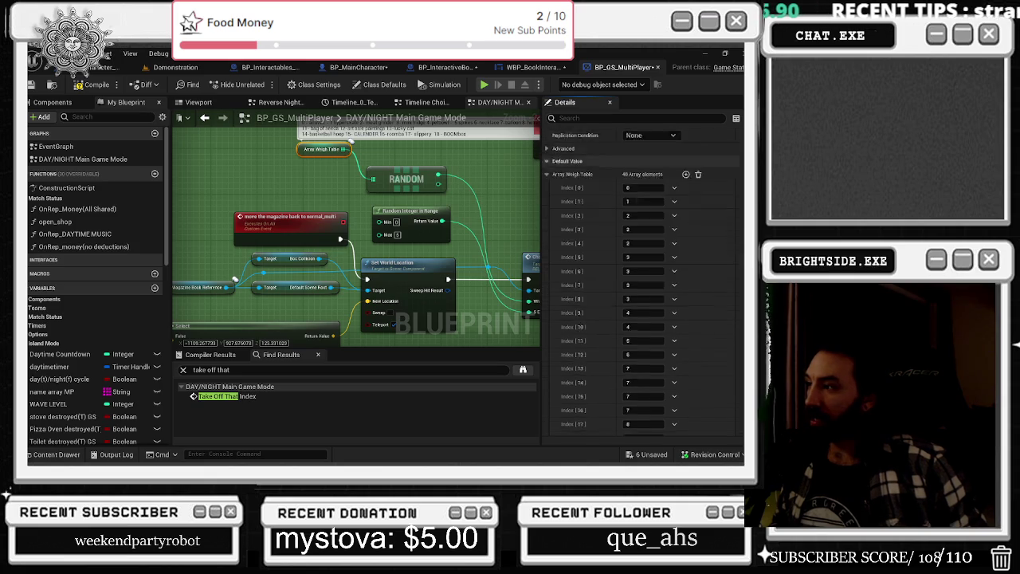
scroll(646, 319, down, 5)
click(645, 428)
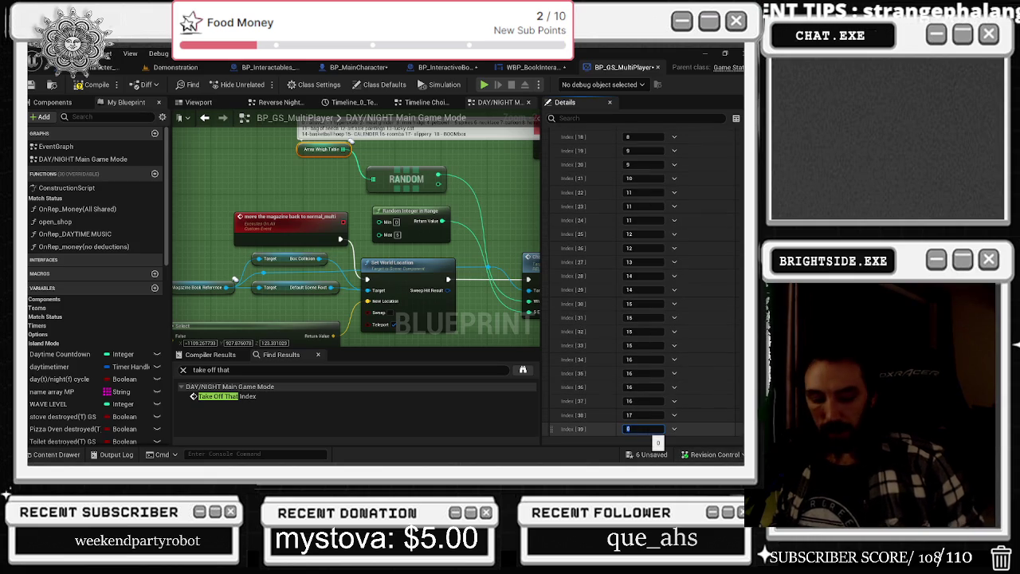
text(18)
key(Return)
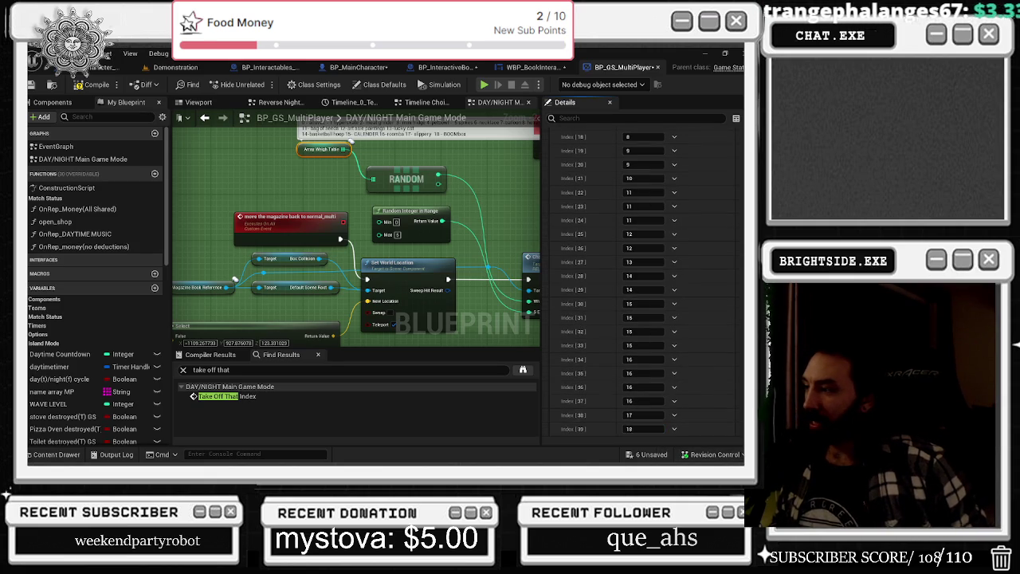
Add Index 40 with value 18, recheck the table and nudge the RANDOM node right
scroll(678, 240, up, 10)
click(686, 205)
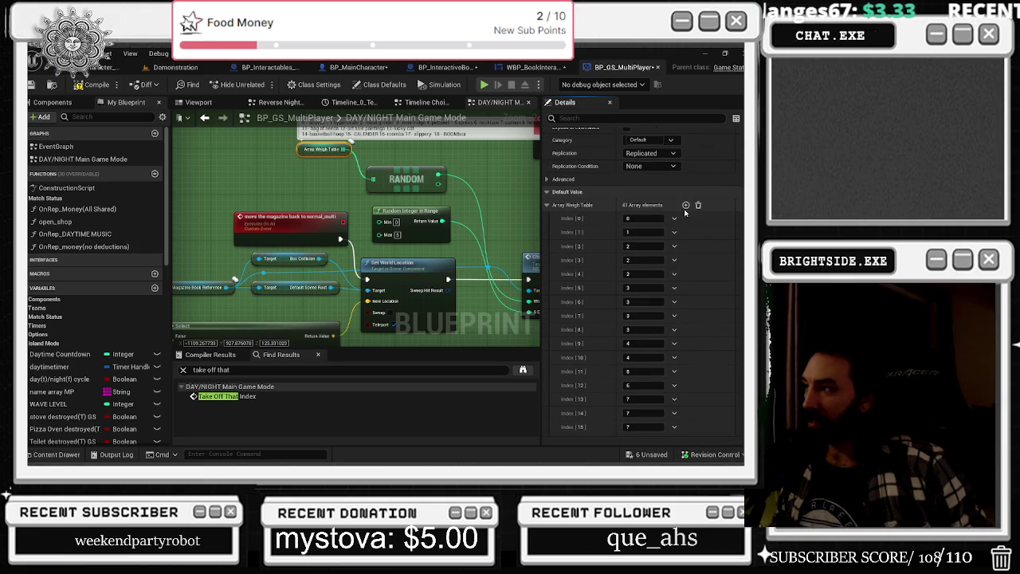
scroll(685, 239, down, 8)
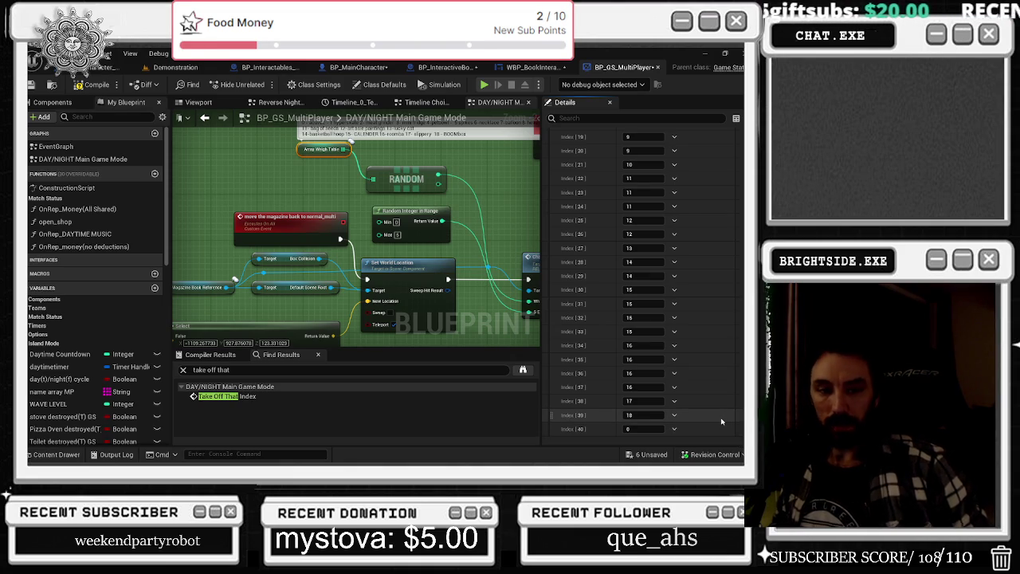
click(644, 429)
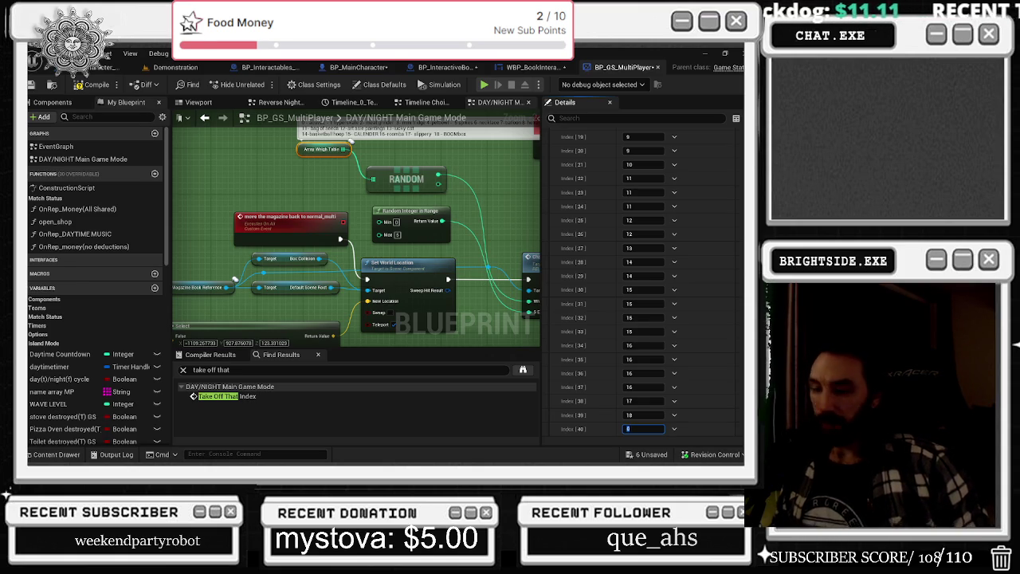
text(18)
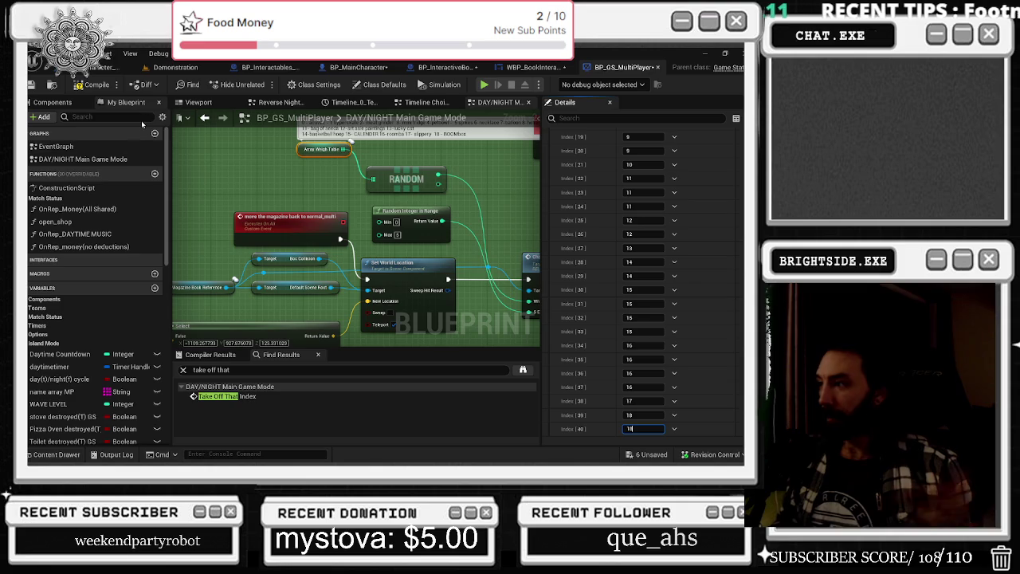
click(303, 181)
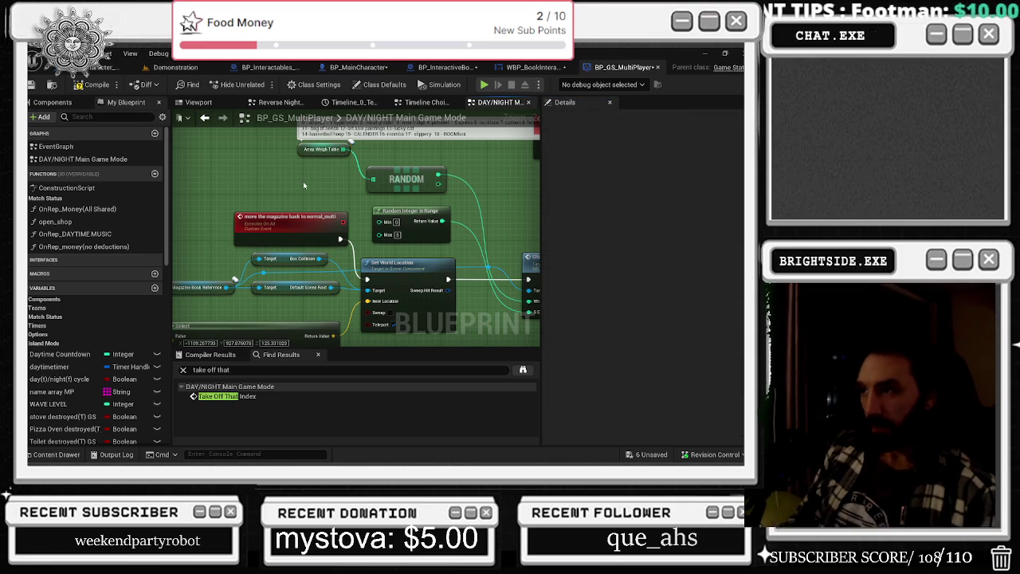
click(323, 149)
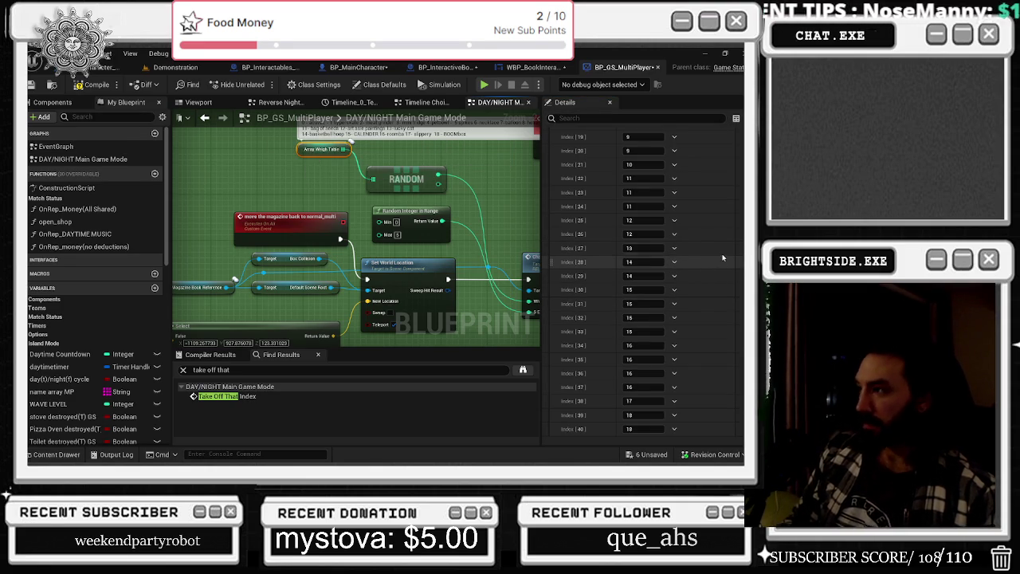
click(421, 183)
drag(421, 183, 427, 183)
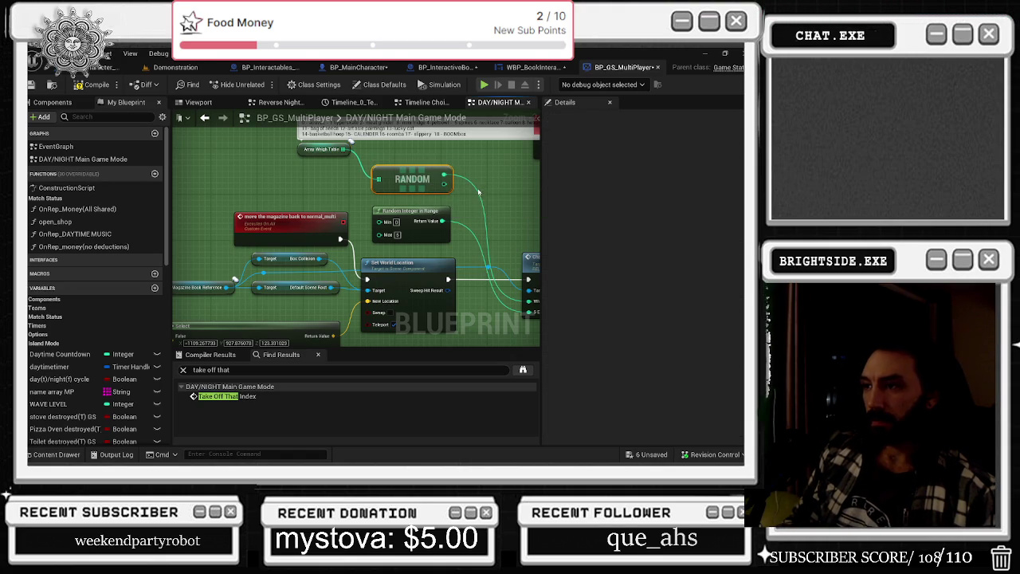
Pan through BP_InteractiveBook's event graph to the STEP 1 and STEP 2 area
click(458, 66)
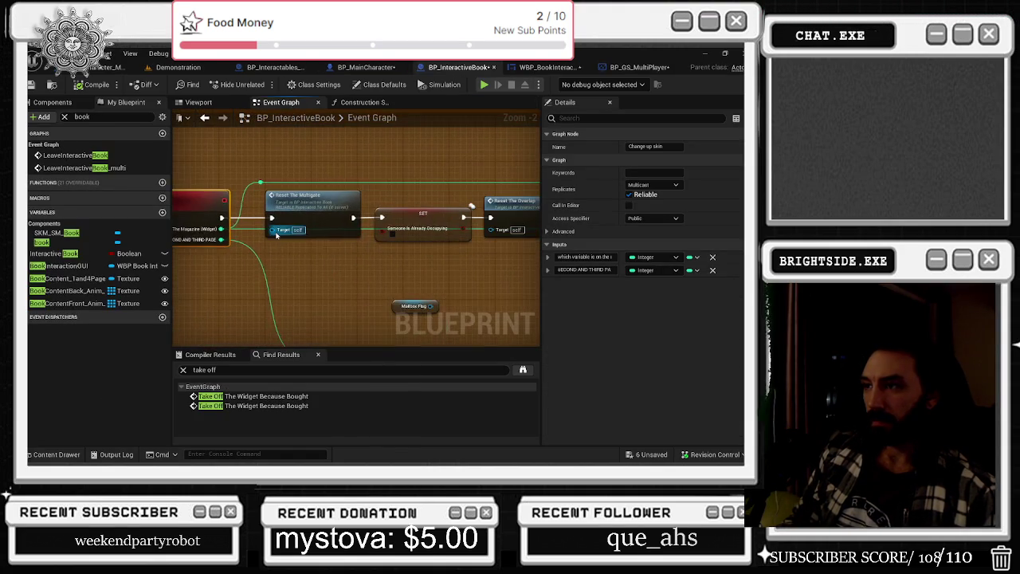
drag(478, 221, 271, 239)
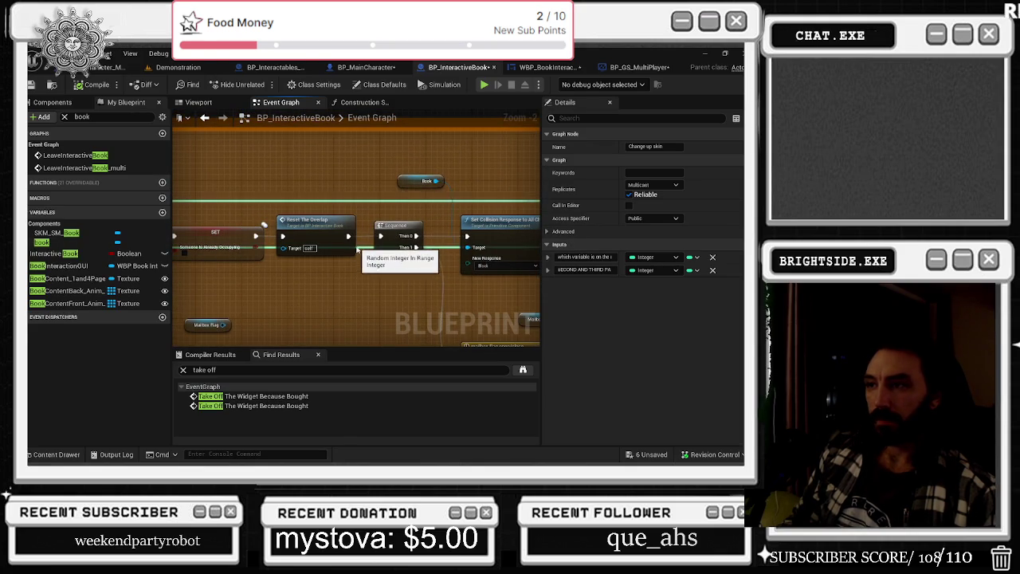
mouse_move(505, 296)
mouse_down()
mouse_move(355, 214)
mouse_move(336, 190)
mouse_move(493, 314)
mouse_move(257, 308)
mouse_up()
mouse_move(505, 245)
mouse_down()
mouse_move(478, 263)
mouse_move(403, 246)
mouse_move(243, 259)
mouse_up()
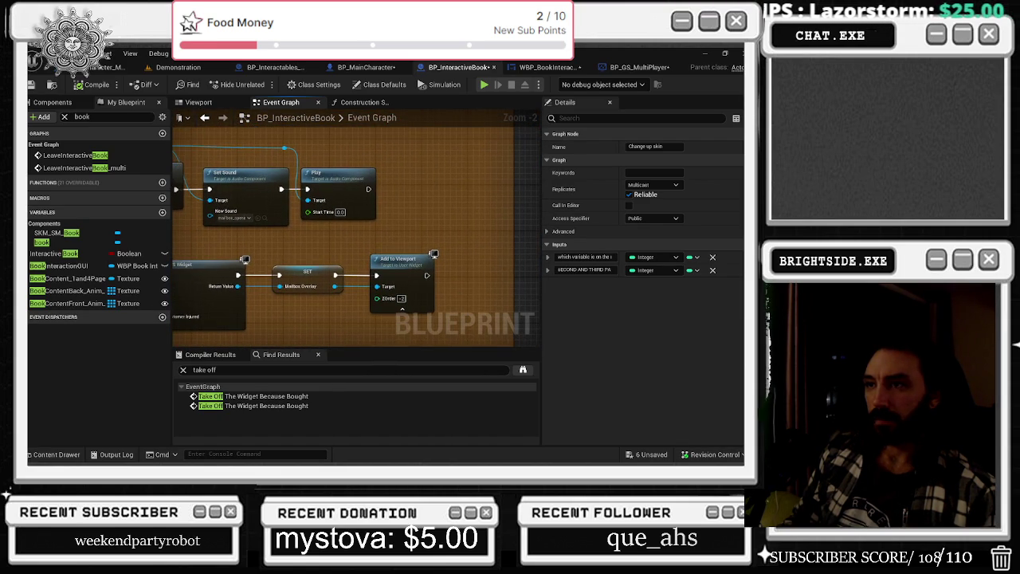
scroll(337, 213, down, 9)
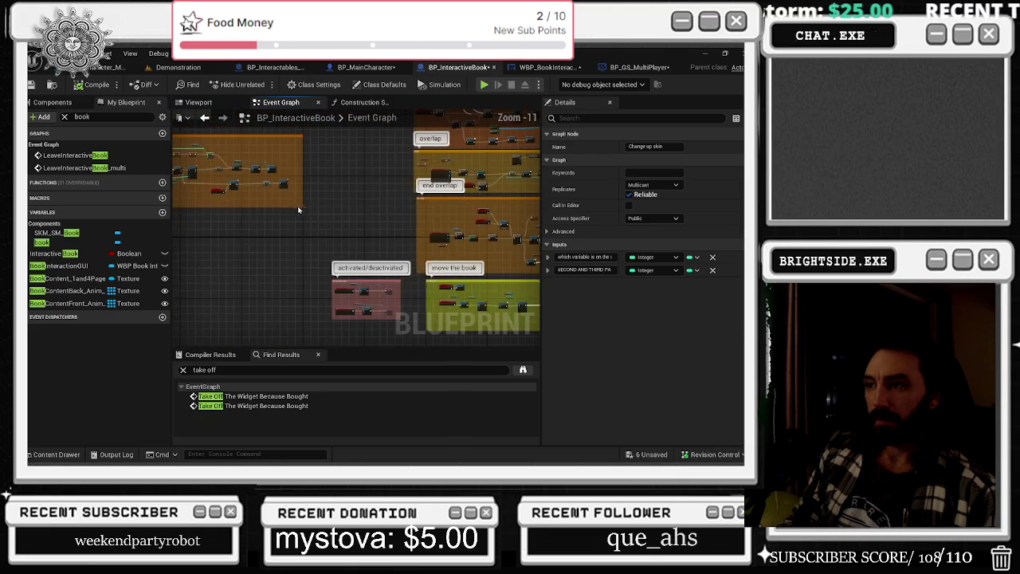
scroll(337, 214, down, 1)
mouse_move(337, 213)
mouse_down()
mouse_move(237, 276)
mouse_move(262, 309)
mouse_up()
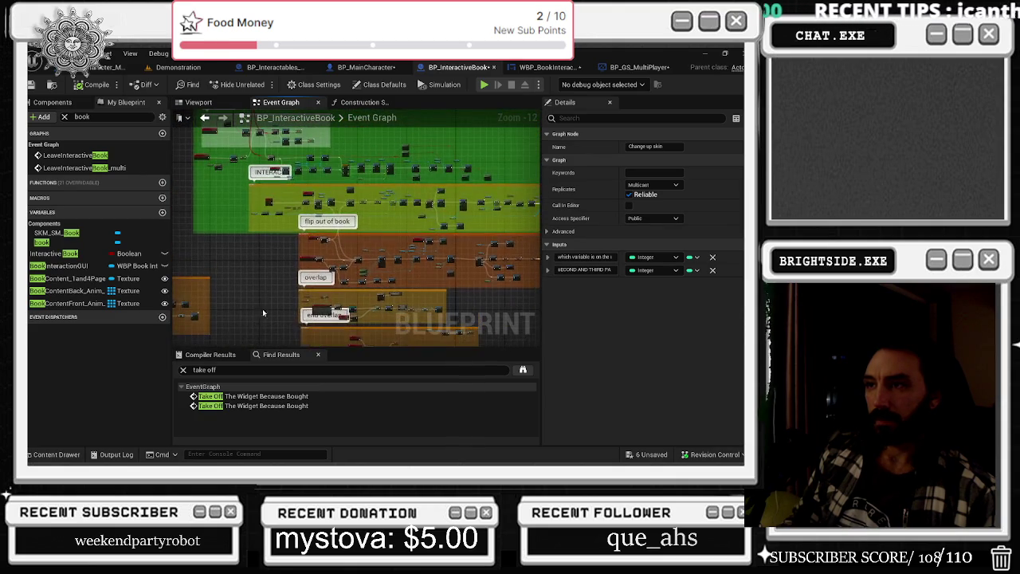
Save BP_InteractiveBook and the remaining unsaved assets with Save Selected
click(32, 84)
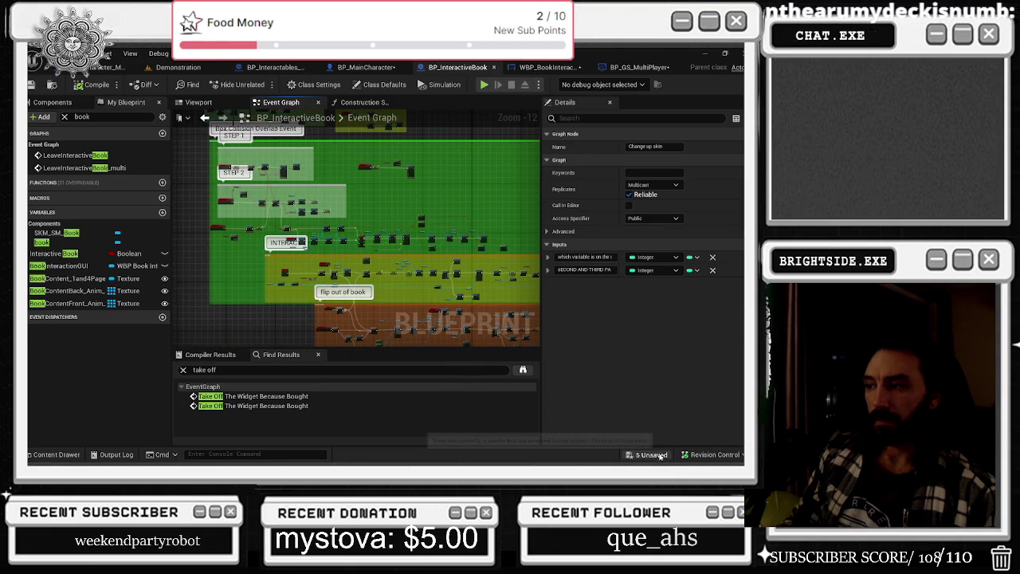
click(649, 454)
click(466, 364)
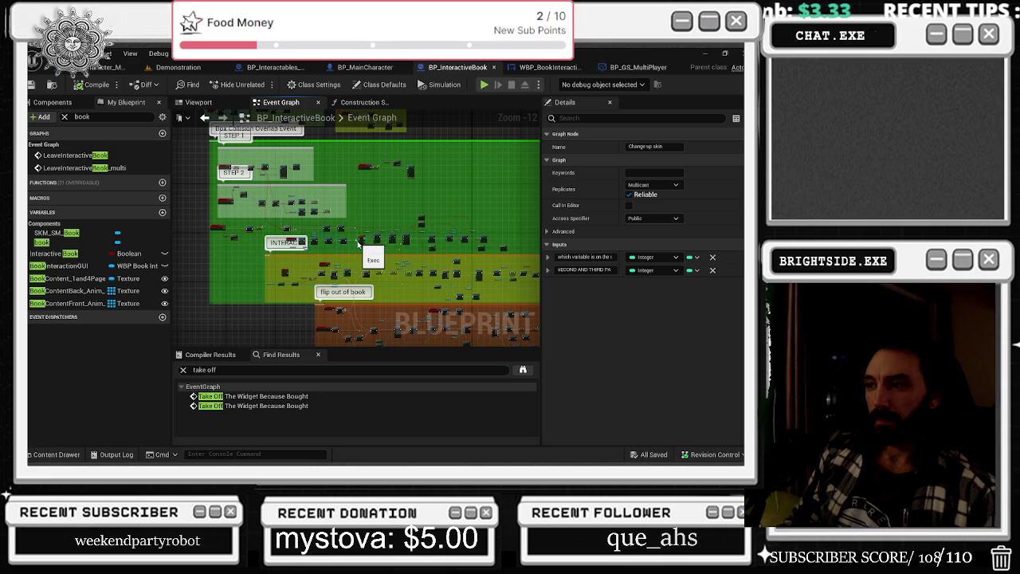
click(119, 69)
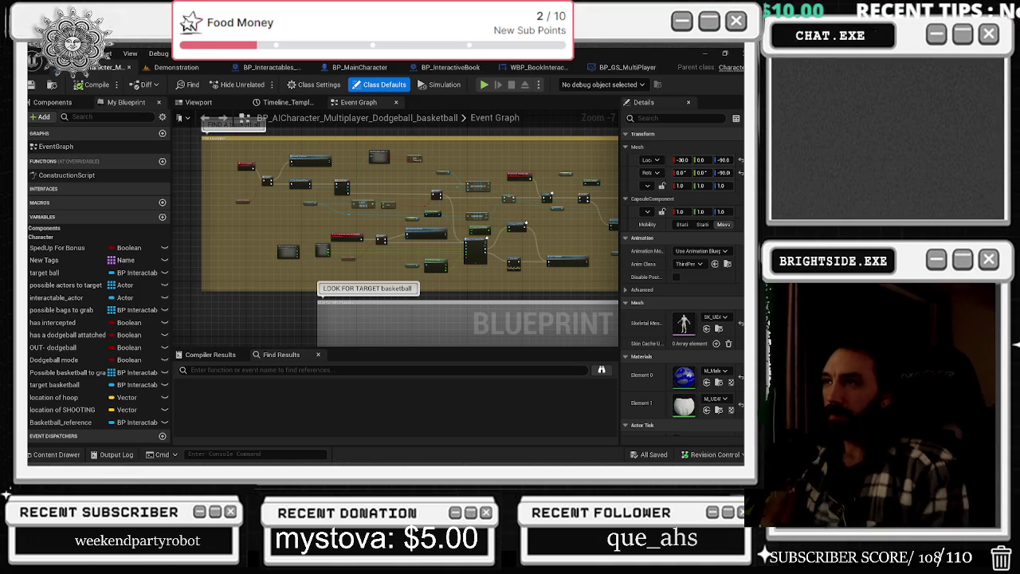
Switch to WBP_BookInteractionGUI's On Mouse Button Down graph with its 'take off' results
click(532, 67)
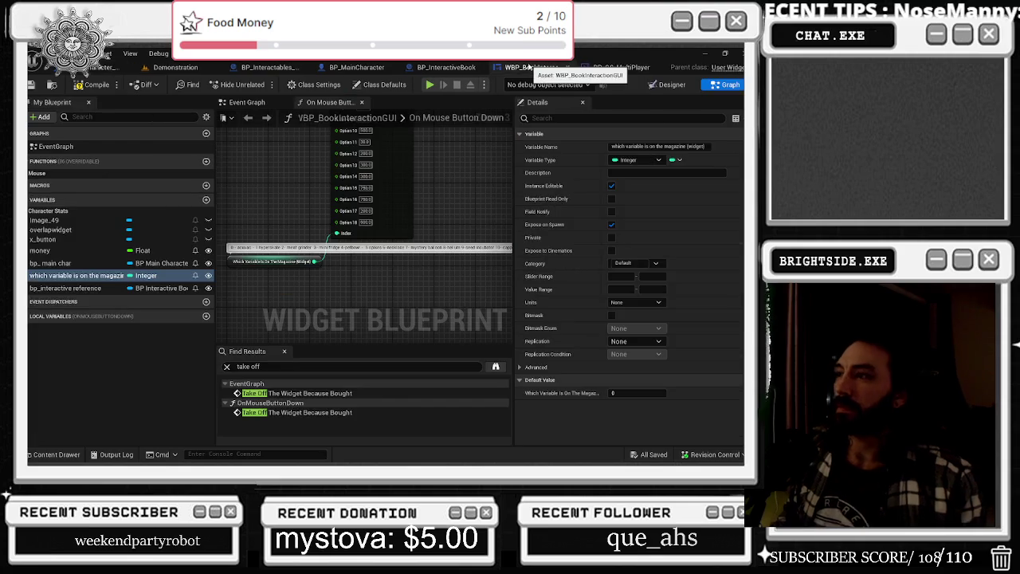
Jump to the Take Off event definition and follow its Sequence, Remove All Widgets, Delay and Reset nodes
scroll(376, 303, up, 3)
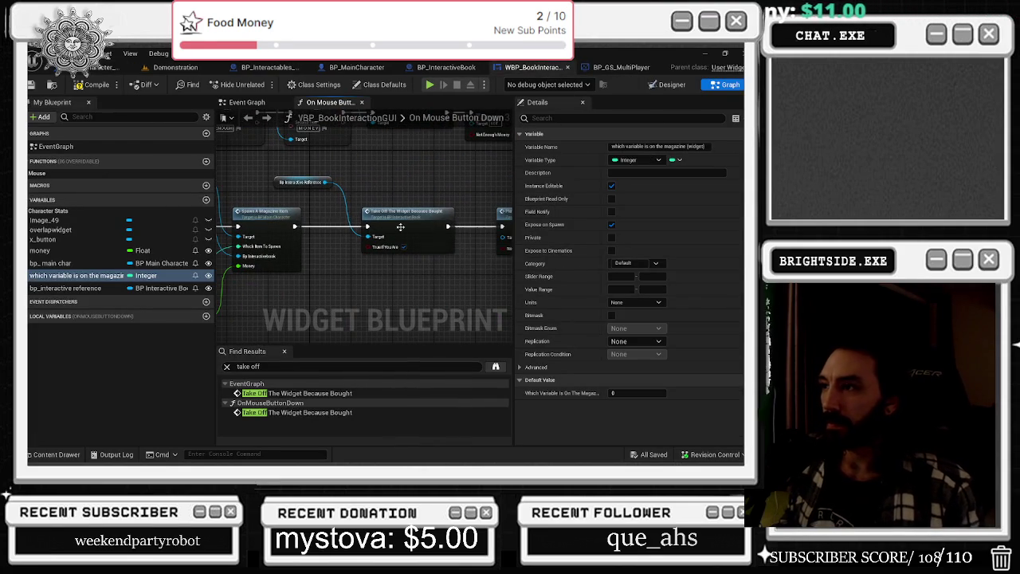
double_click(400, 227)
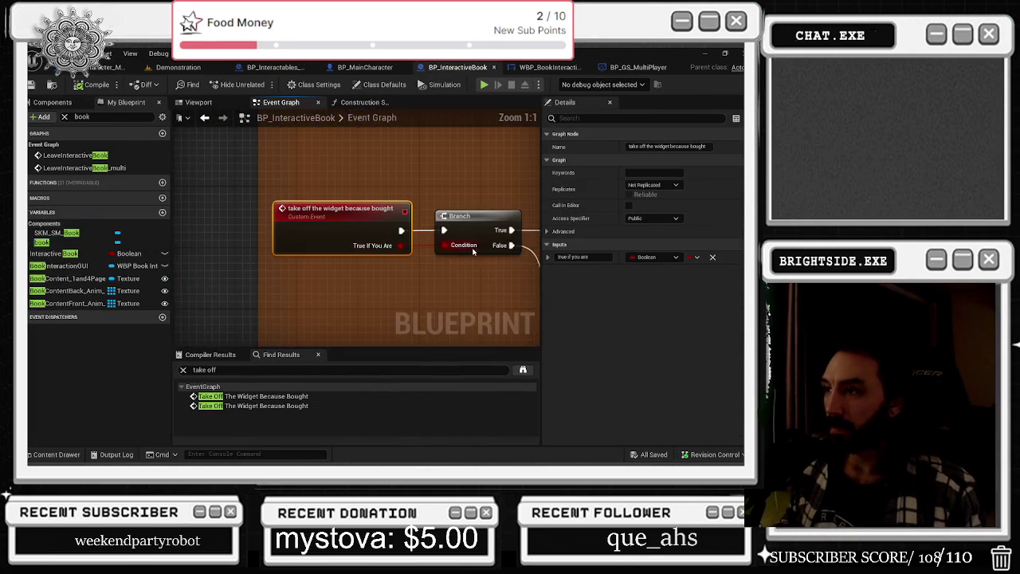
scroll(474, 251, down, 2)
mouse_move(473, 251)
mouse_down()
mouse_move(302, 269)
mouse_move(207, 191)
mouse_up()
scroll(302, 269, down, 2)
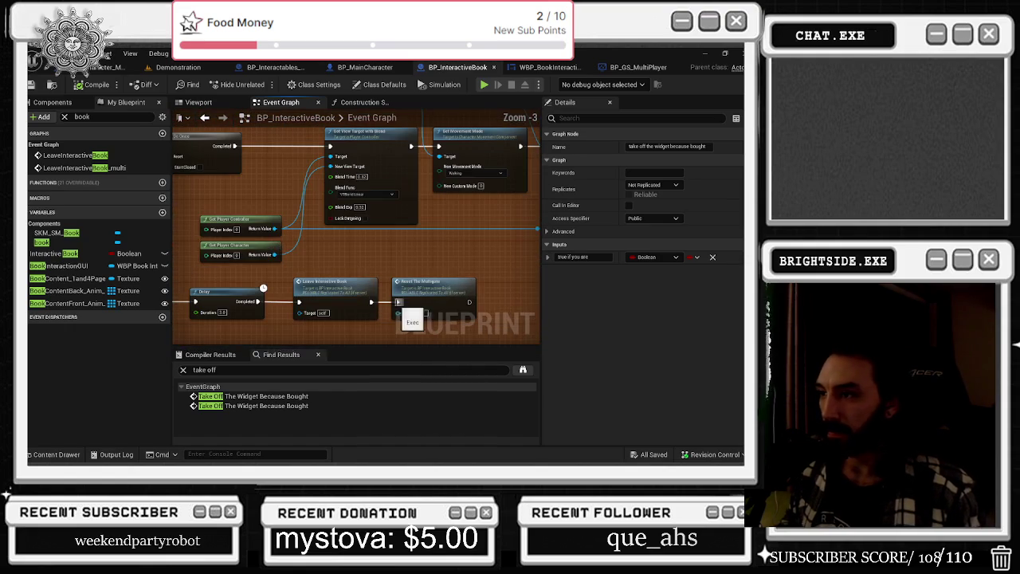
mouse_move(489, 235)
mouse_down()
mouse_move(398, 247)
mouse_move(213, 301)
mouse_up()
mouse_move(455, 306)
mouse_down()
mouse_move(410, 269)
mouse_move(212, 243)
mouse_move(172, 214)
mouse_up()
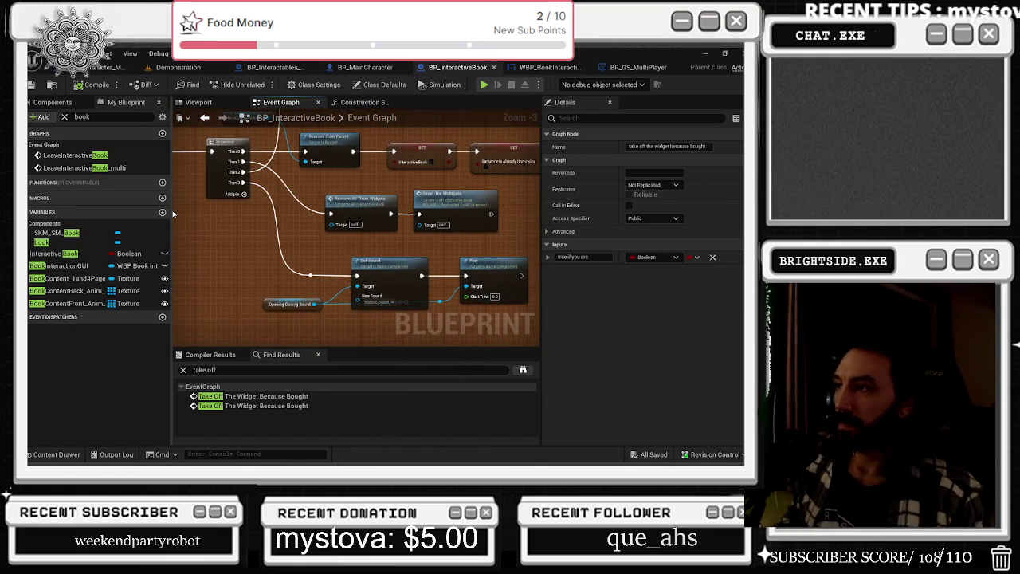
mouse_move(239, 335)
mouse_down()
mouse_move(203, 256)
mouse_move(519, 238)
mouse_up()
click(365, 67)
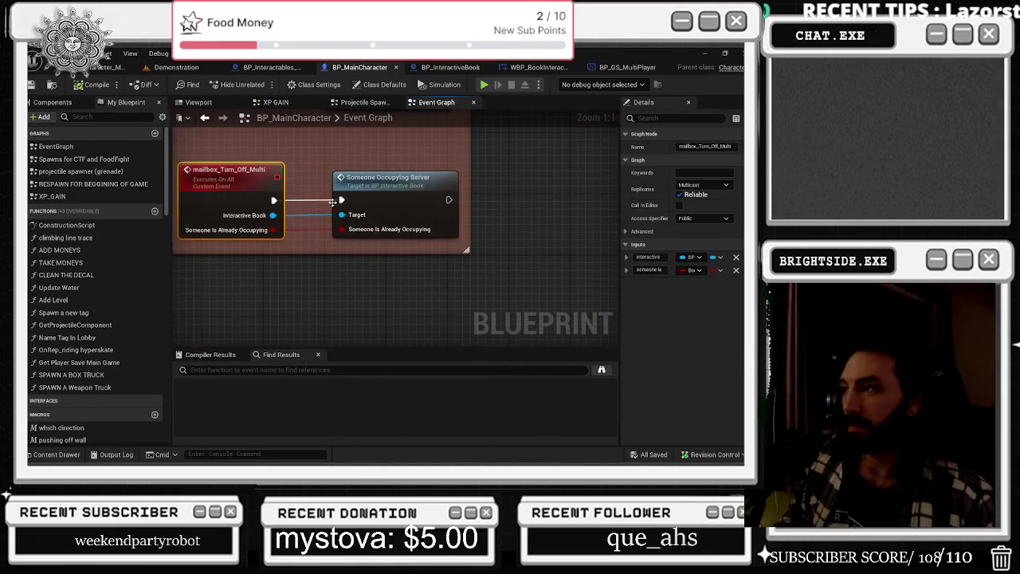
Select Someone Occupying Server, close the BP_Interactables_Basketball tab and return to BP_InteractiveBook
click(341, 170)
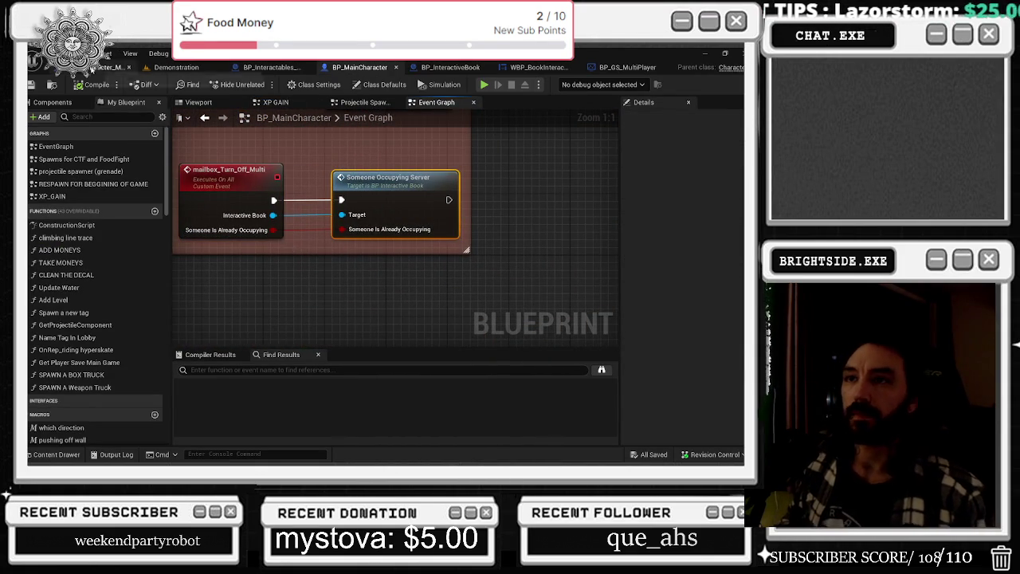
click(173, 65)
click(112, 67)
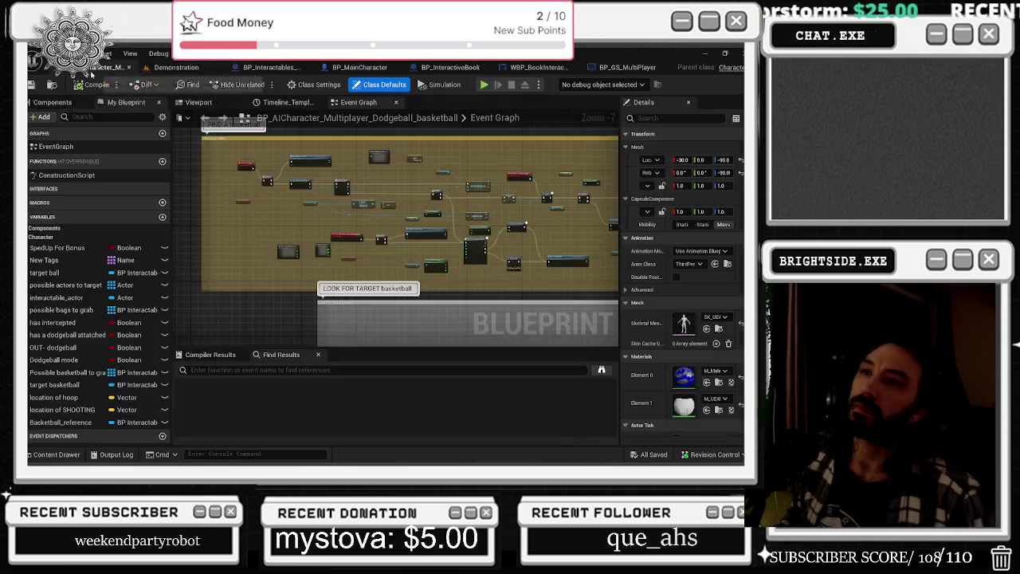
click(275, 67)
scroll(215, 239, up, 4)
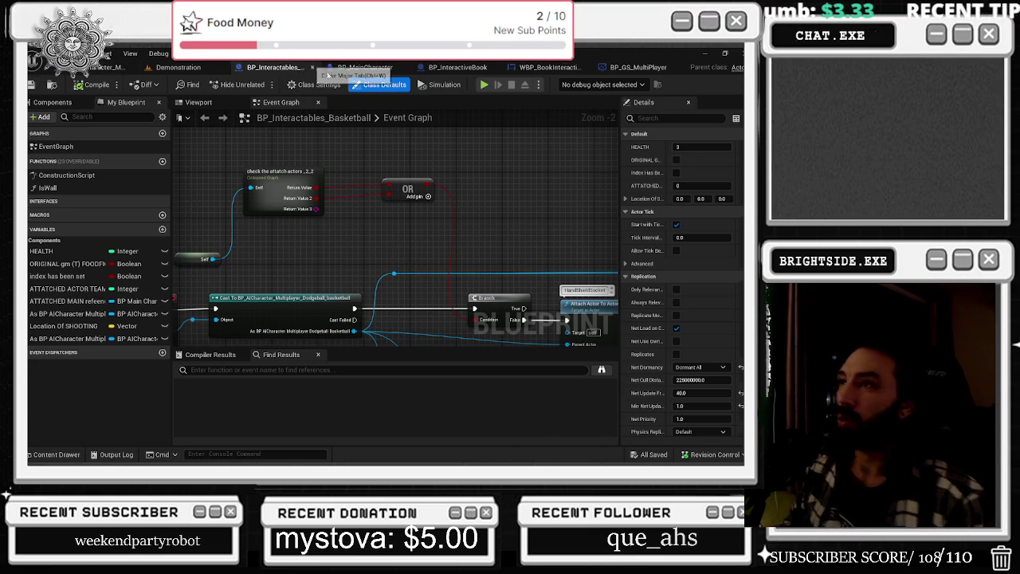
click(311, 67)
click(402, 67)
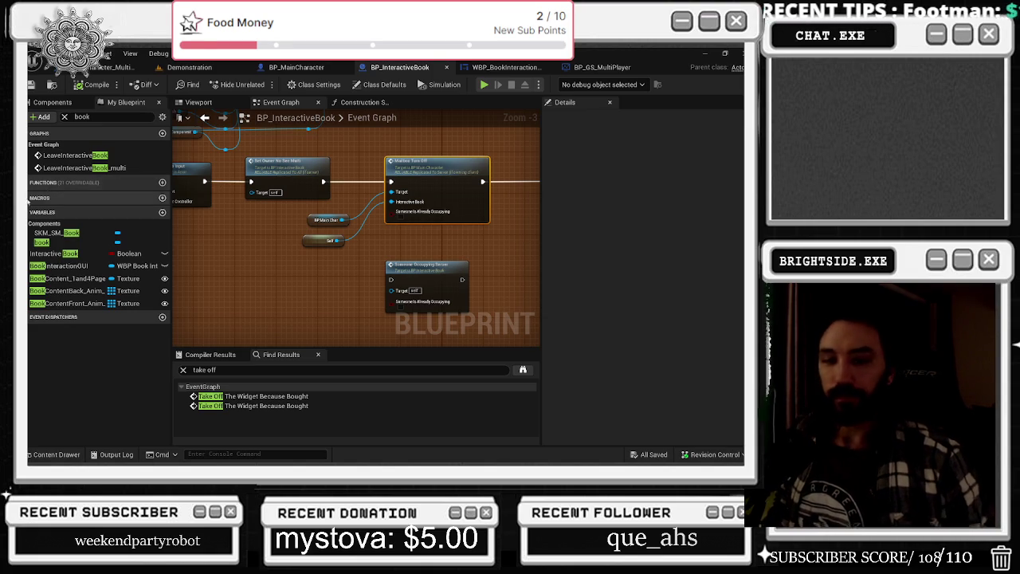
Jump from the Mailbox Turn Off call to its mailbox_turn_off event definition
mouse_move(378, 250)
mouse_down()
mouse_move(423, 258)
mouse_move(293, 271)
mouse_up()
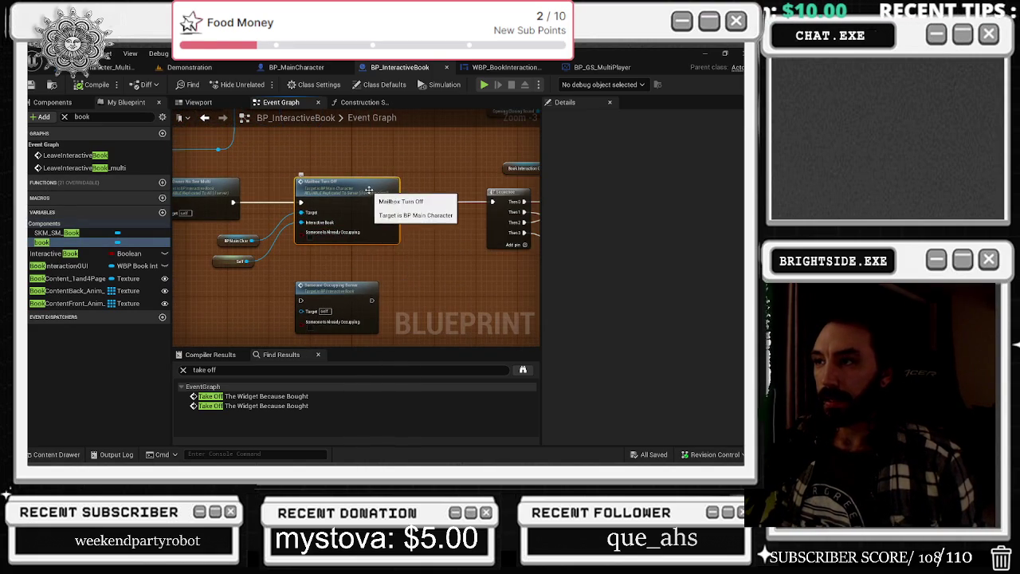
drag(371, 193, 406, 205)
double_click(407, 205)
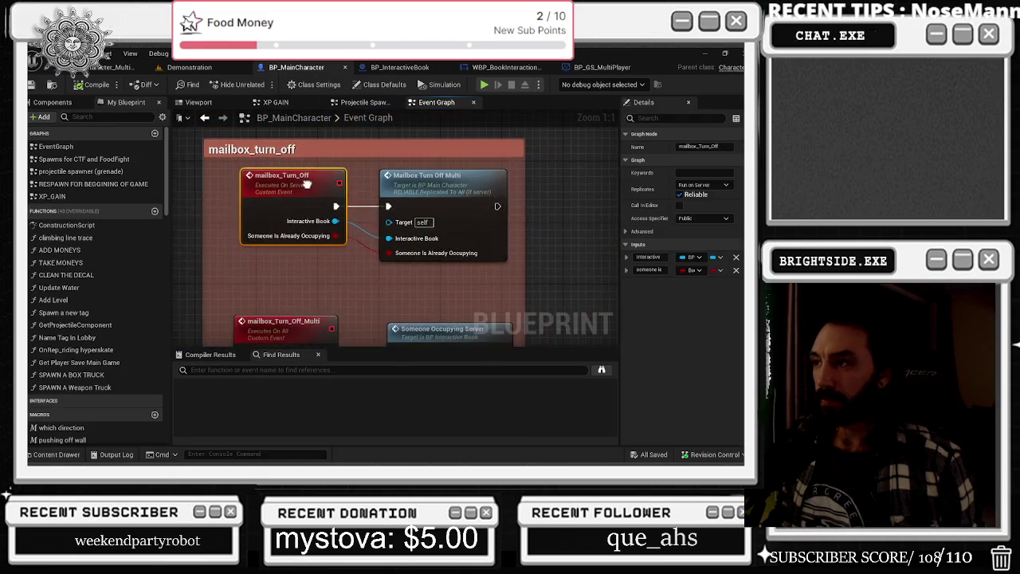
click(602, 67)
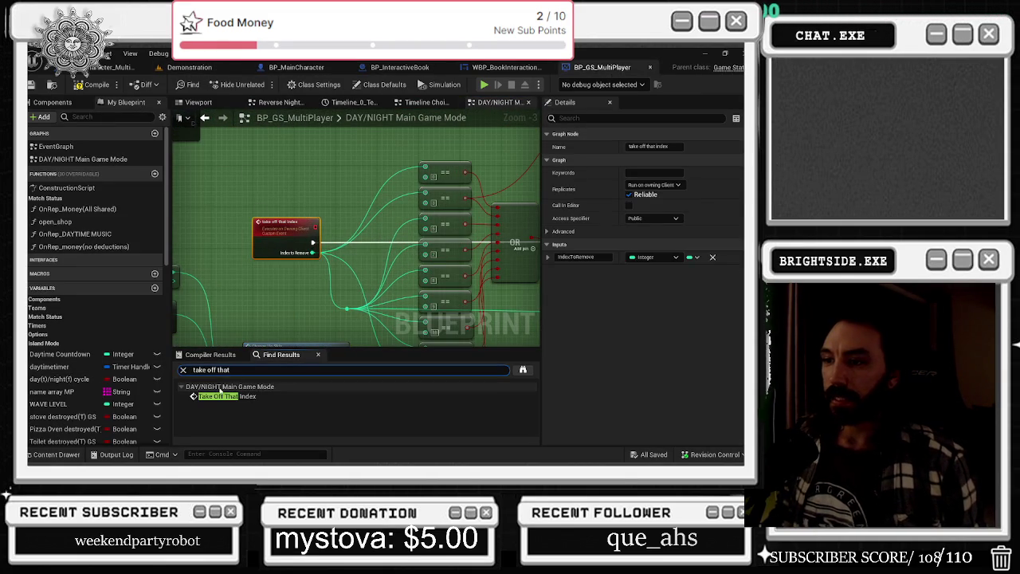
Search BP_GS_MultiPlayer's Find Results for 'ind' and jump to the take off that index event
scroll(272, 275, down, 1)
scroll(273, 275, down, 2)
scroll(301, 249, up, 4)
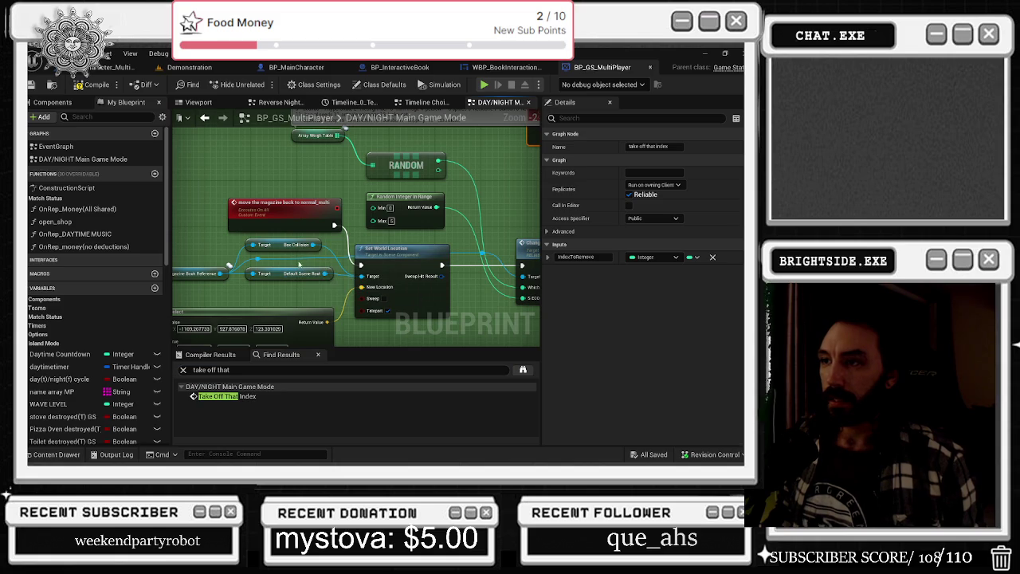
scroll(300, 250, down, 4)
drag(229, 369, 218, 370)
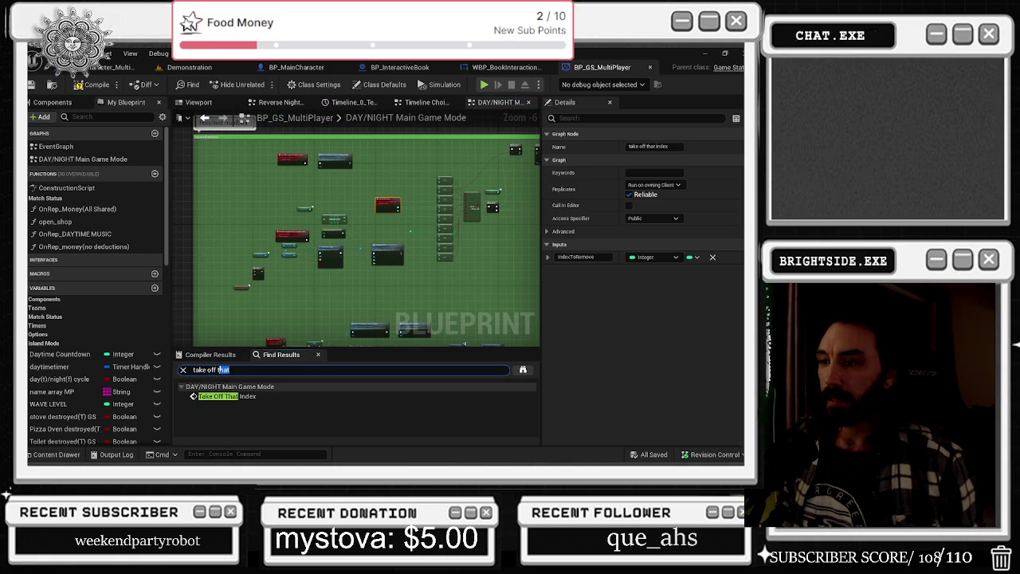
key(BackSpace)
key(BackSpace)
key(BackSpace)
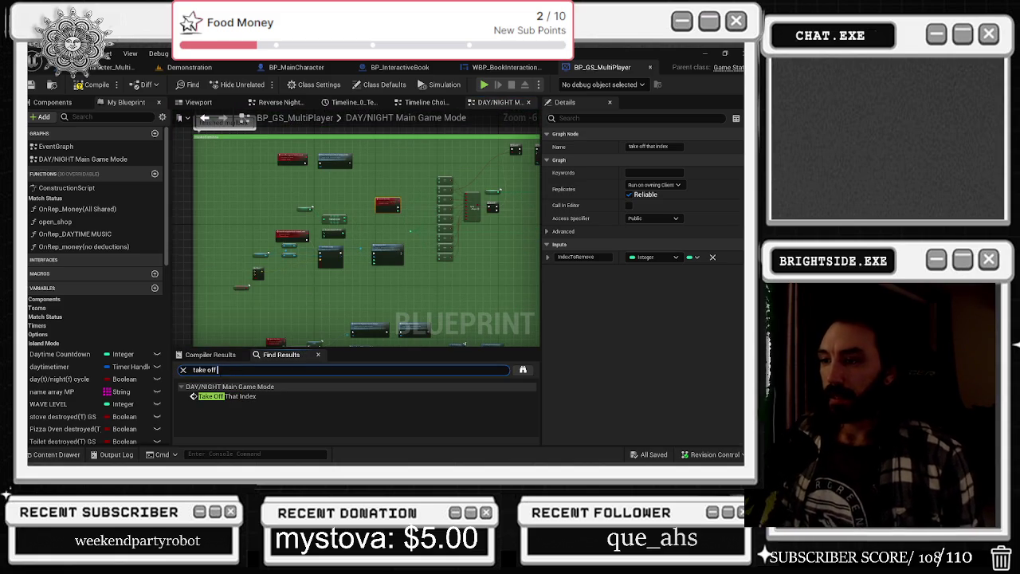
key(ctrl+a)
text(ind)
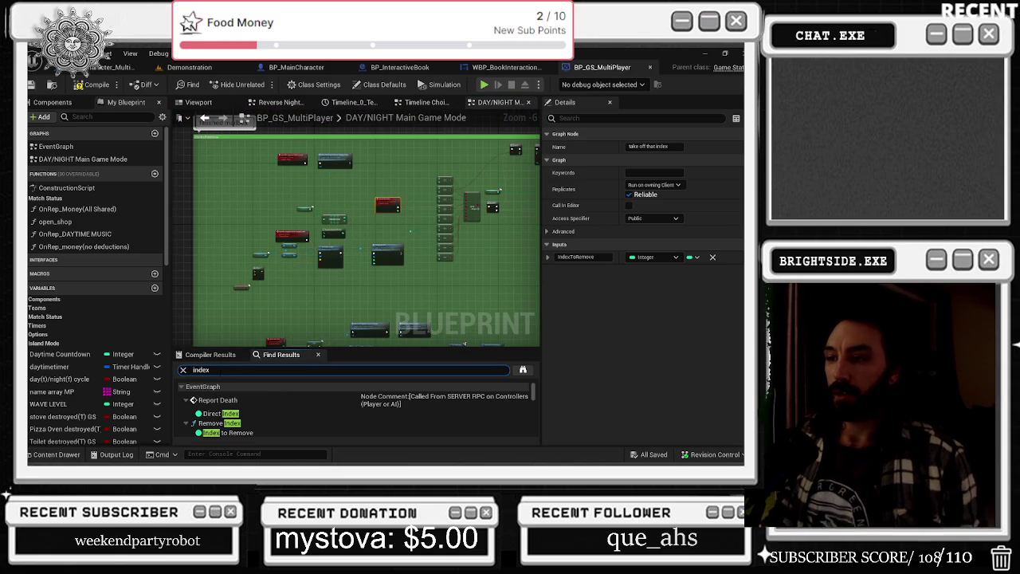
double_click(229, 432)
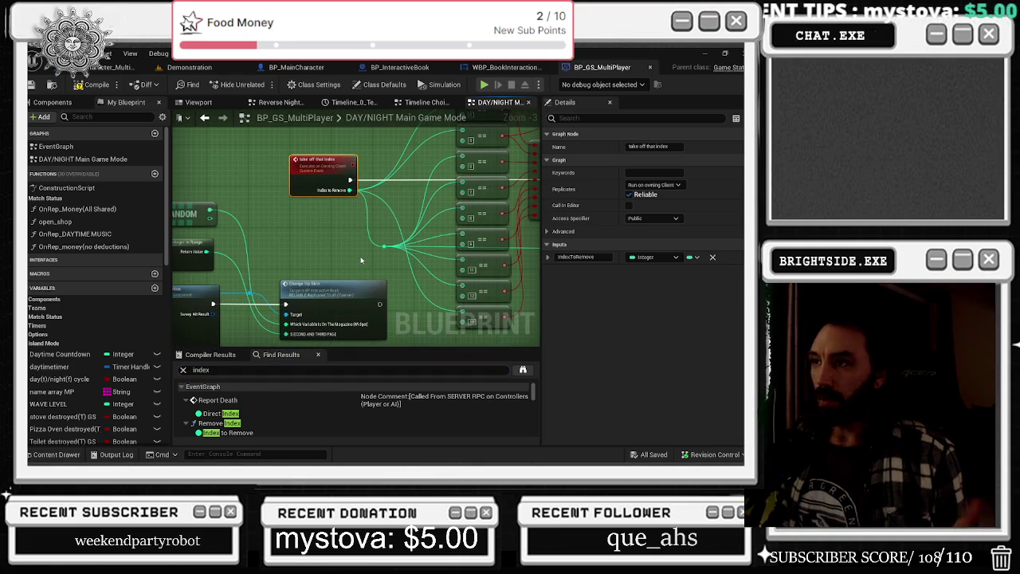
mouse_move(345, 259)
mouse_down()
mouse_move(414, 250)
mouse_move(509, 216)
mouse_up()
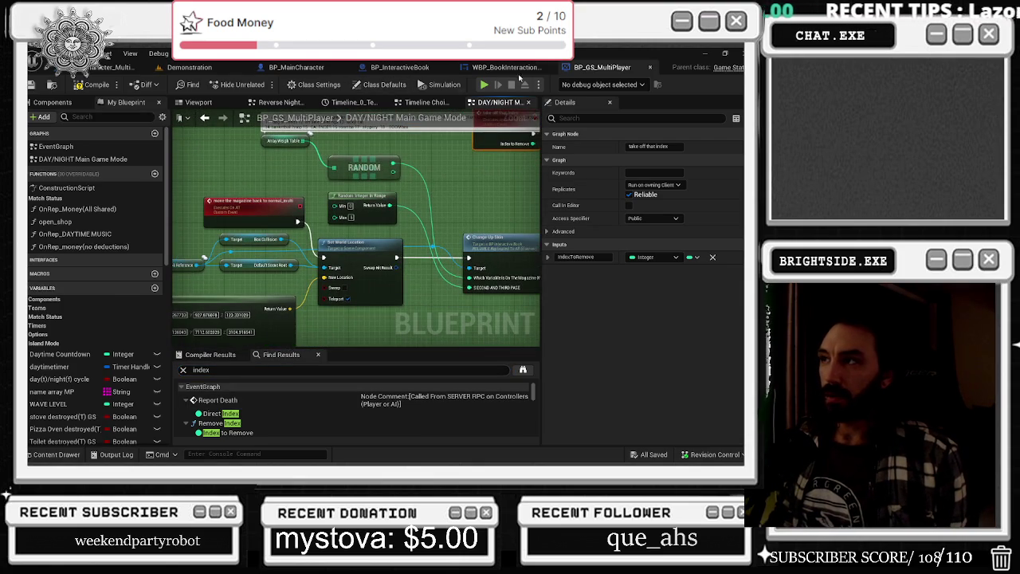
key(ctrl+Tab)
Search the WBP_BookInteractionGUI Find Results for 'index to remove'
click(285, 366)
text(to r)
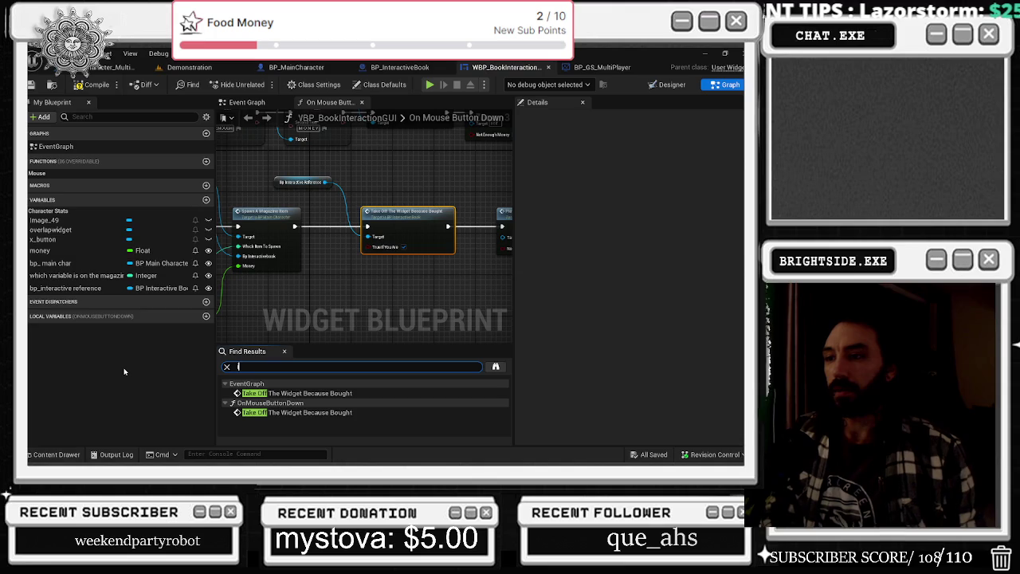
text(ex to remove)
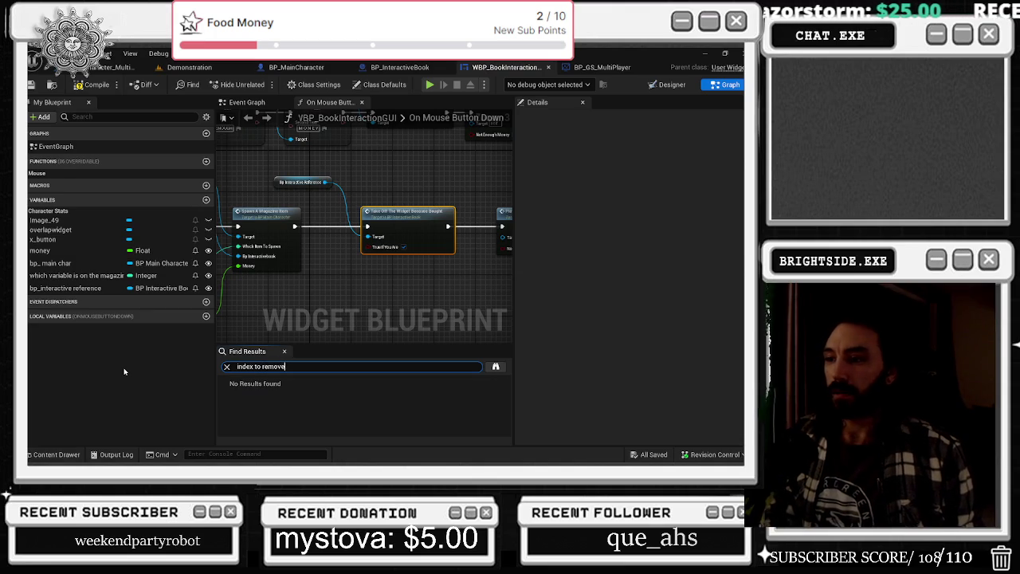
click(400, 67)
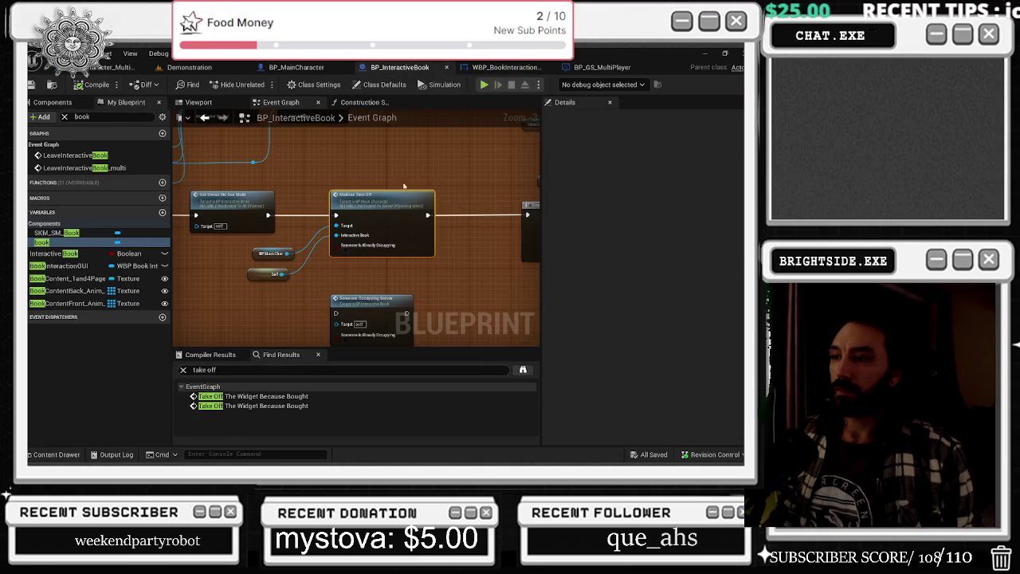
click(496, 68)
key(ctrl+f)
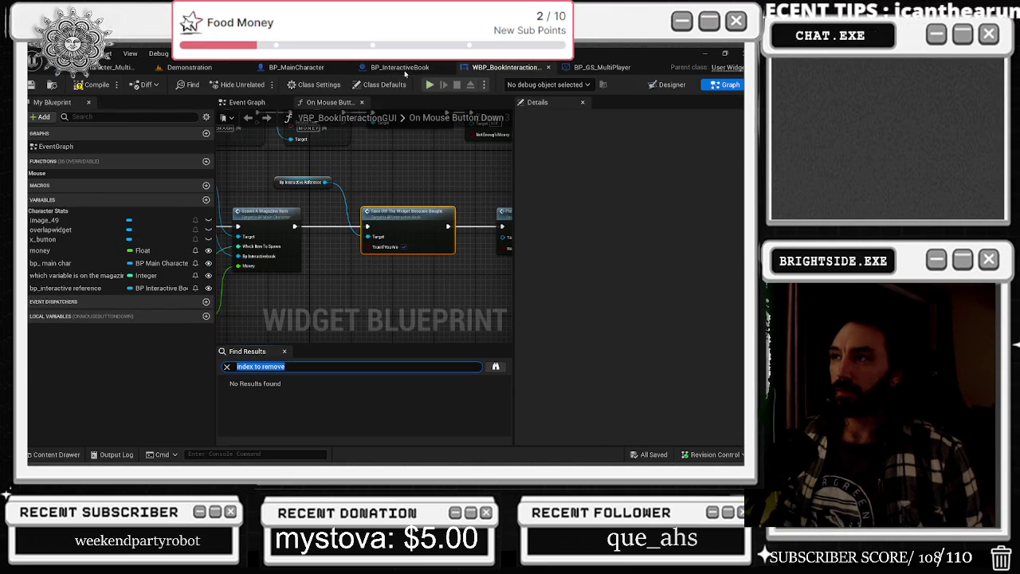
In BP_InteractiveBook, jump to the book variable's use near the flip out of book comment
click(399, 67)
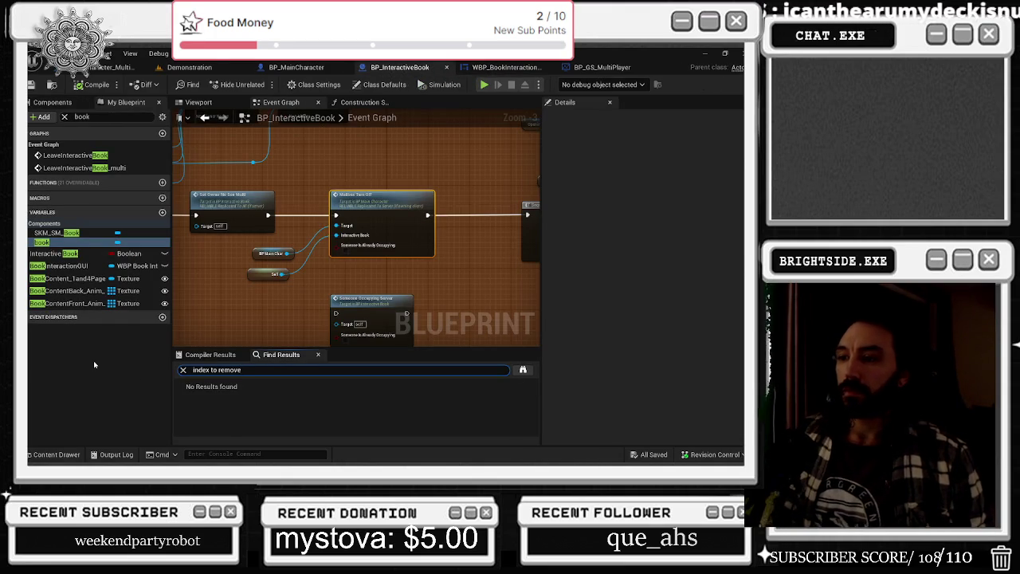
double_click(41, 241)
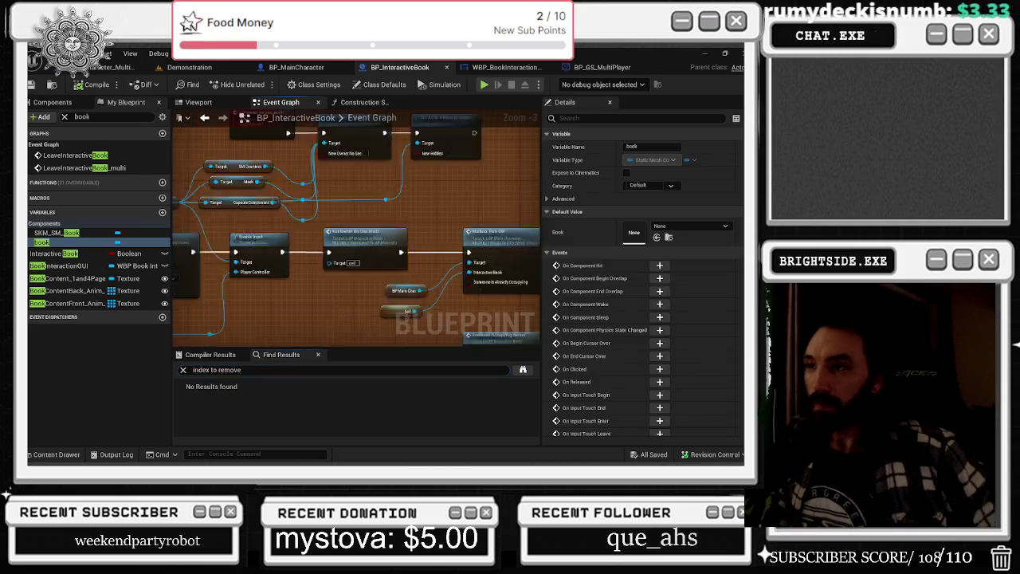
scroll(309, 253, down, 2)
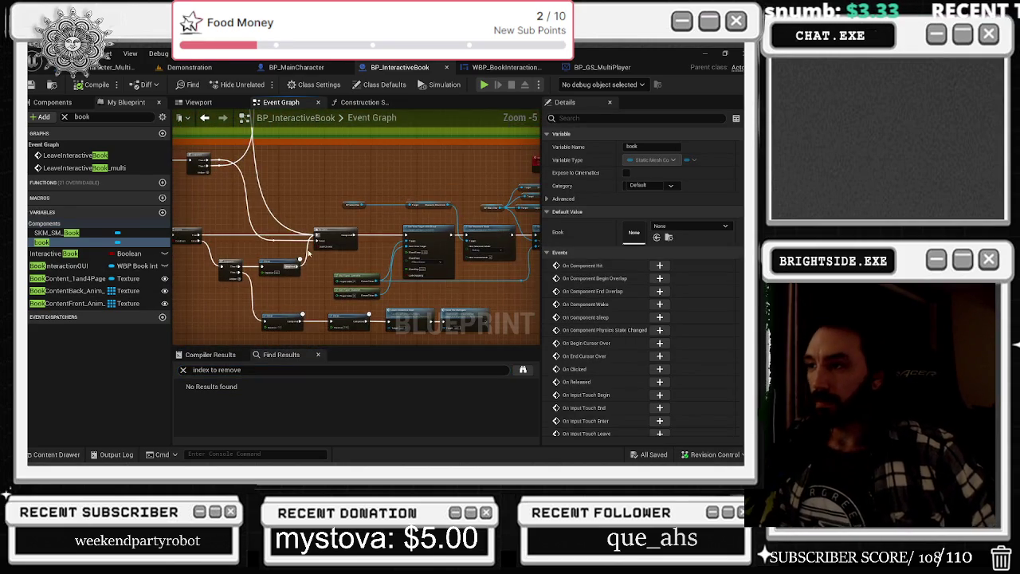
drag(309, 253, 339, 232)
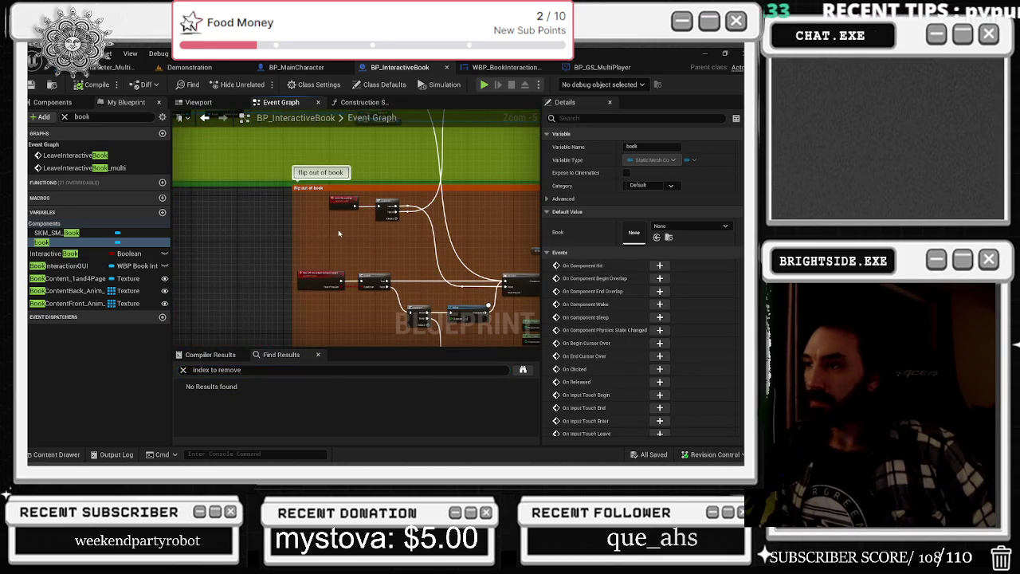
scroll(338, 232, up, 3)
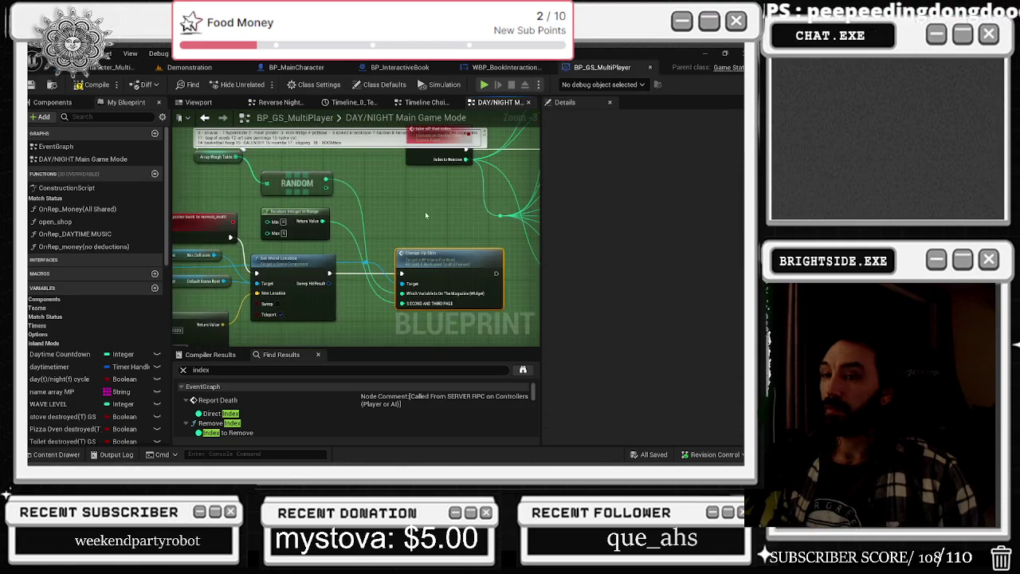
Inspect BP_GS_MultiPlayer's Array Weigh Table and RANDOM nodes, then return to the Demonstration level
drag(425, 214, 474, 224)
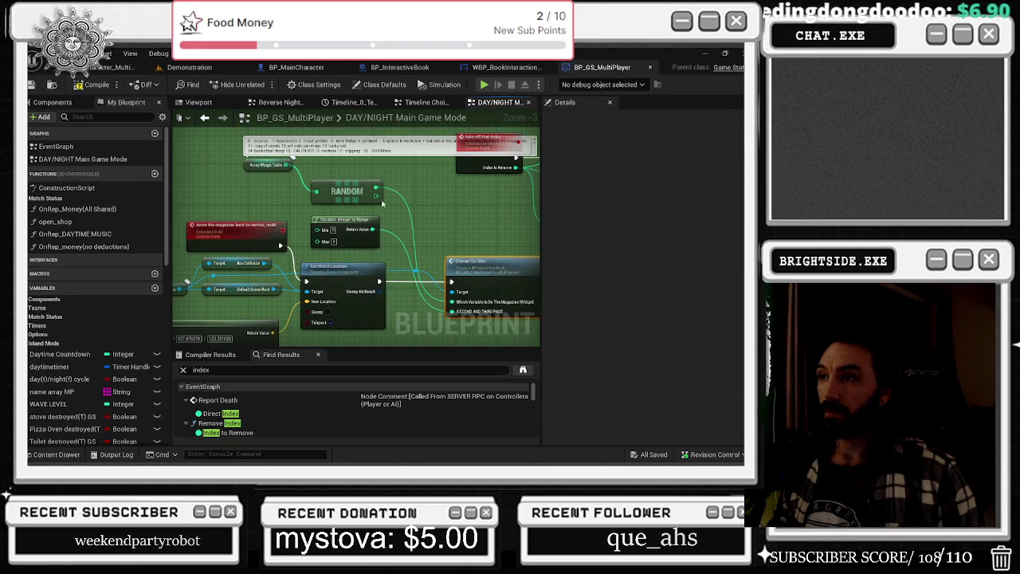
mouse_move(235, 159)
mouse_down()
mouse_move(382, 199)
mouse_move(473, 209)
mouse_up()
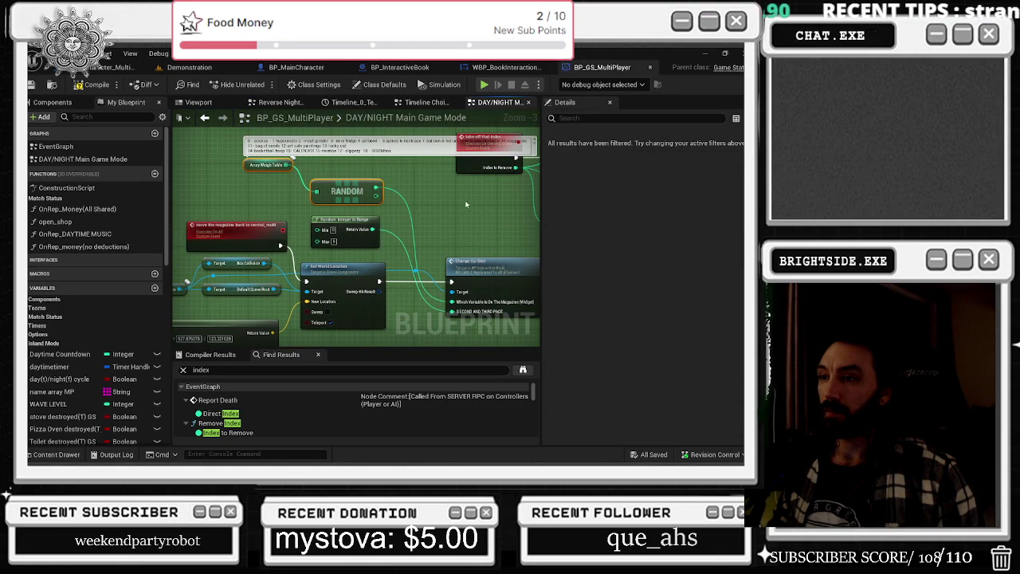
click(507, 70)
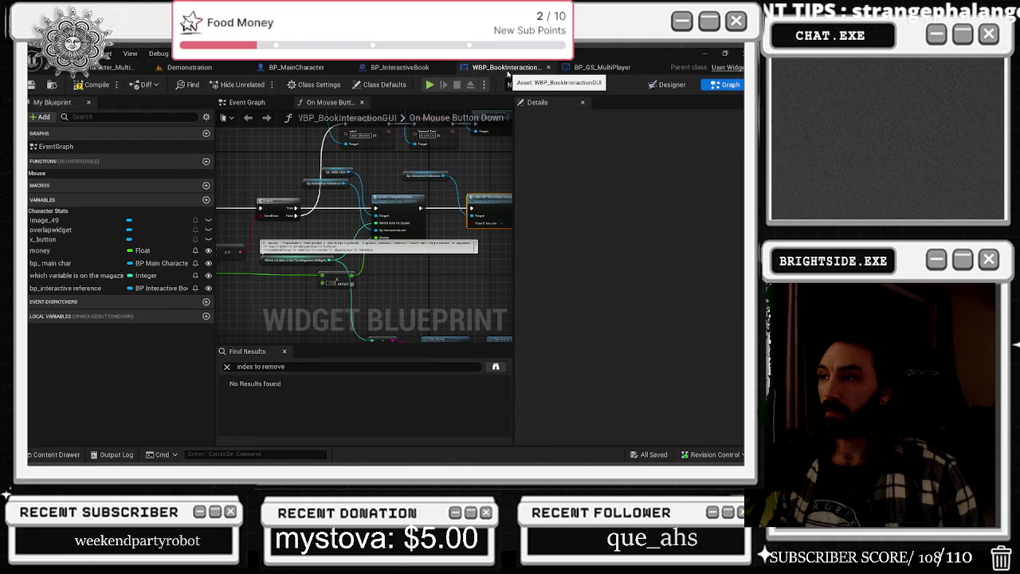
click(594, 69)
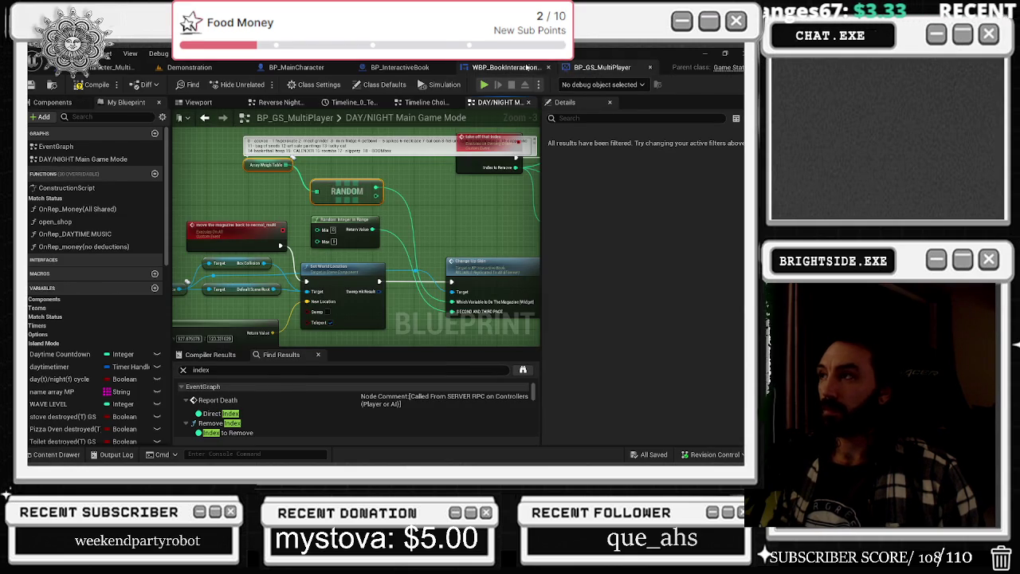
click(507, 67)
click(159, 68)
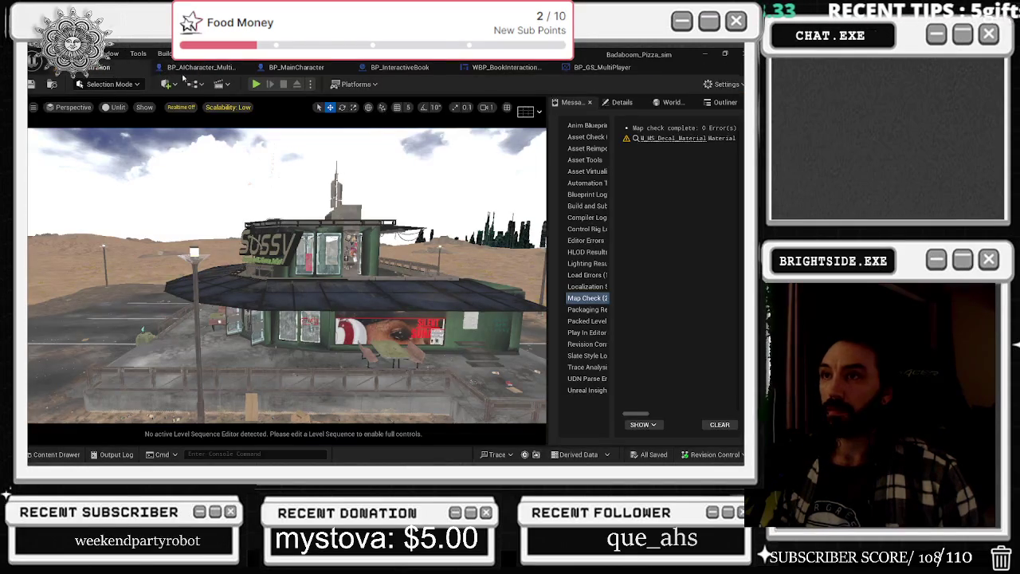
Close the dodgeball basketball AI blueprint and look over the book interaction widget's graph
click(196, 67)
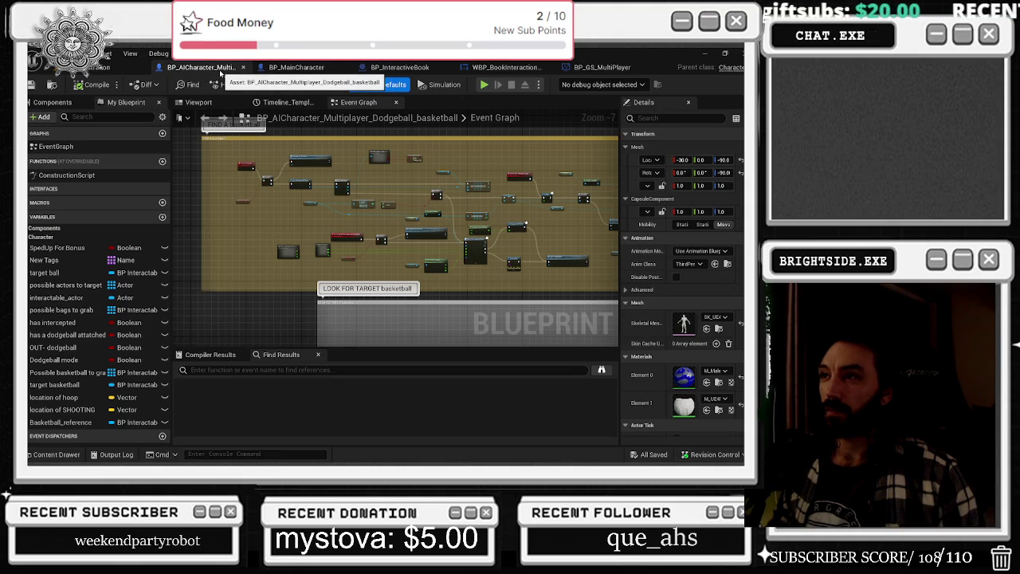
click(243, 67)
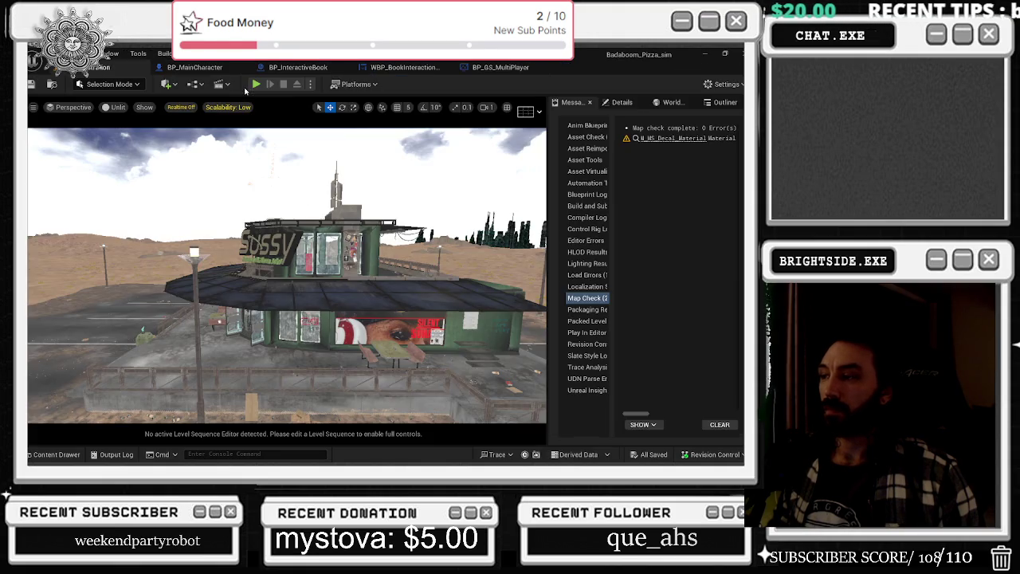
click(209, 67)
click(419, 67)
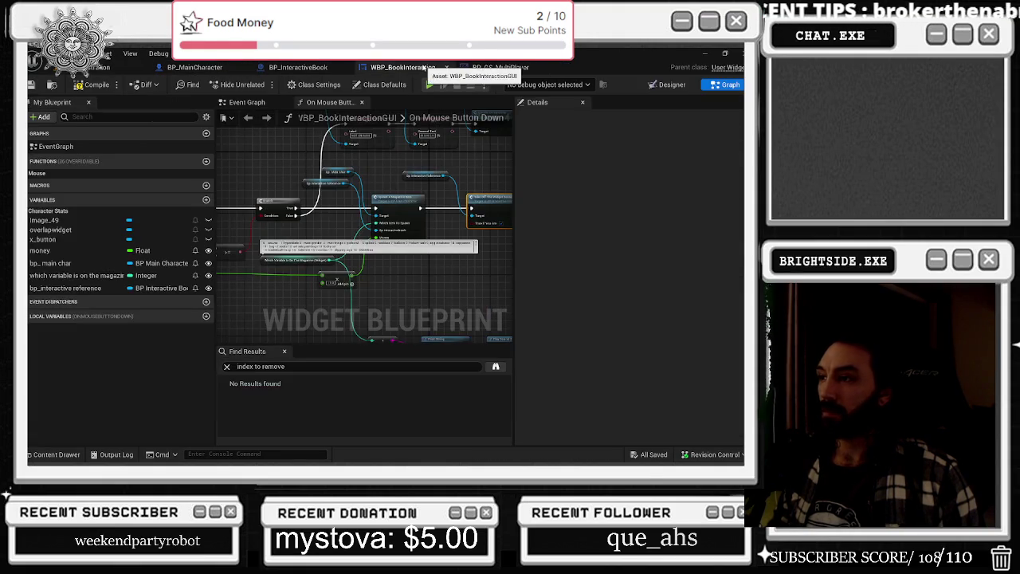
scroll(344, 198, up, 2)
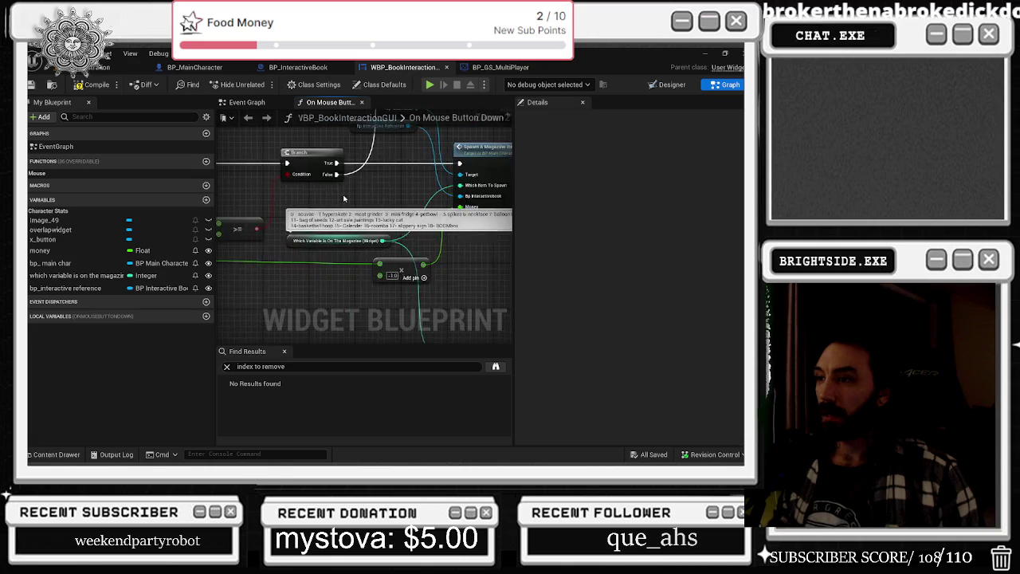
scroll(344, 198, down, 3)
scroll(345, 198, down, 2)
Copy the 'take off that index' event name and find its call in BP_MainCharacter
click(500, 67)
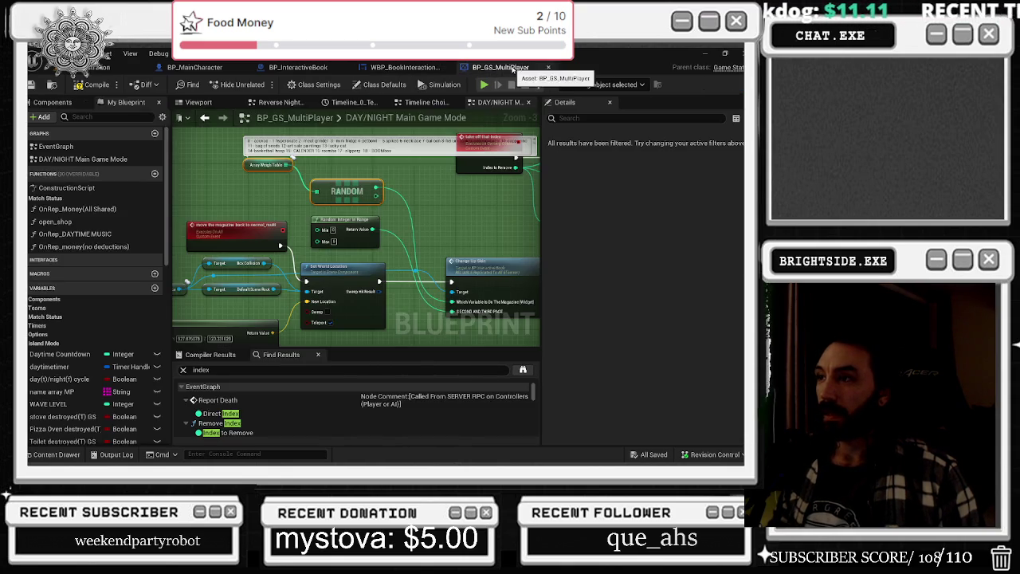
scroll(469, 199, up, 4)
click(387, 201)
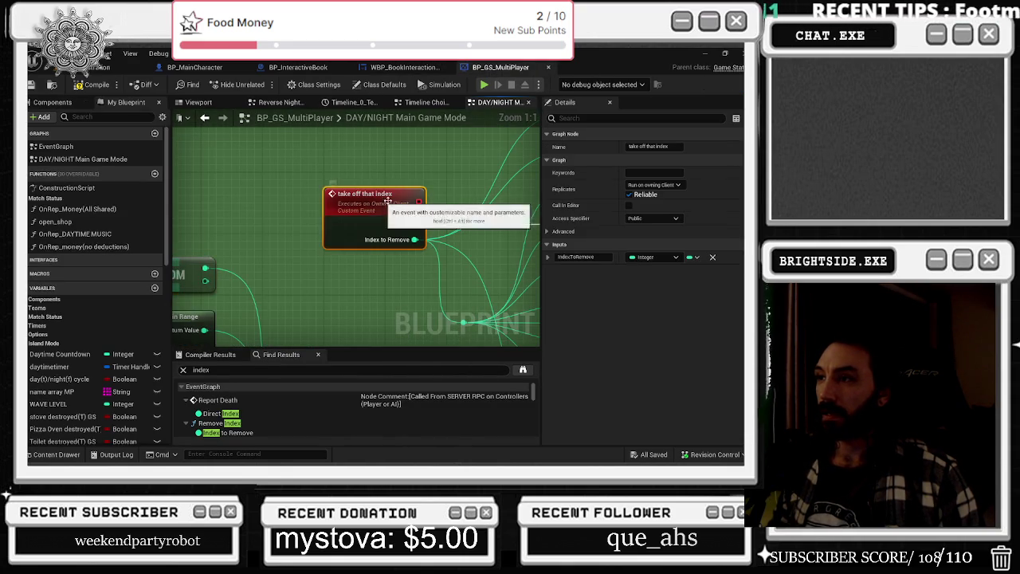
click(649, 147)
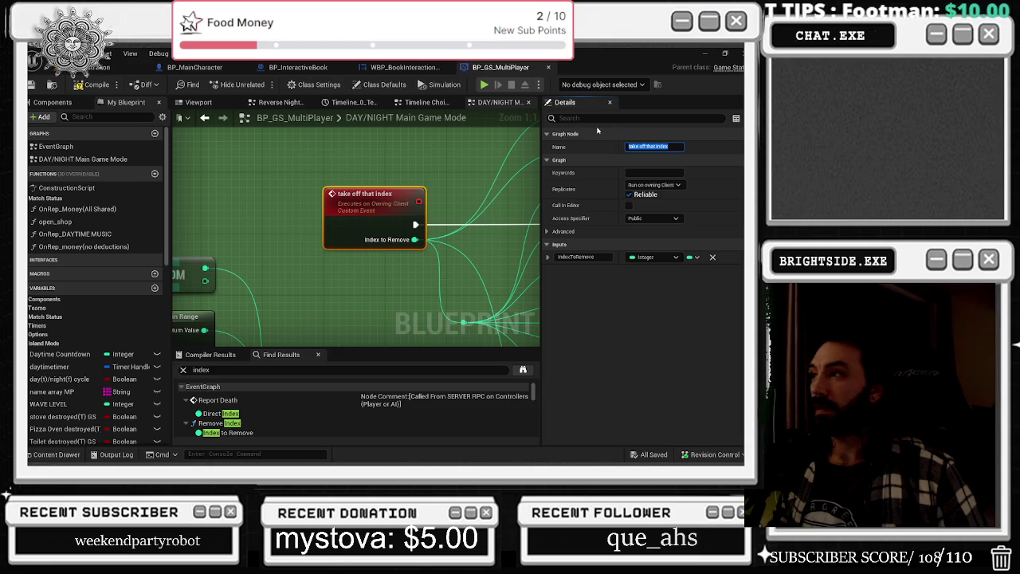
click(212, 67)
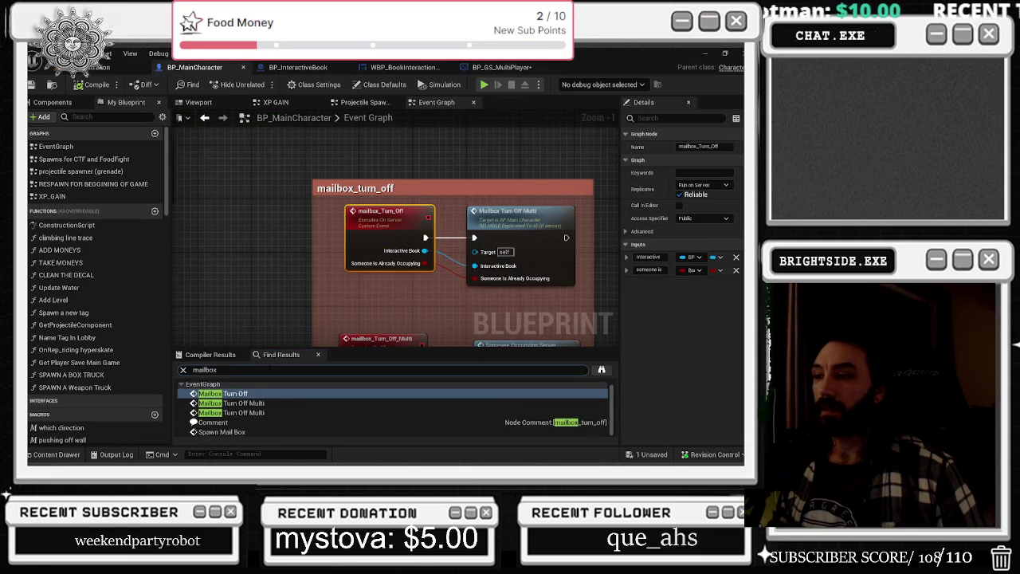
click(277, 370)
text(take off that index)
key(Return)
click(275, 396)
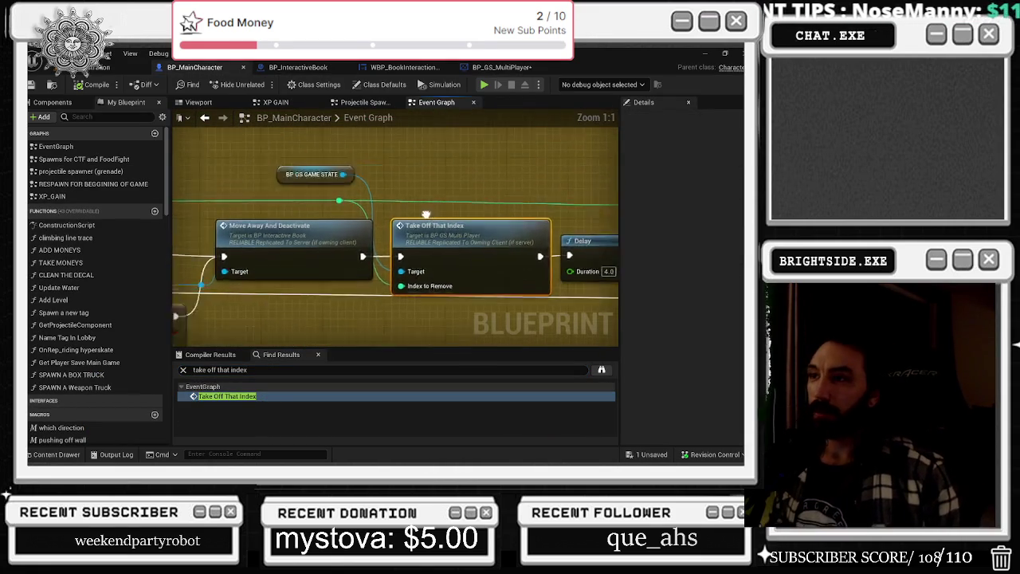
scroll(425, 216, down, 2)
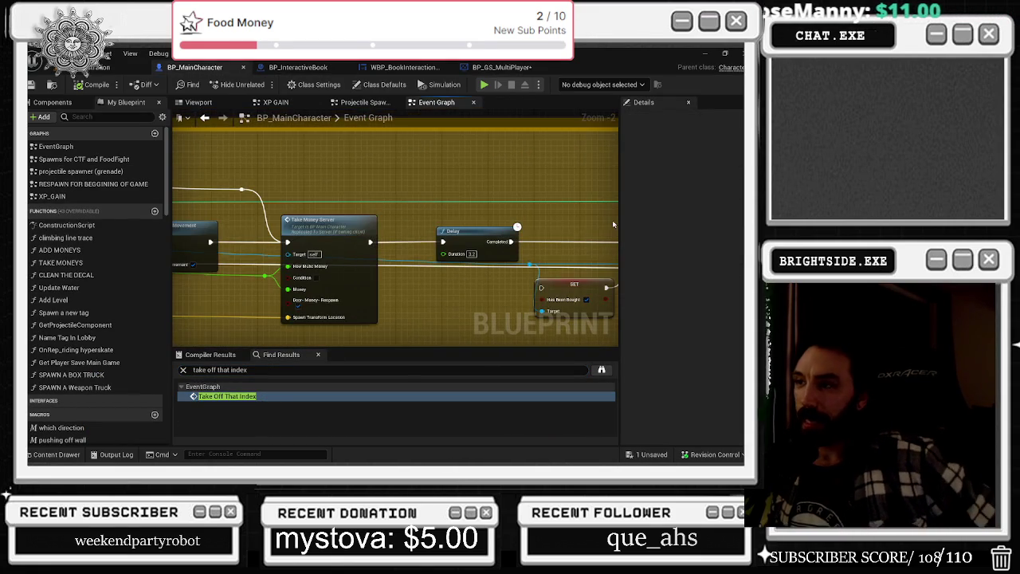
mouse_move(360, 199)
mouse_down()
mouse_move(625, 210)
mouse_move(620, 223)
mouse_up()
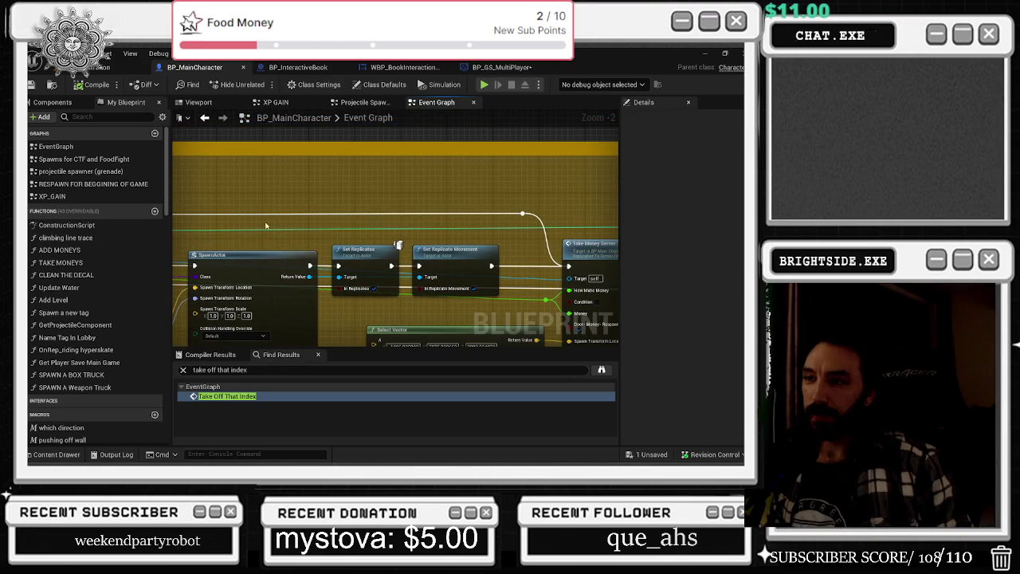
Review the book blueprints, Save All, and return to BP_GS_MultiPlayer
click(287, 69)
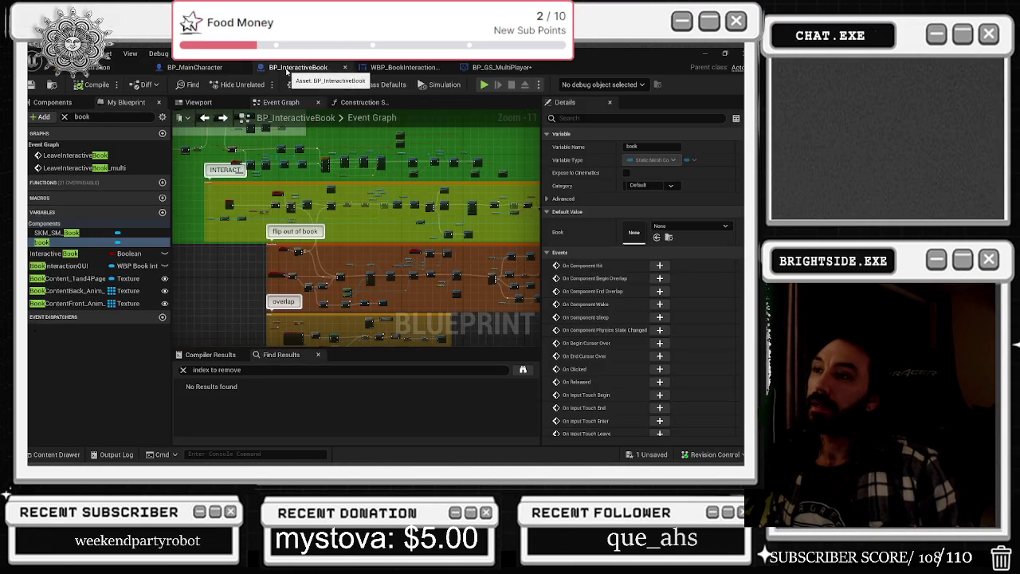
click(405, 68)
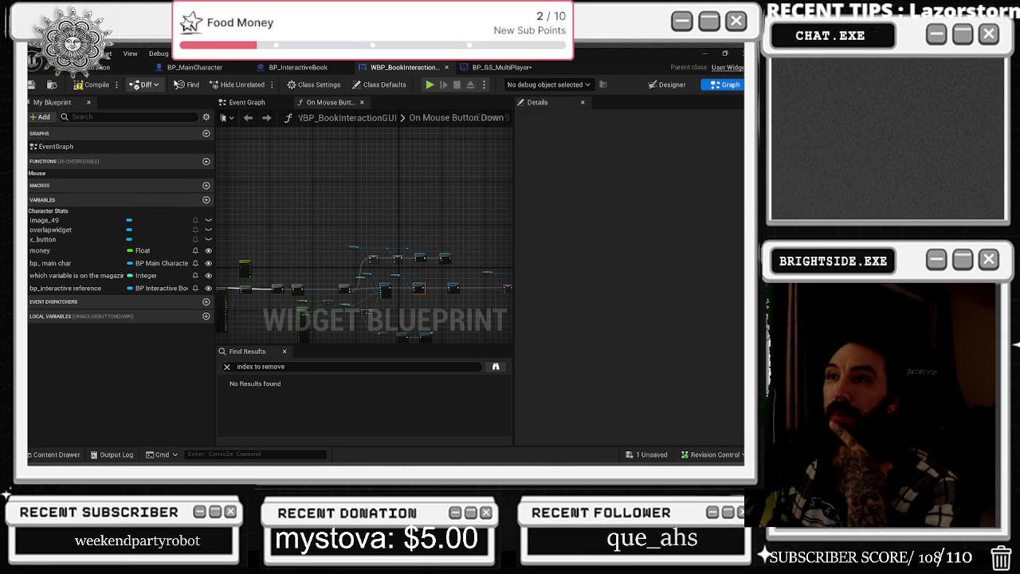
click(195, 67)
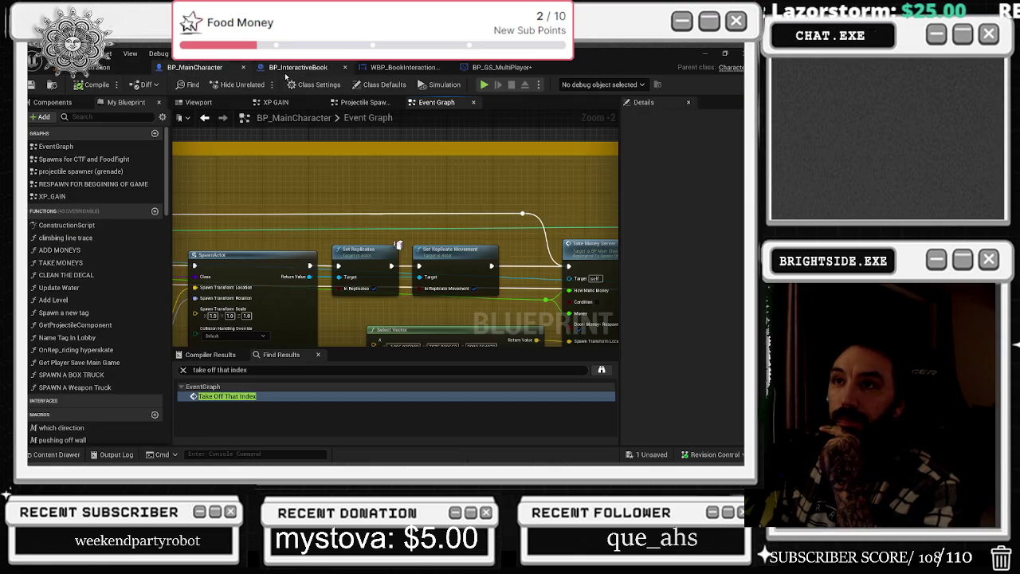
click(298, 67)
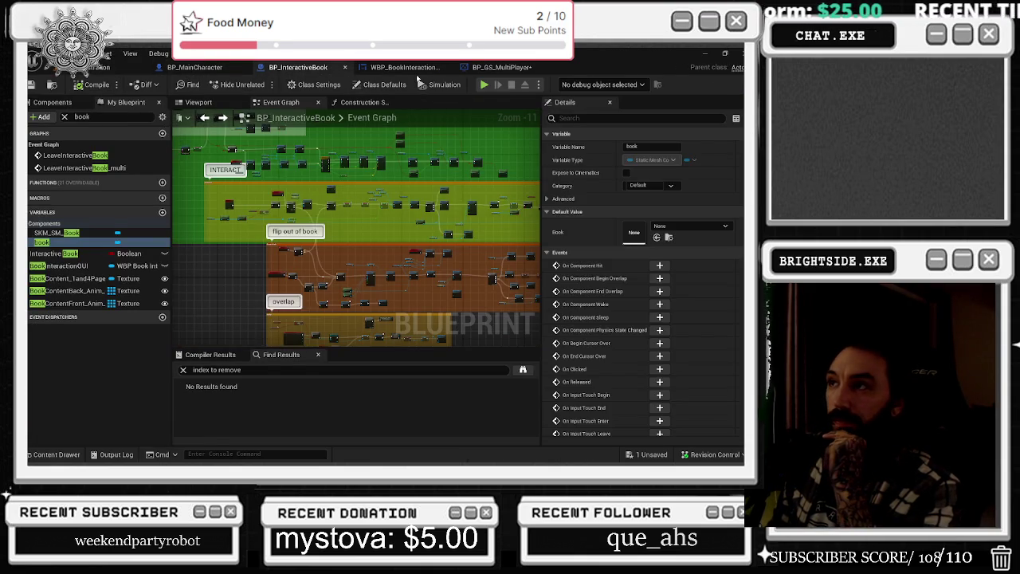
click(405, 67)
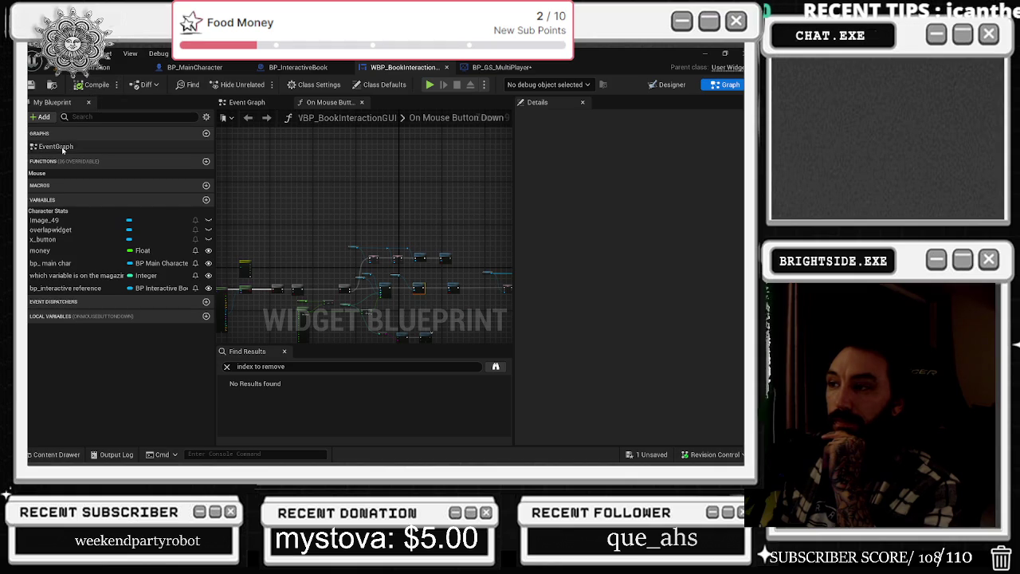
click(32, 85)
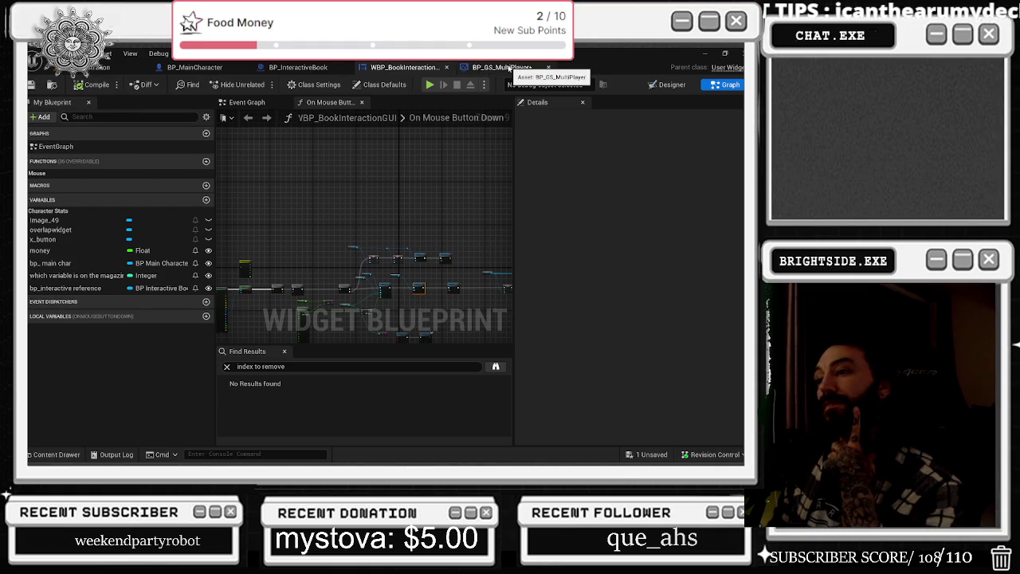
click(502, 67)
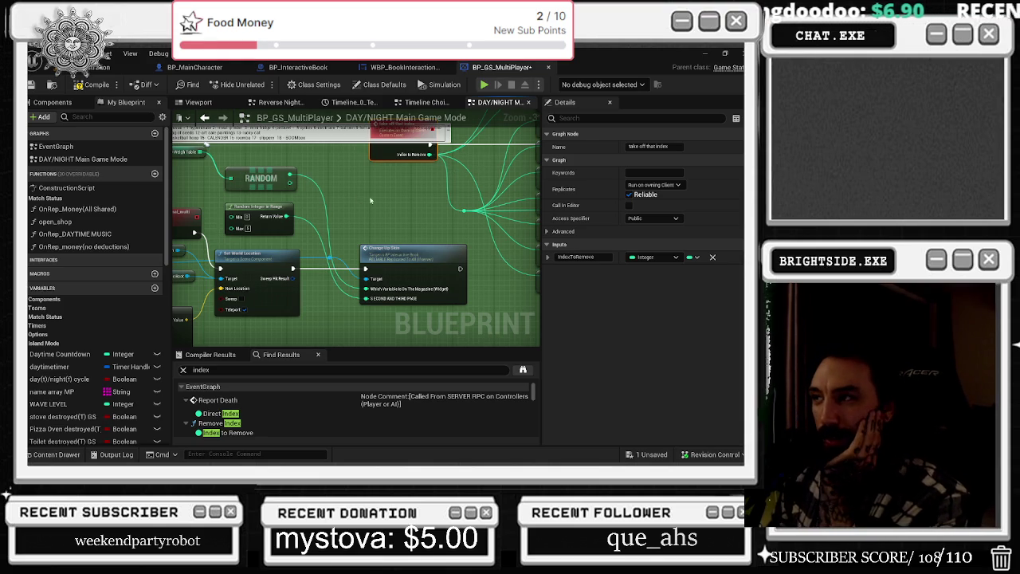
Locate the Array Weigh Table node and show its default values in Details
scroll(369, 200, down, 2)
scroll(346, 276, down, 2)
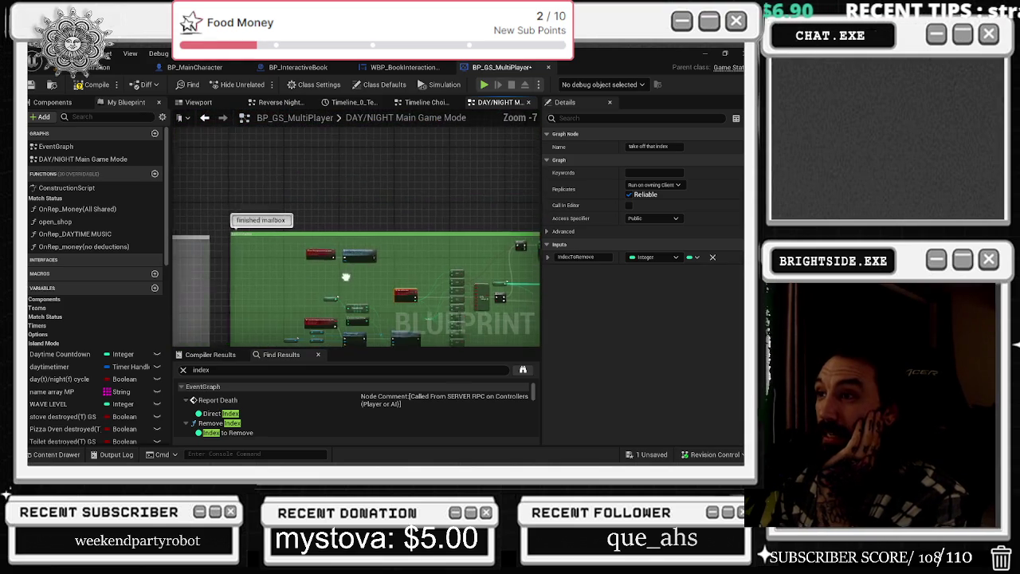
drag(406, 232, 356, 140)
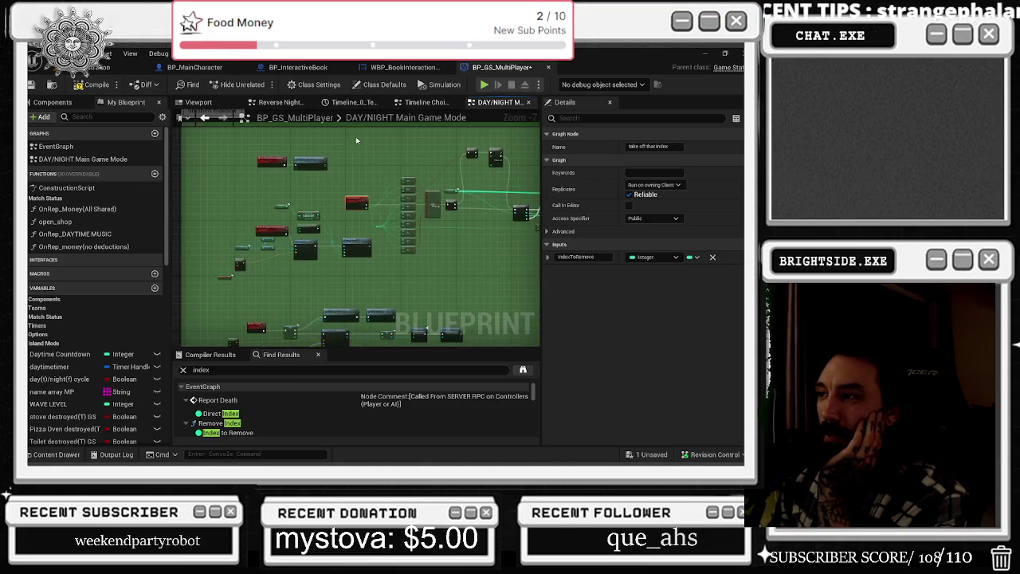
scroll(255, 247, up, 3)
click(287, 214)
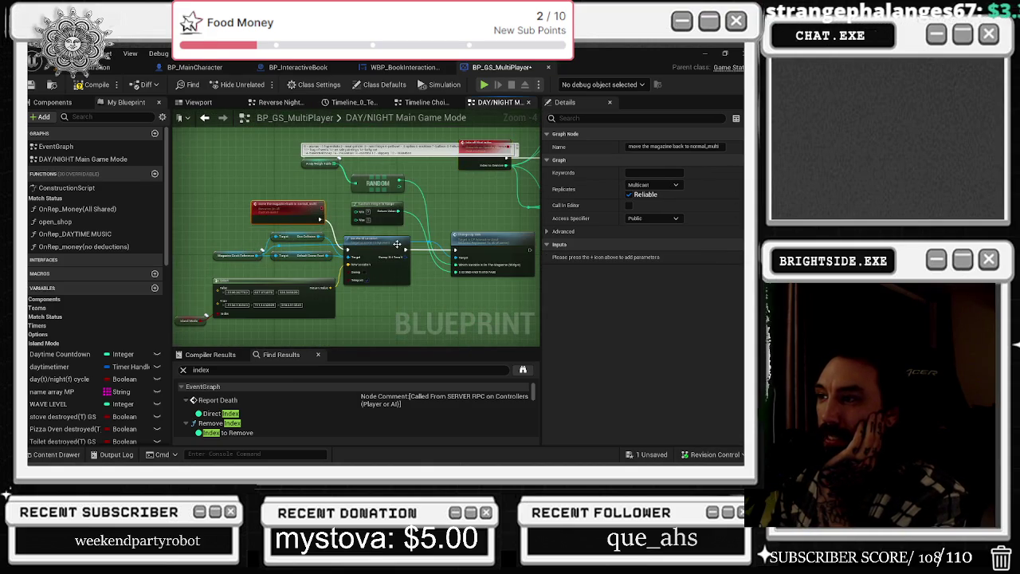
scroll(397, 244, up, 1)
drag(337, 200, 440, 248)
click(239, 167)
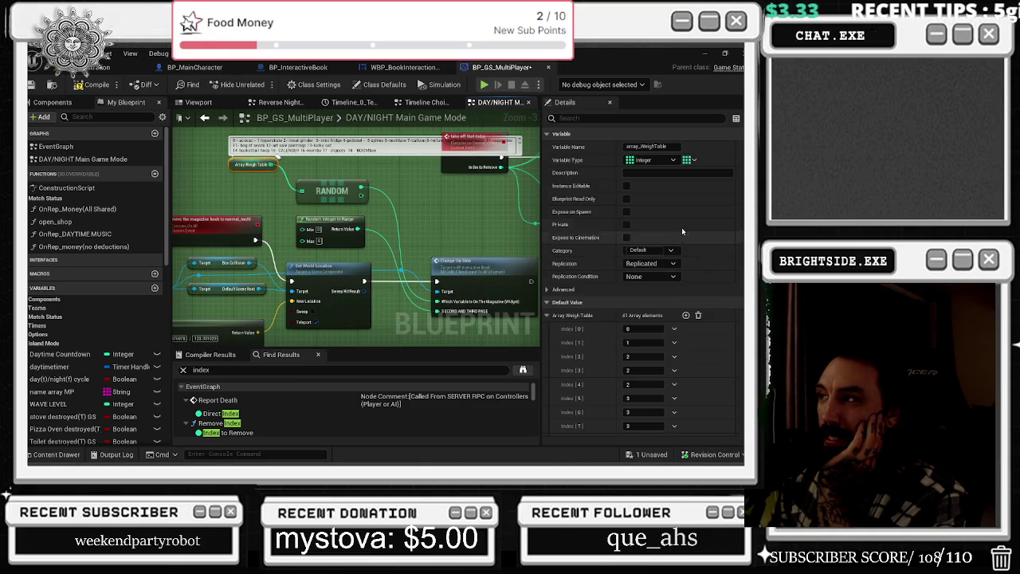
scroll(662, 319, down, 10)
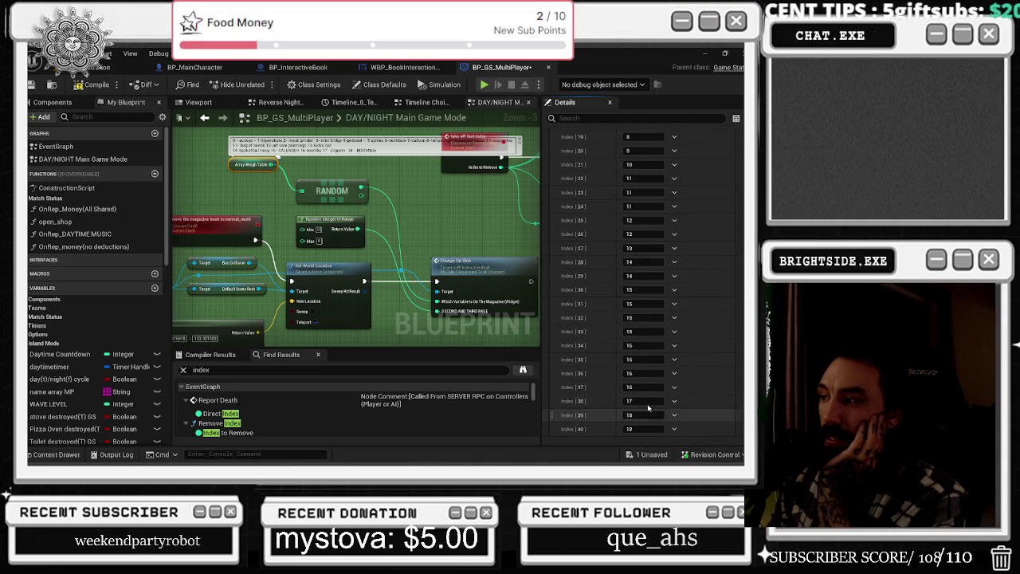
scroll(655, 358, up, 10)
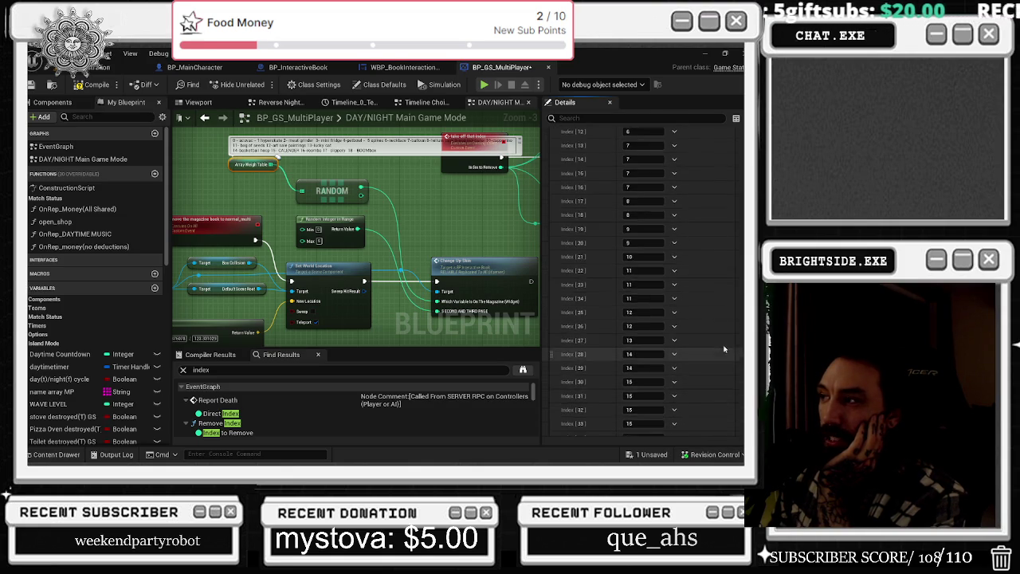
Add a new Array Weigh Table entry, move it to Index 39, and set it to 17
click(687, 227)
scroll(677, 318, down, 10)
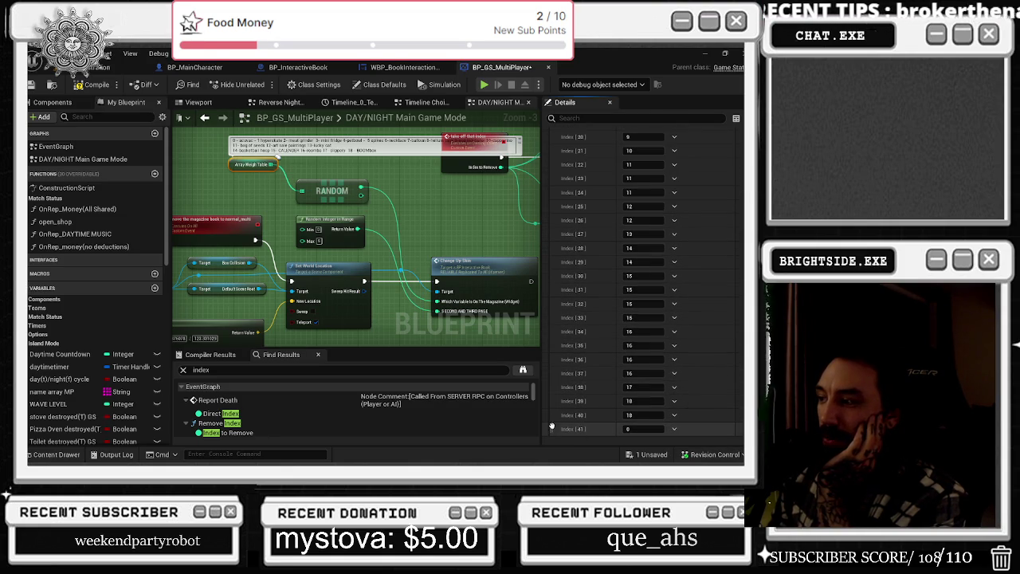
drag(672, 429, 637, 398)
click(637, 400)
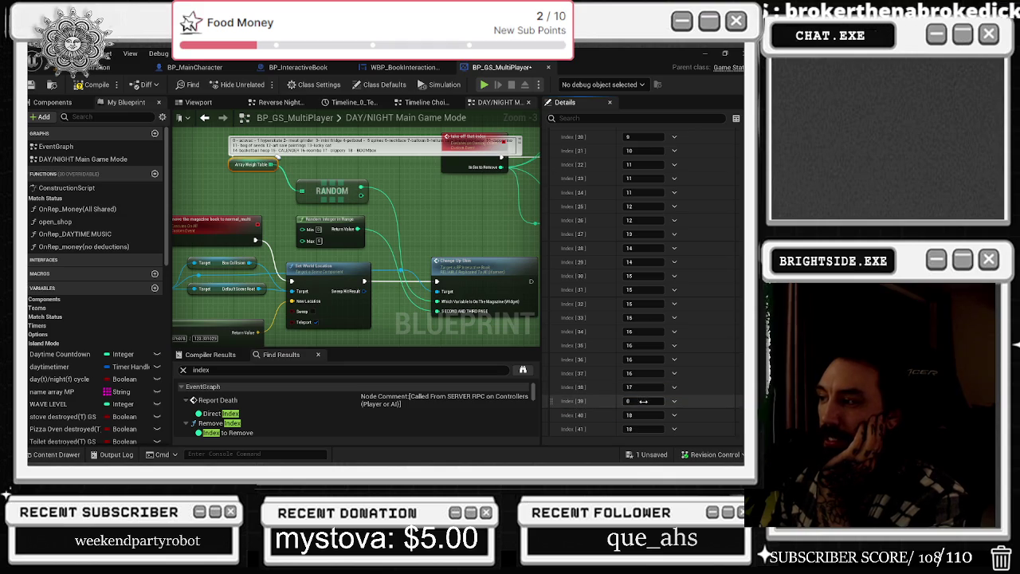
text(17)
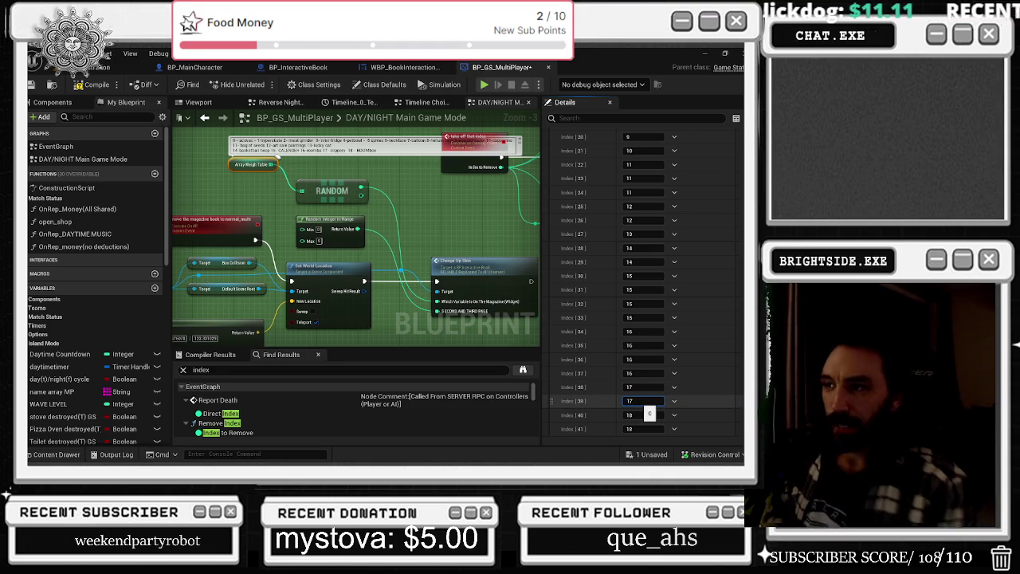
click(447, 229)
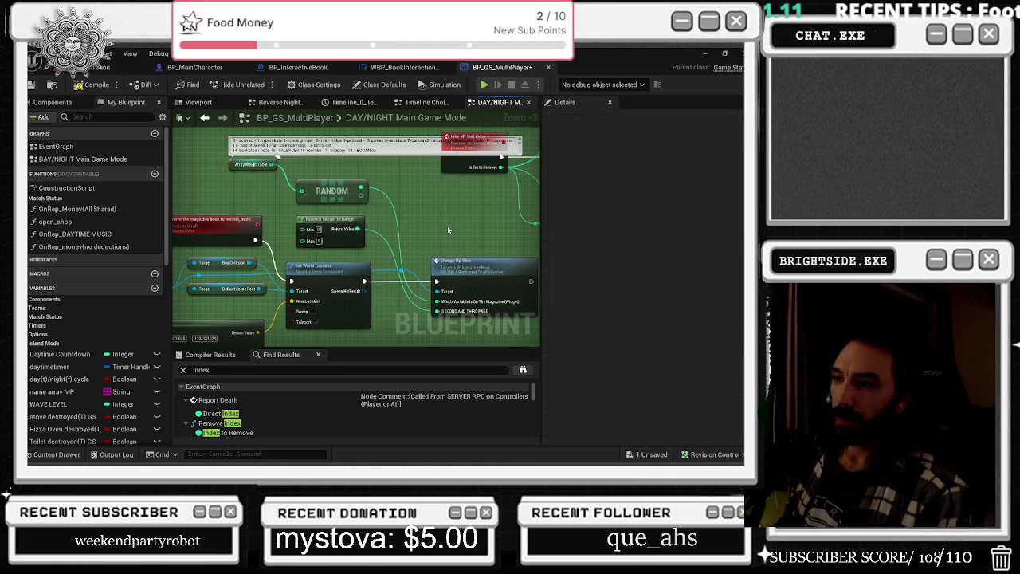
drag(249, 265, 354, 306)
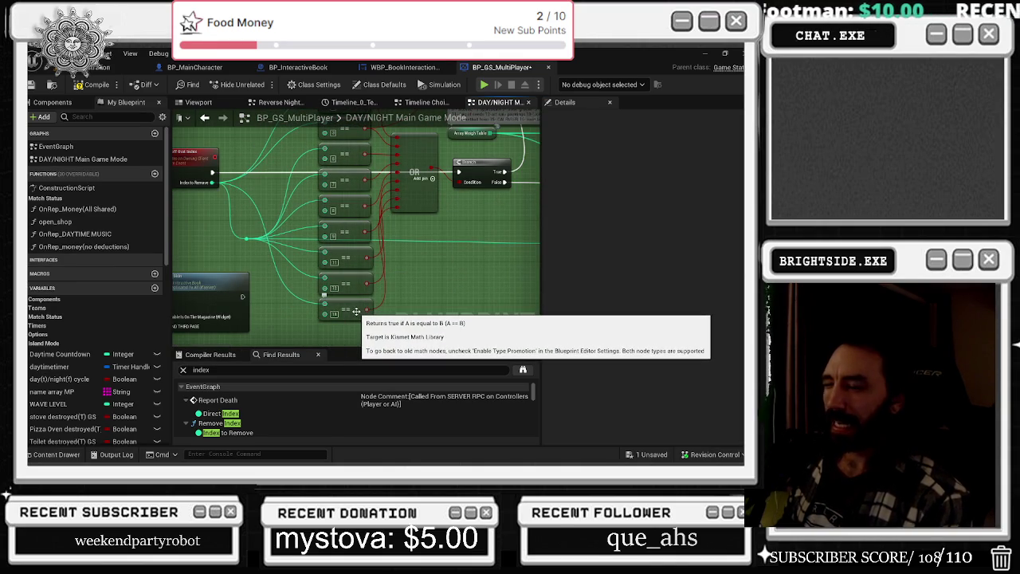
drag(449, 201, 336, 278)
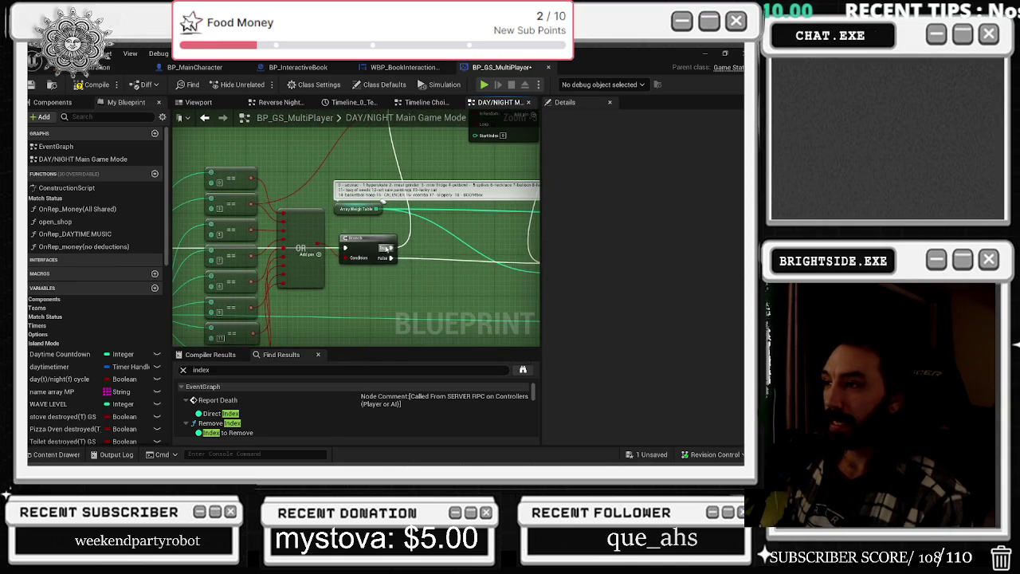
scroll(385, 249, up, 2)
scroll(537, 135, down, 2)
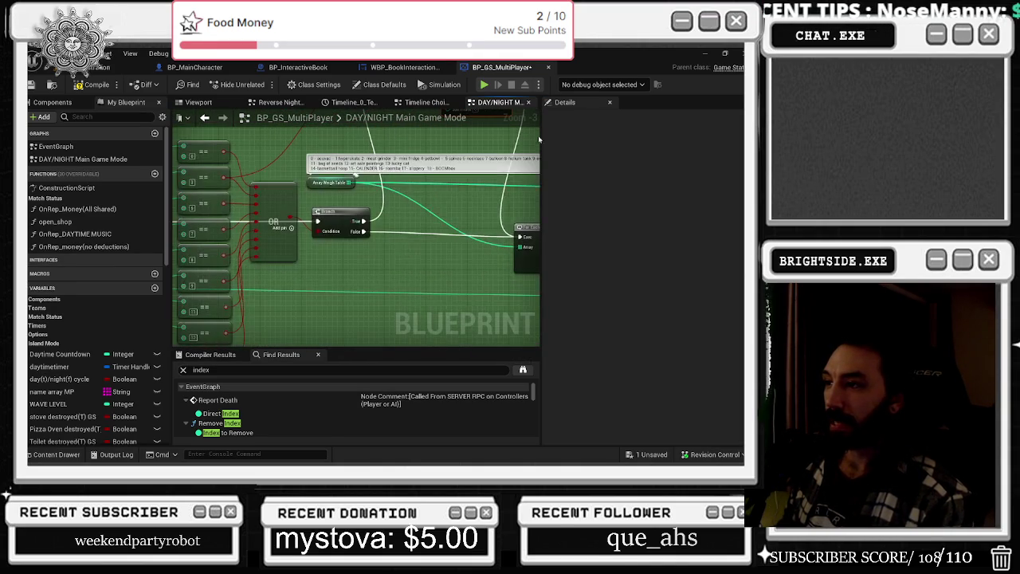
drag(368, 228, 232, 217)
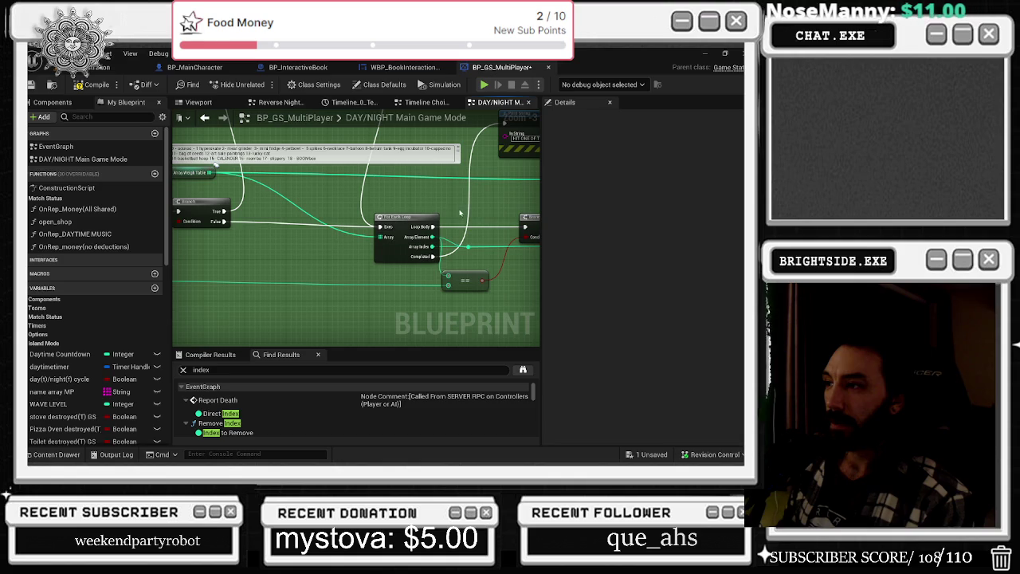
scroll(460, 212, down, 2)
scroll(365, 208, up, 4)
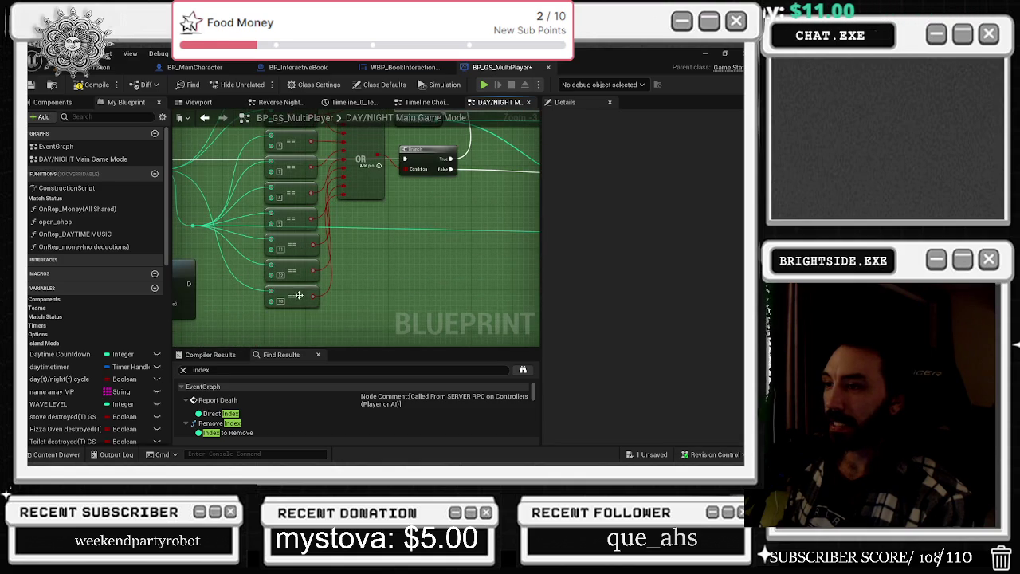
mouse_move(353, 234)
mouse_down()
mouse_move(319, 266)
mouse_move(379, 218)
mouse_move(372, 248)
mouse_up()
drag(271, 208, 385, 273)
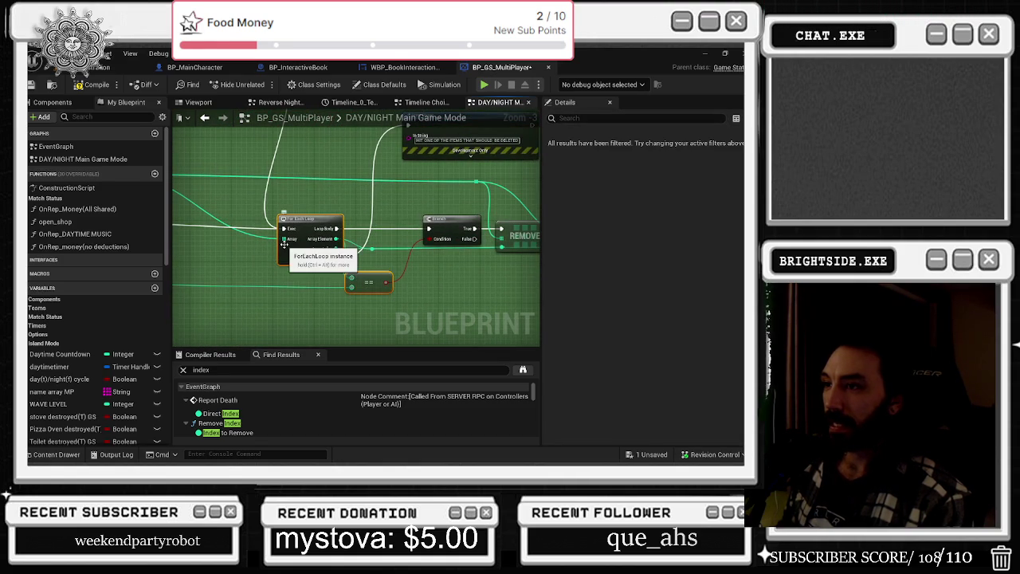
mouse_move(284, 247)
mouse_down()
mouse_move(297, 227)
mouse_move(262, 227)
mouse_up()
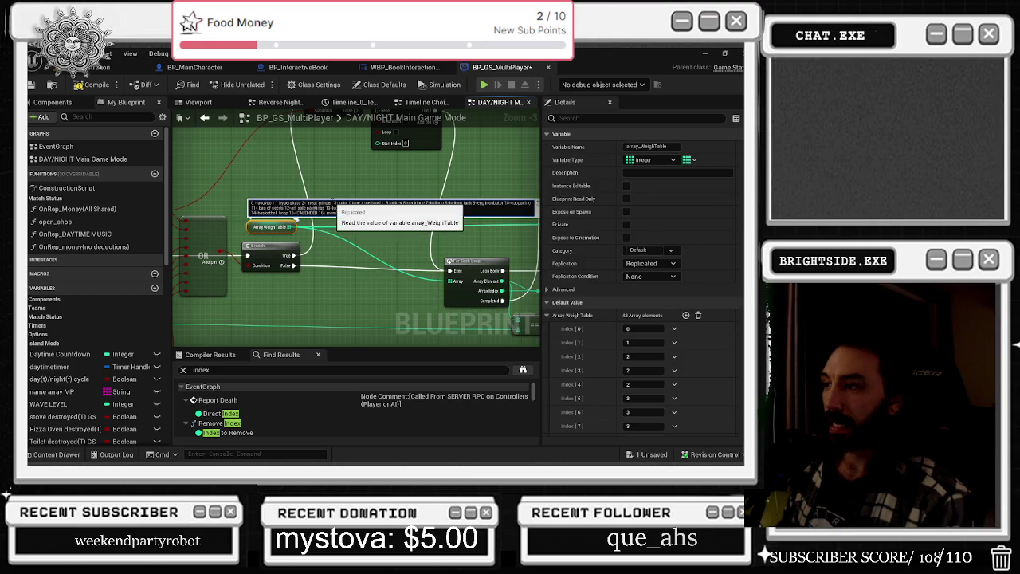
right_click(335, 207)
drag(271, 193, 214, 172)
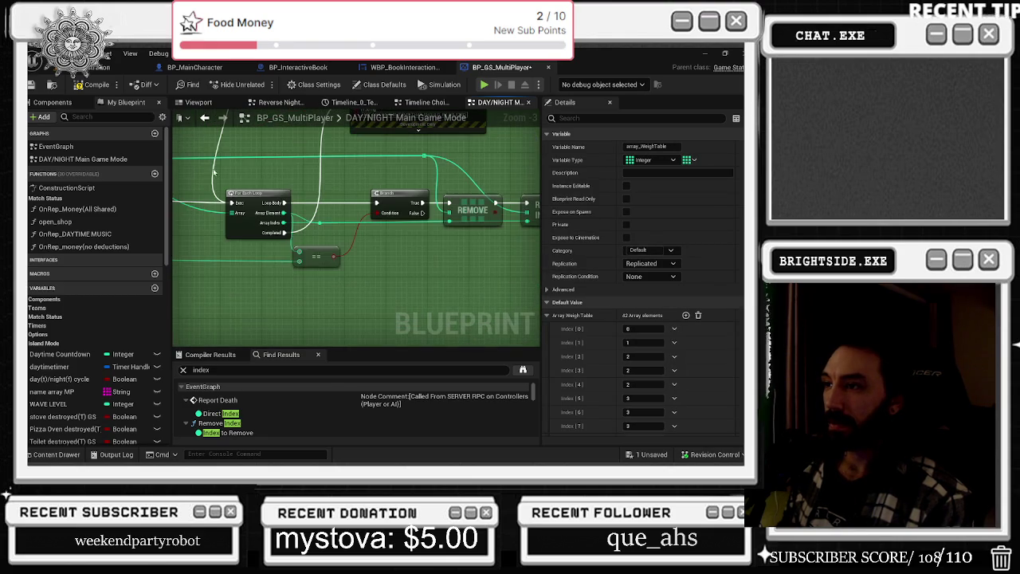
mouse_move(325, 251)
mouse_down()
mouse_move(336, 246)
mouse_move(239, 239)
mouse_move(288, 237)
mouse_move(271, 239)
mouse_up()
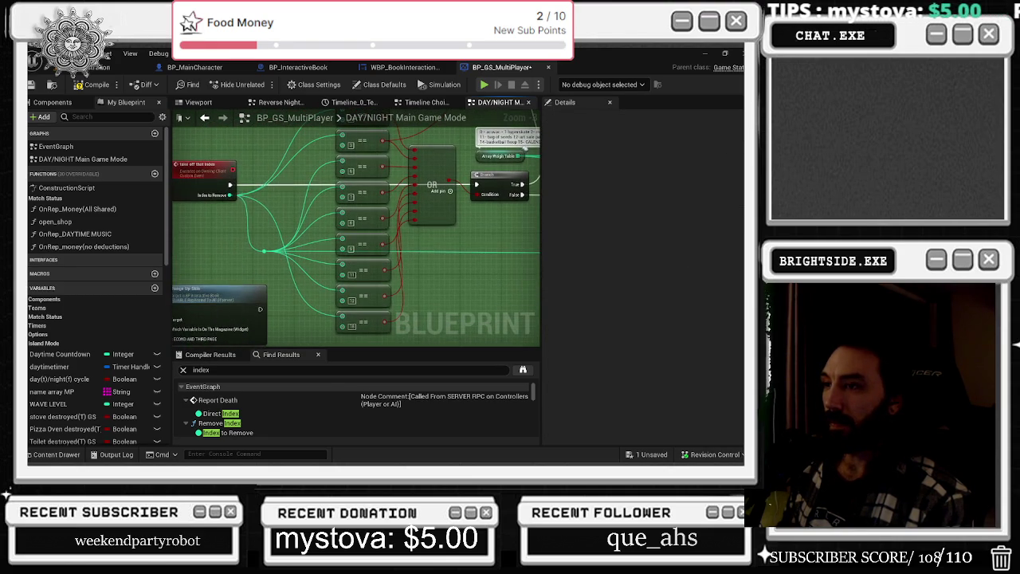
drag(250, 205, 314, 261)
mouse_move(474, 158)
mouse_down()
mouse_move(446, 182)
mouse_move(249, 209)
mouse_up()
scroll(411, 231, down, 4)
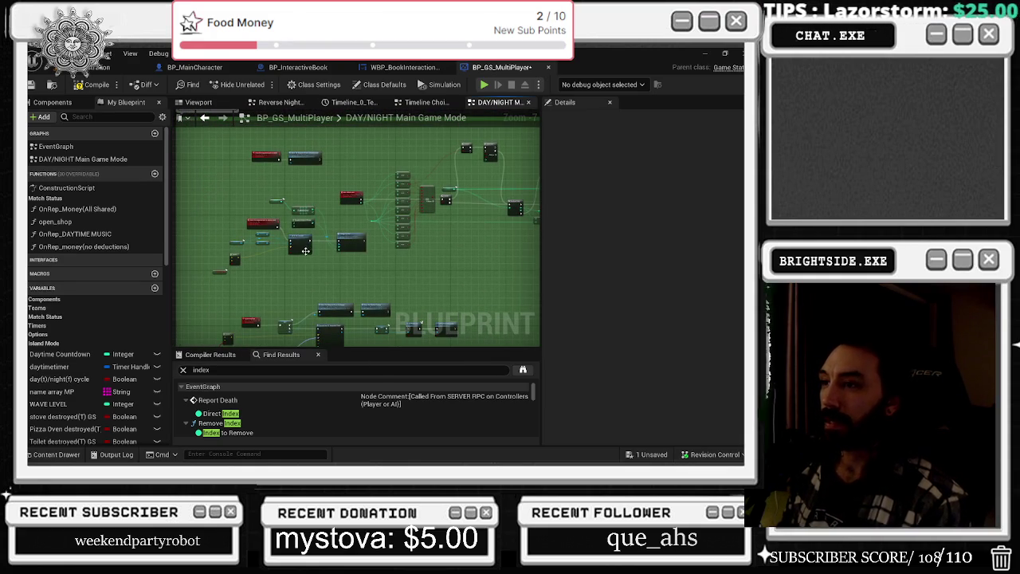
click(234, 257)
drag(234, 256, 279, 256)
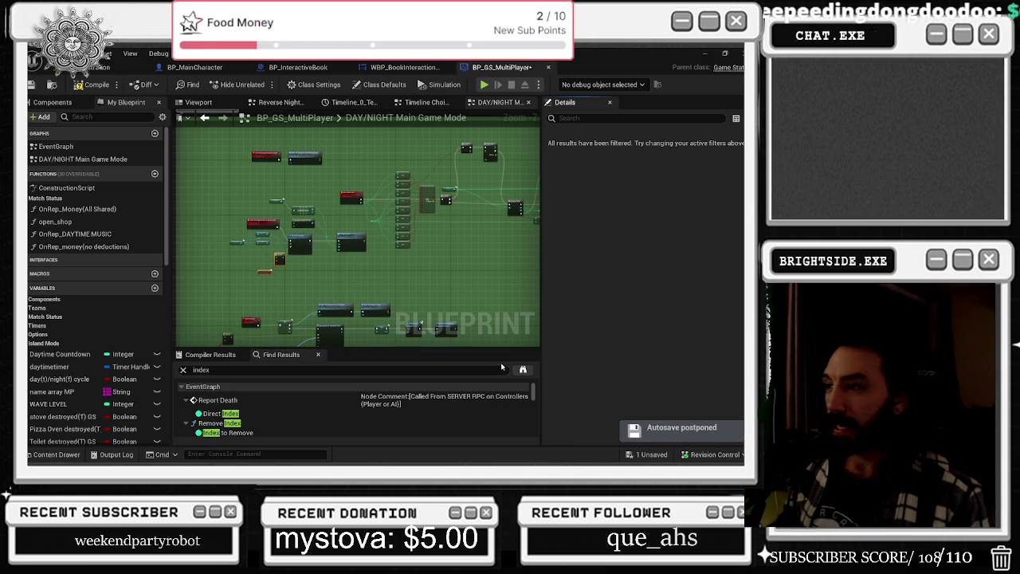
scroll(305, 253, up, 1)
scroll(305, 252, up, 5)
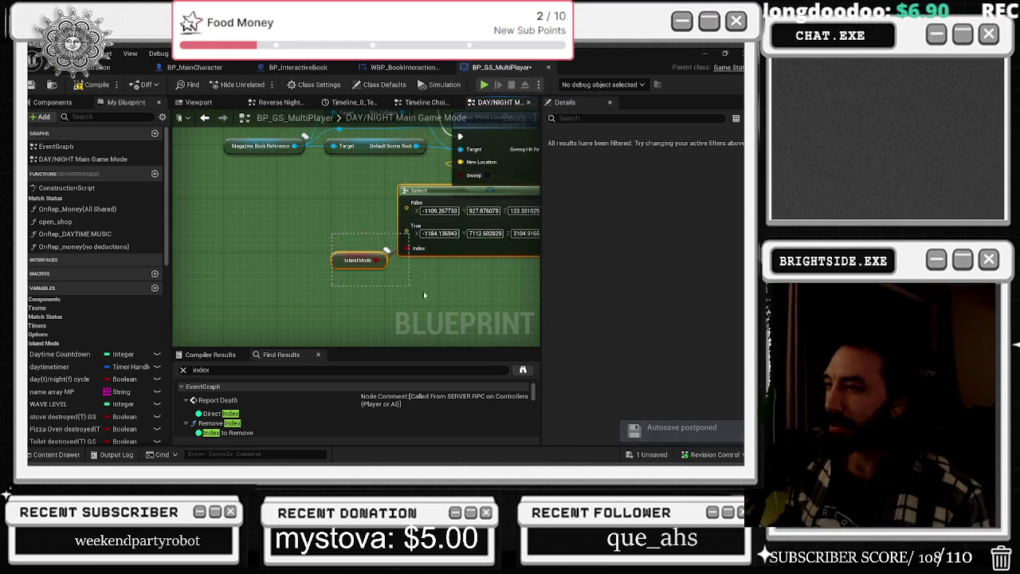
scroll(309, 217, down, 3)
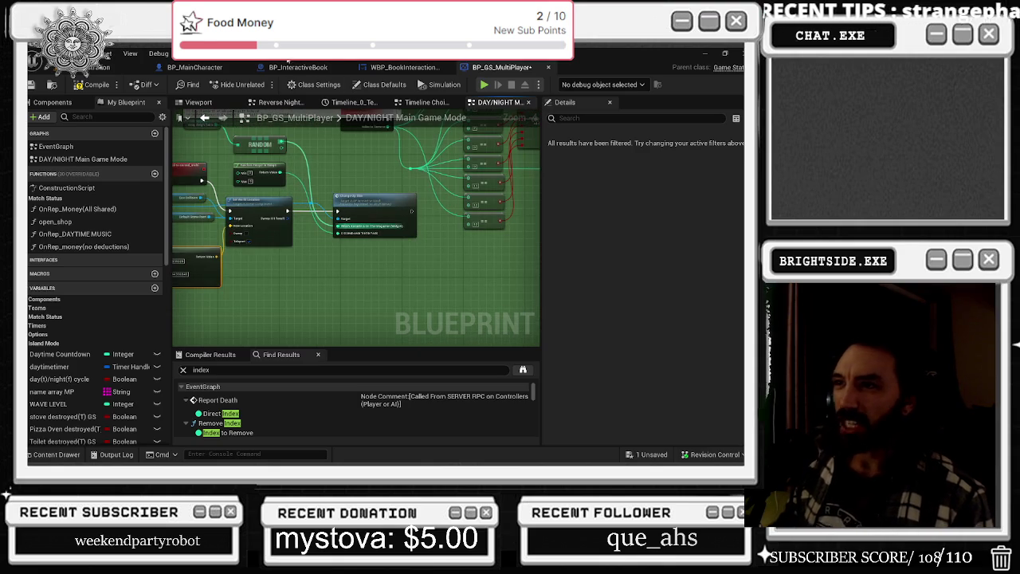
Jump from the Change Up Skin call into BP_InteractiveBook's Event Graph
click(403, 68)
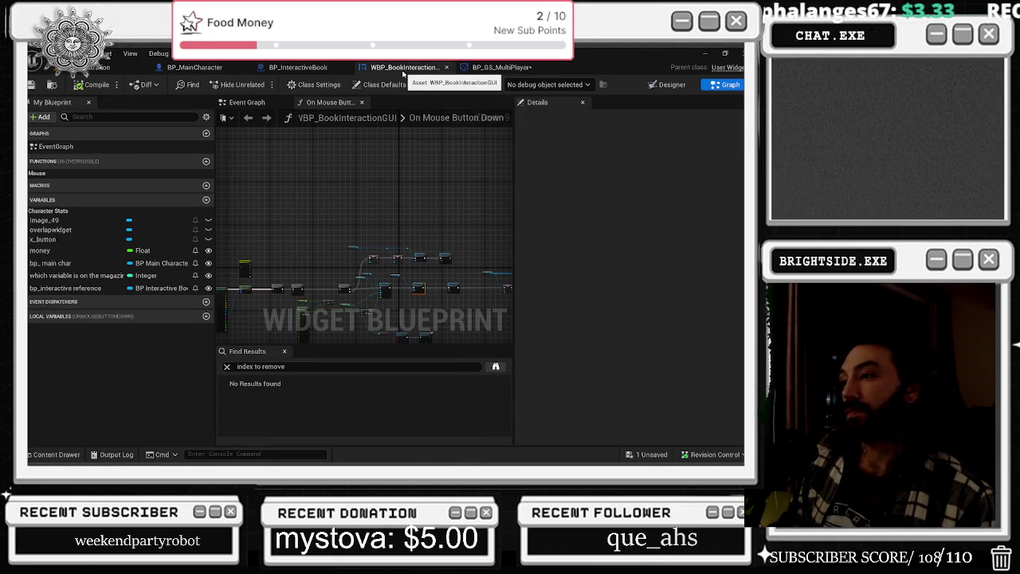
click(502, 67)
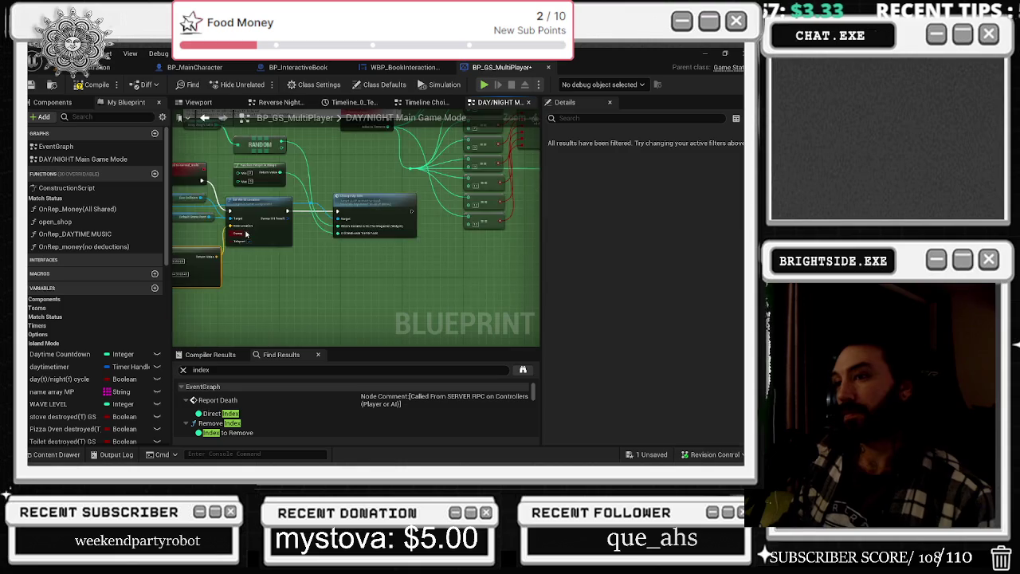
scroll(246, 233, up, 4)
click(446, 177)
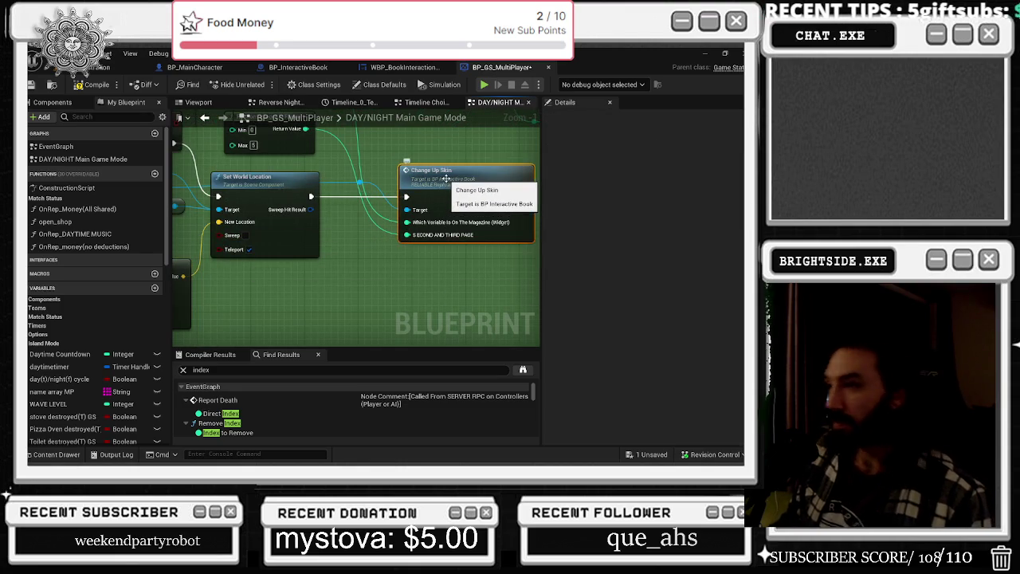
double_click(446, 177)
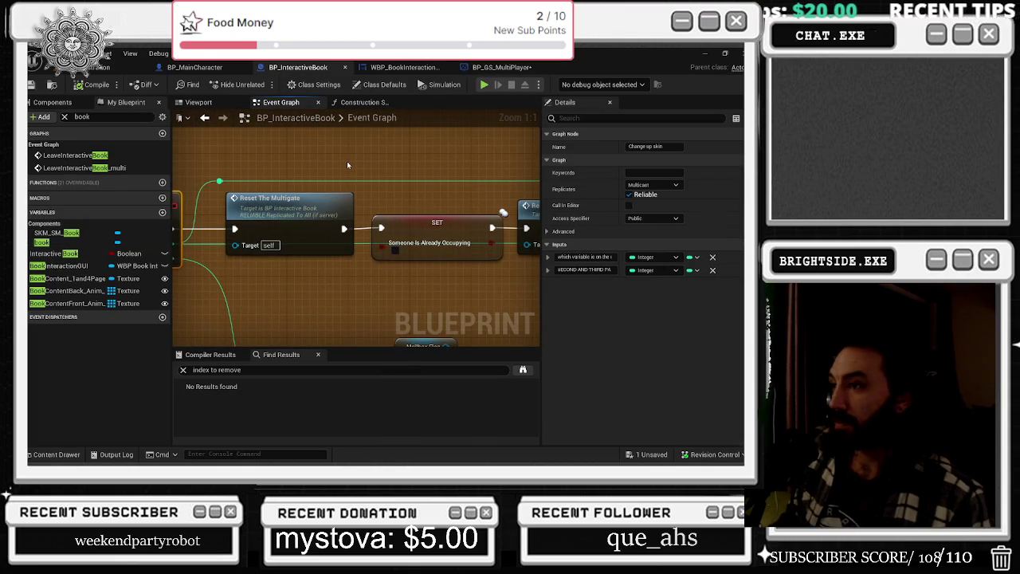
Pan through the Change up skin logic, FIRST PAGE, REFRESH pages and BeginPlay nodes
drag(348, 165, 245, 173)
drag(426, 192, 305, 188)
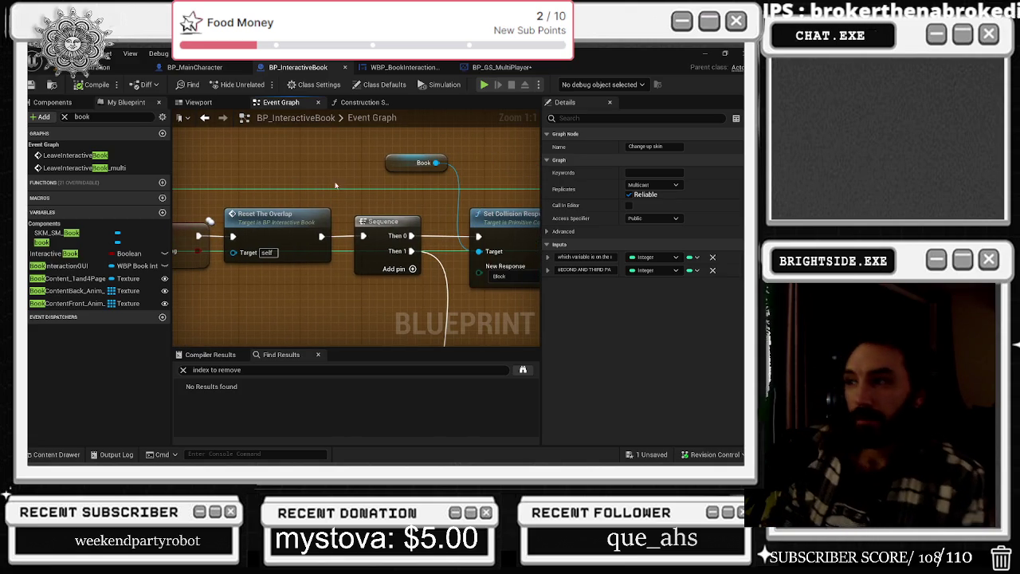
click(400, 168)
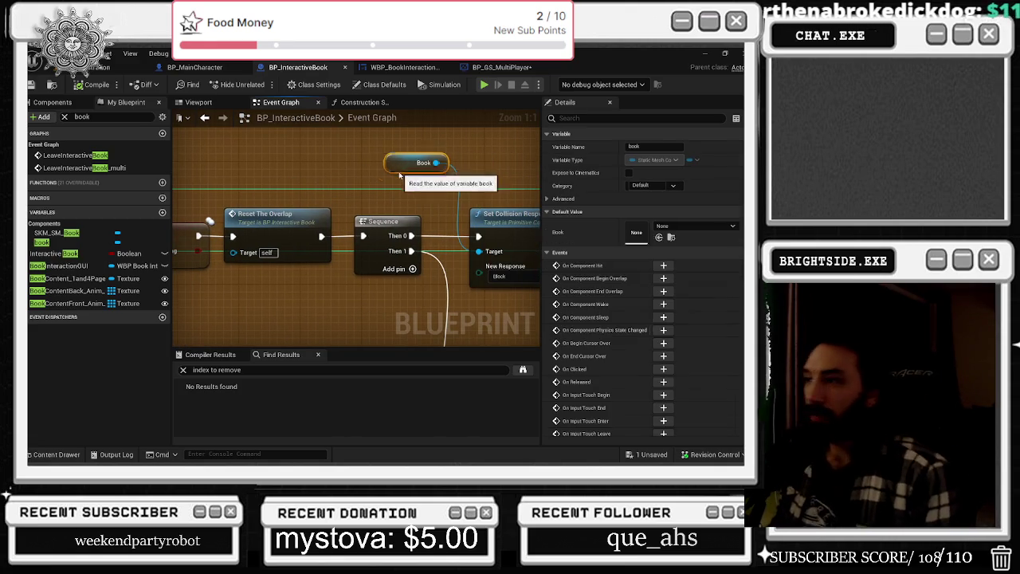
drag(400, 176, 253, 171)
drag(441, 198, 294, 231)
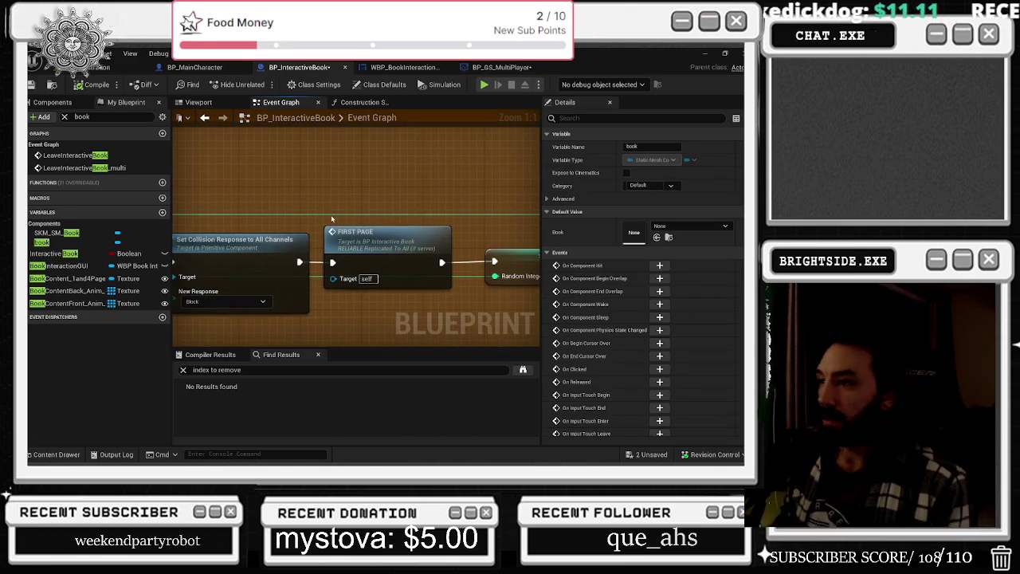
scroll(452, 148, down, 4)
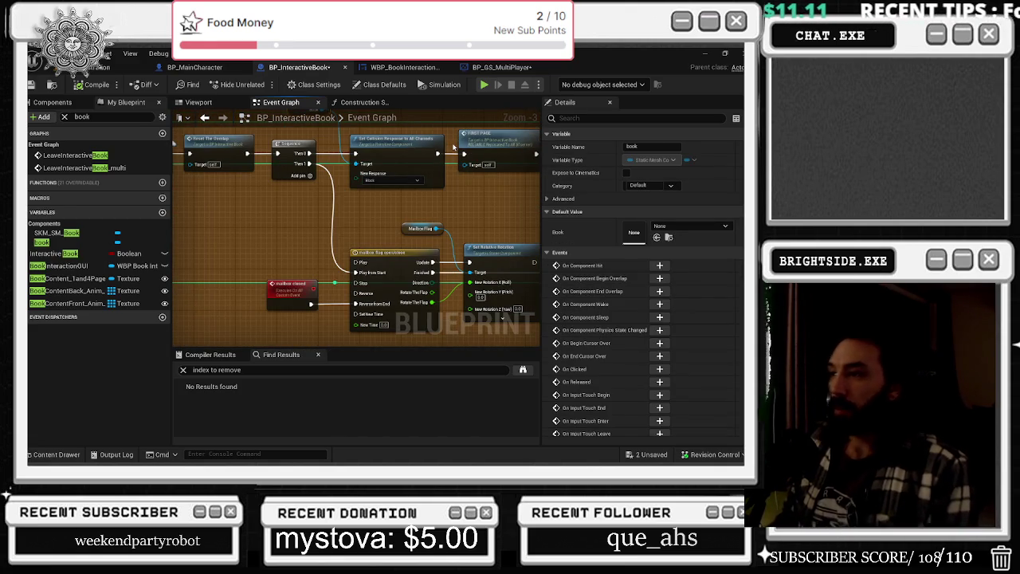
drag(338, 232, 216, 181)
mouse_move(389, 212)
mouse_down()
mouse_move(294, 231)
mouse_move(205, 306)
mouse_up()
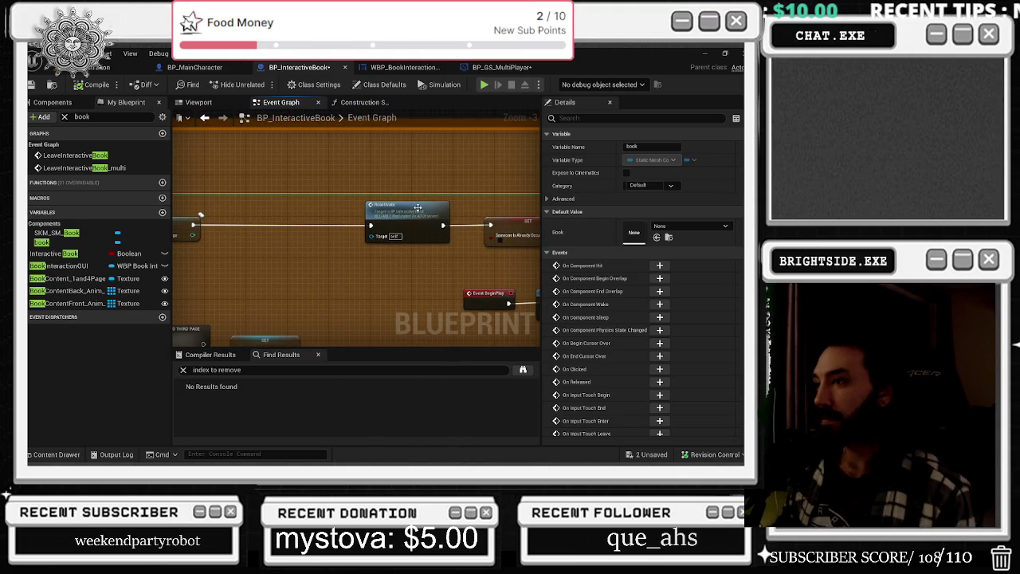
drag(418, 207, 253, 234)
scroll(304, 226, down, 1)
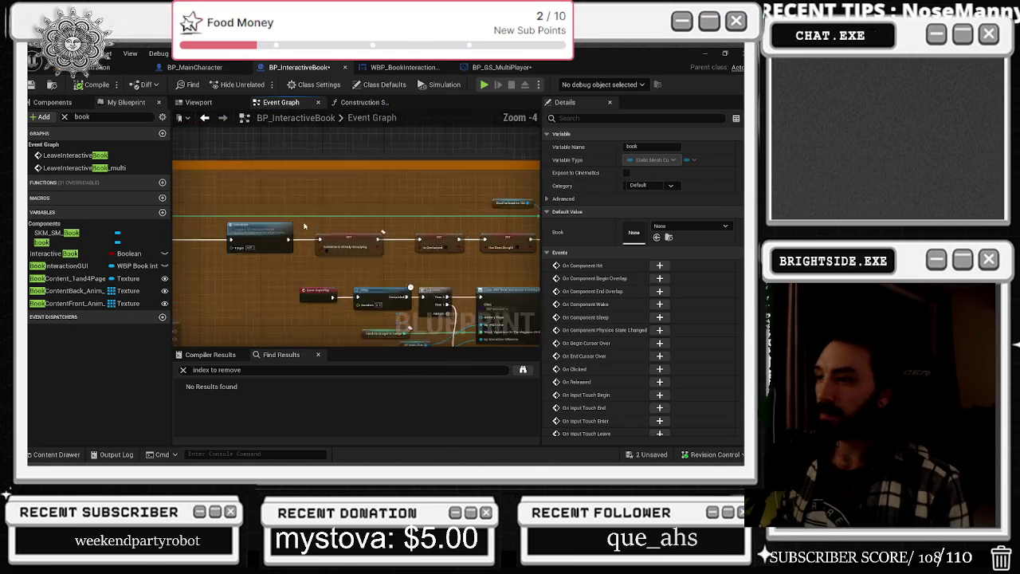
scroll(304, 227, up, 2)
drag(416, 211, 297, 143)
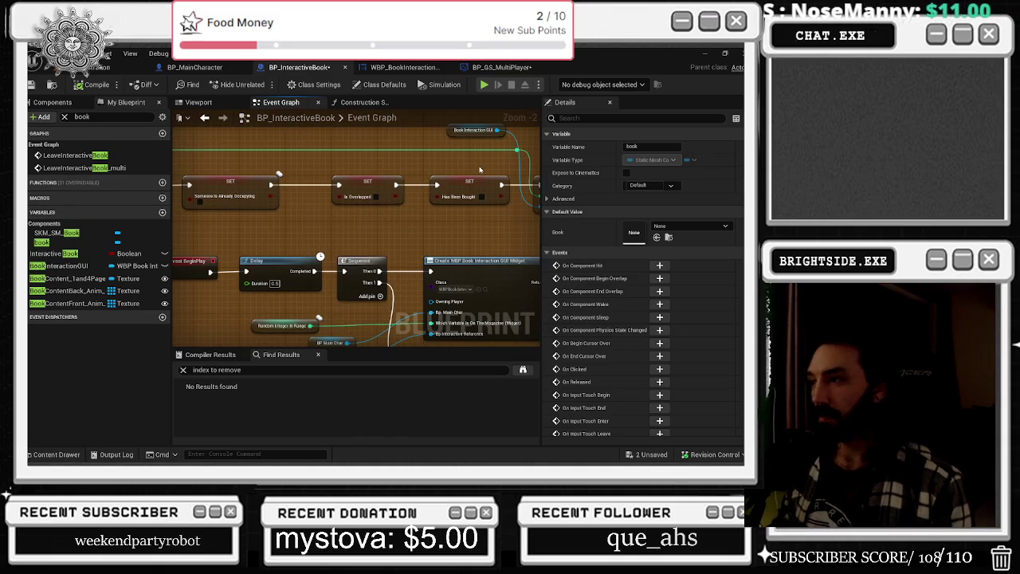
mouse_move(416, 230)
mouse_down()
mouse_move(361, 201)
mouse_move(496, 189)
mouse_up()
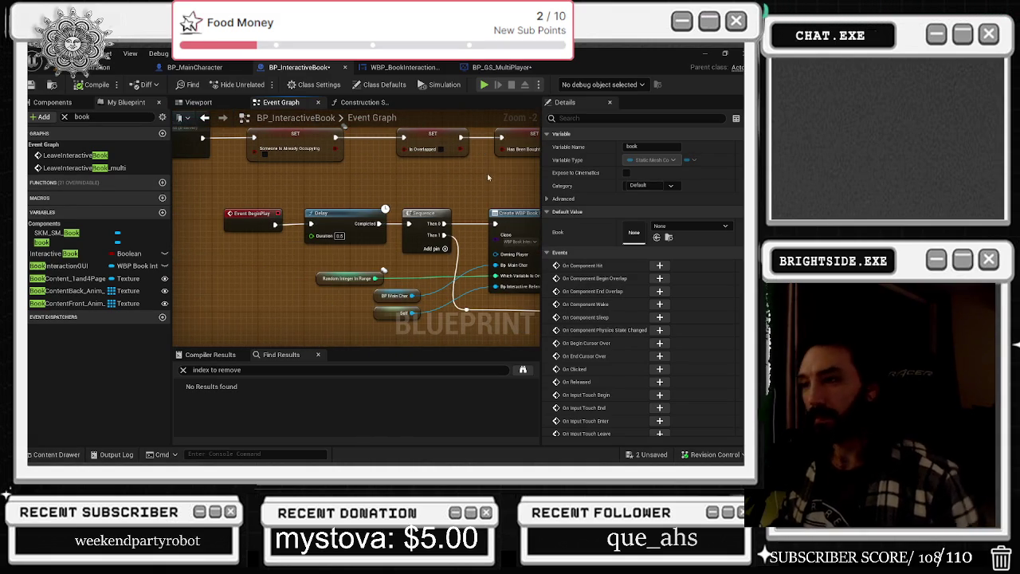
key(alt+Tab)
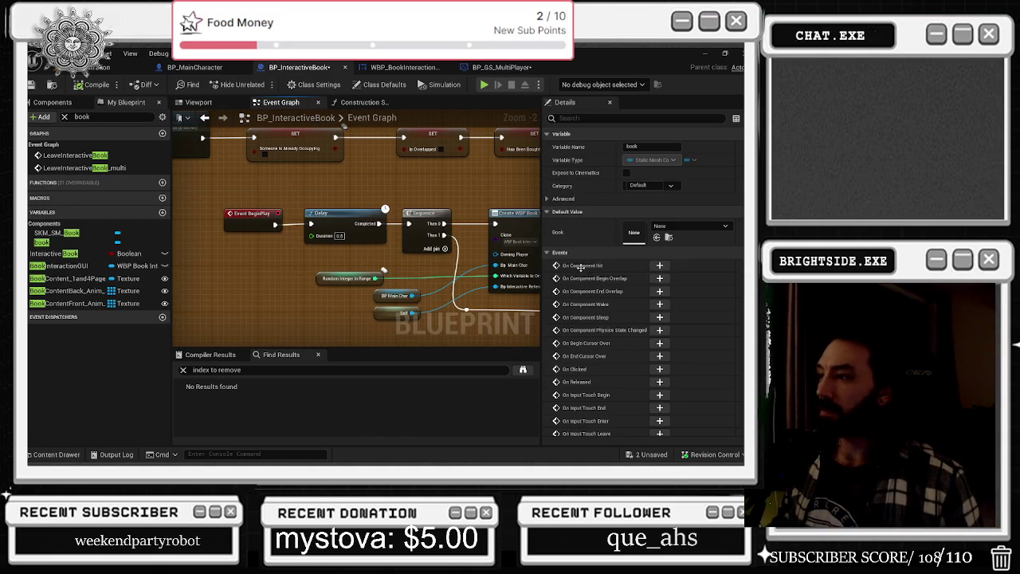
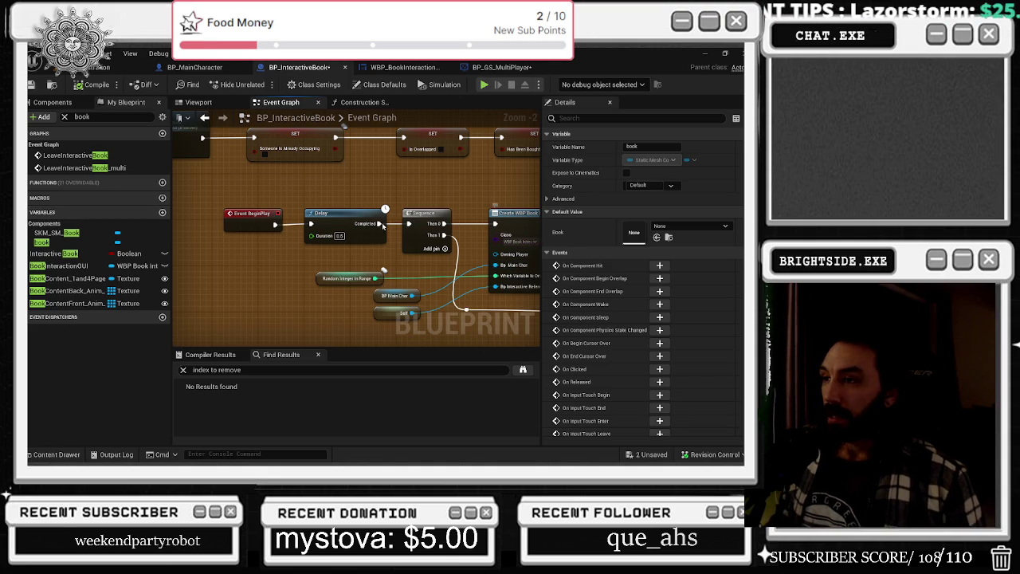
Pan BP_InteractiveBook's BeginPlay, Delay, Sequence and widget creation nodes, then switch to BP_MainCharacter
drag(334, 220, 242, 197)
drag(342, 184, 407, 196)
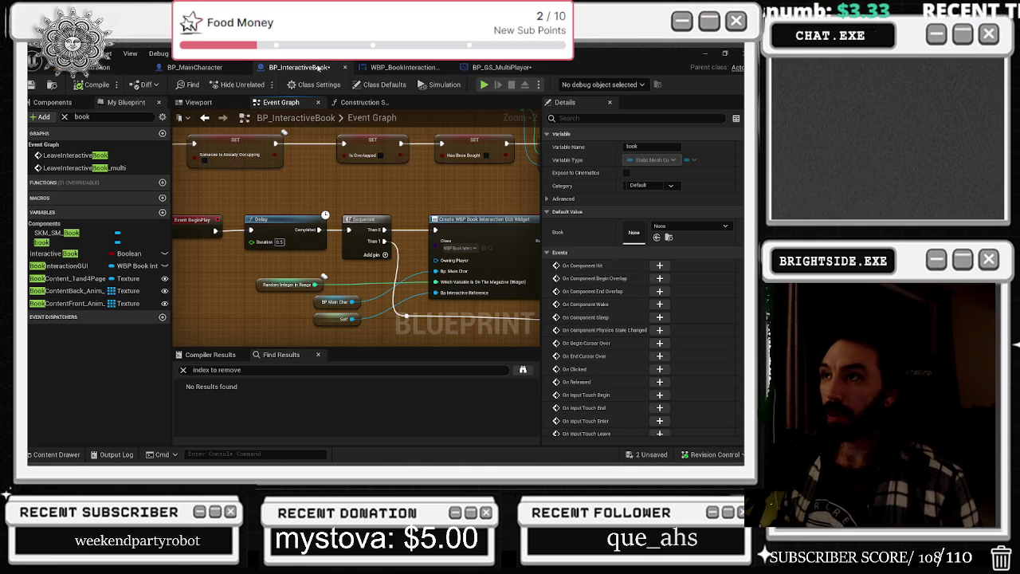
drag(516, 198, 325, 215)
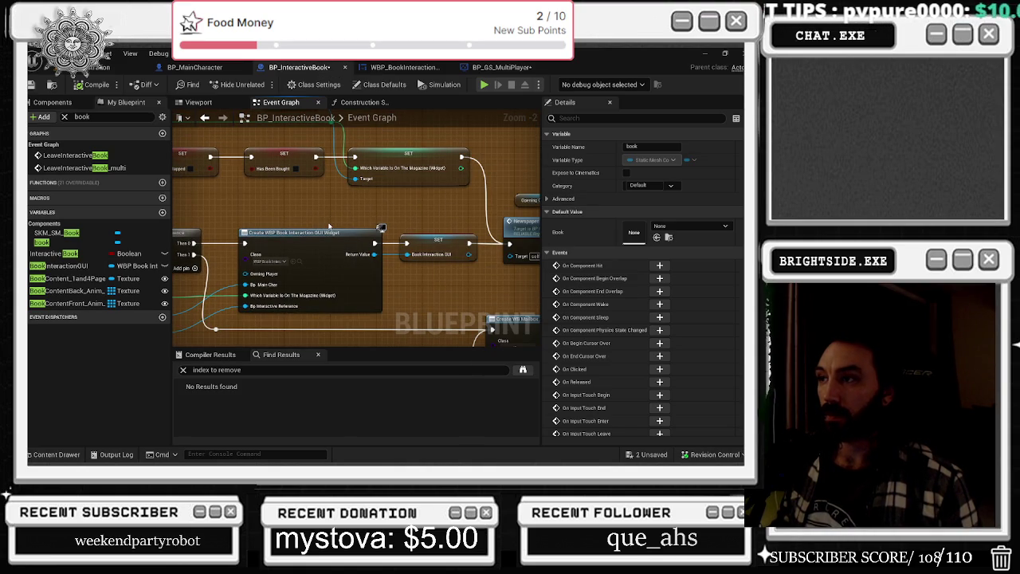
drag(329, 226, 361, 224)
click(195, 67)
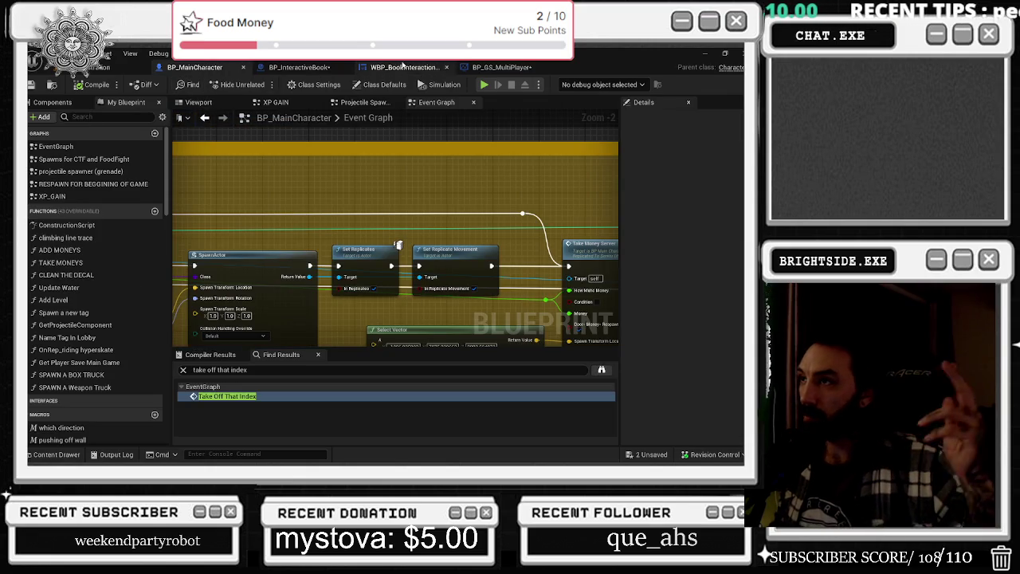
Open the BP_GS_MultiPlayer game state, view its RANDOM nodes, and compile it
click(404, 67)
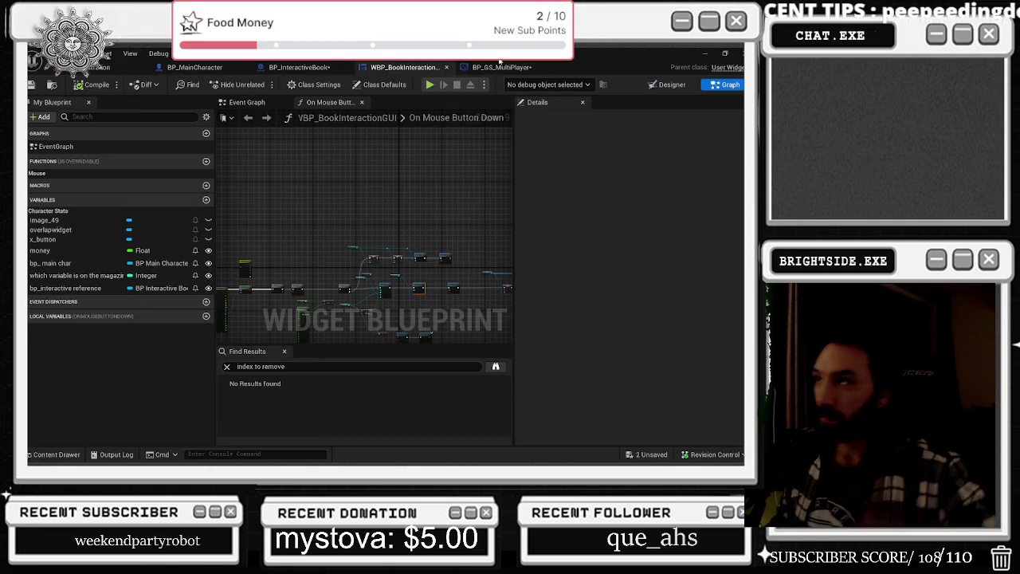
click(500, 64)
drag(370, 151, 364, 237)
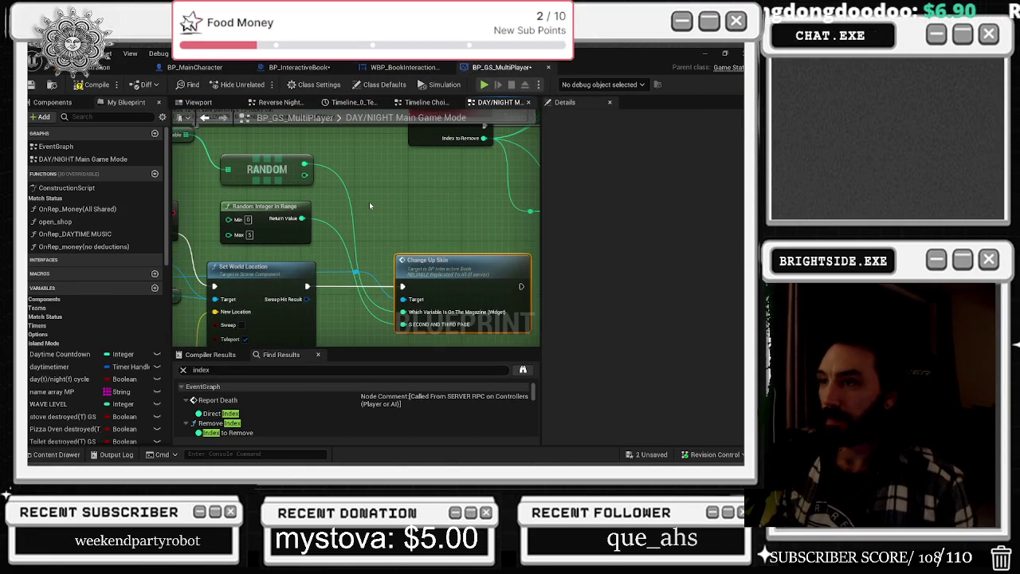
scroll(372, 204, down, 5)
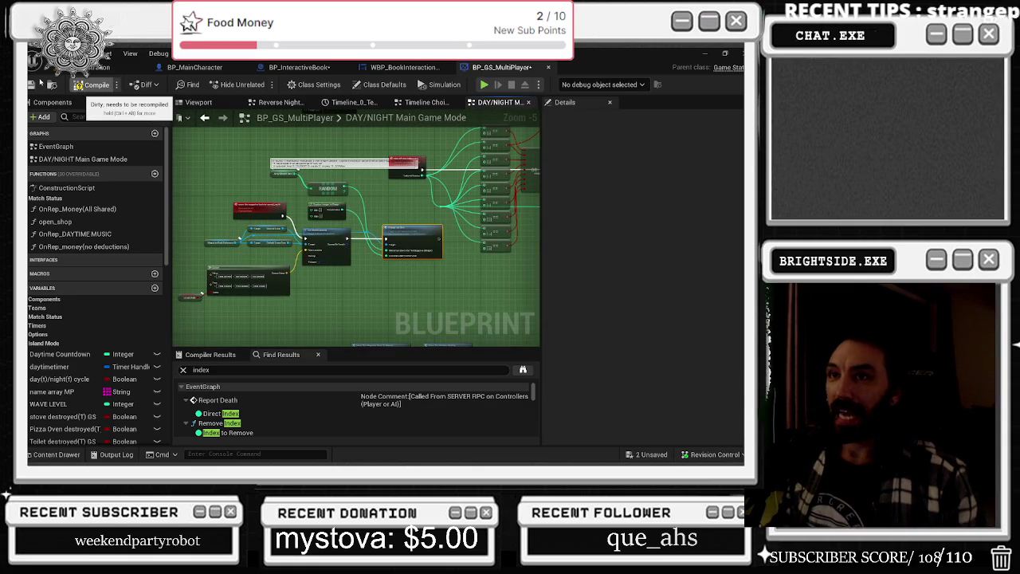
click(94, 85)
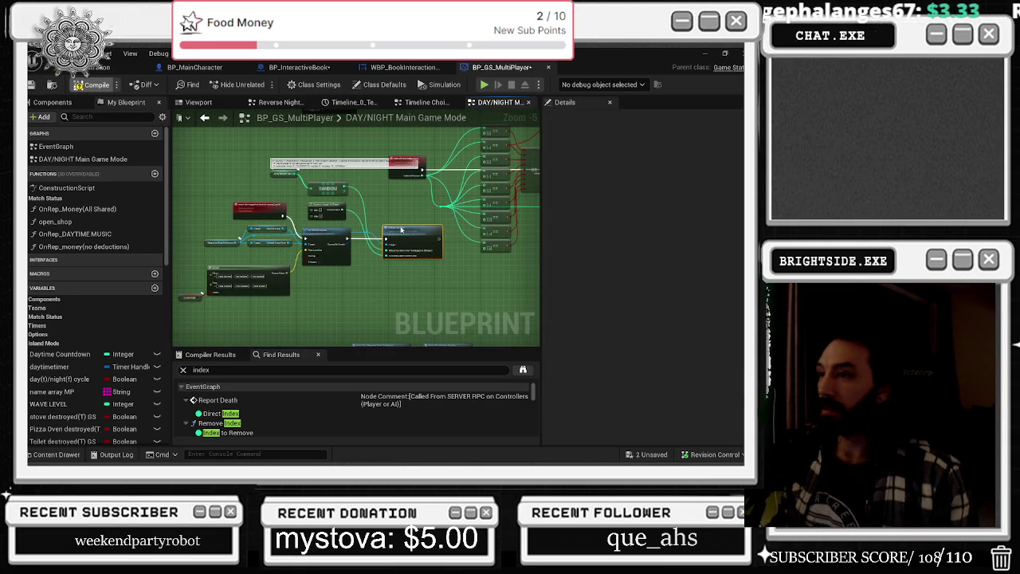
Inspect the index comparison nodes and the loop, branch and REMOVE nodes in BP_GS_MultiPlayer
scroll(409, 256, up, 4)
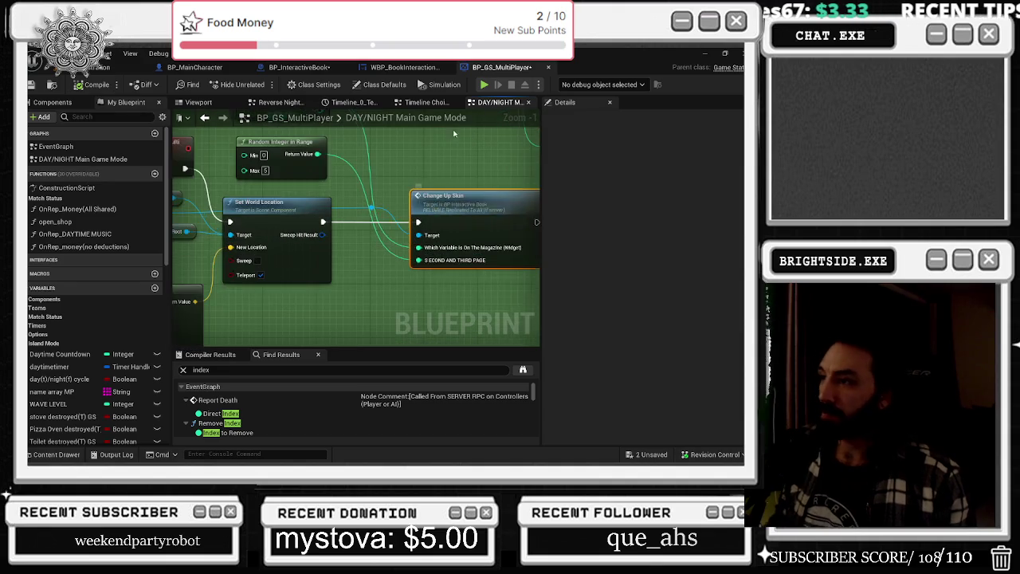
scroll(454, 134, down, 2)
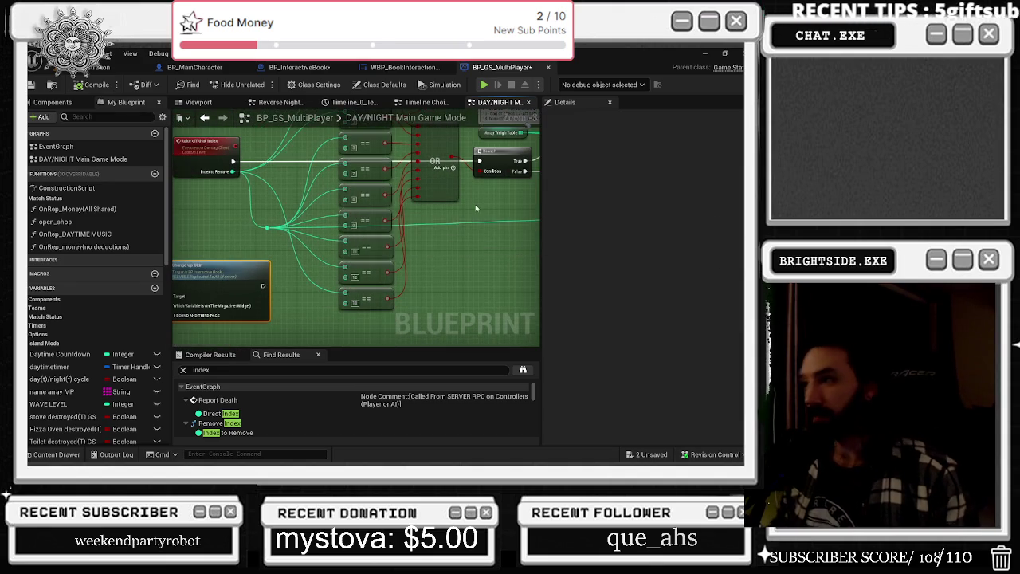
drag(476, 208, 299, 259)
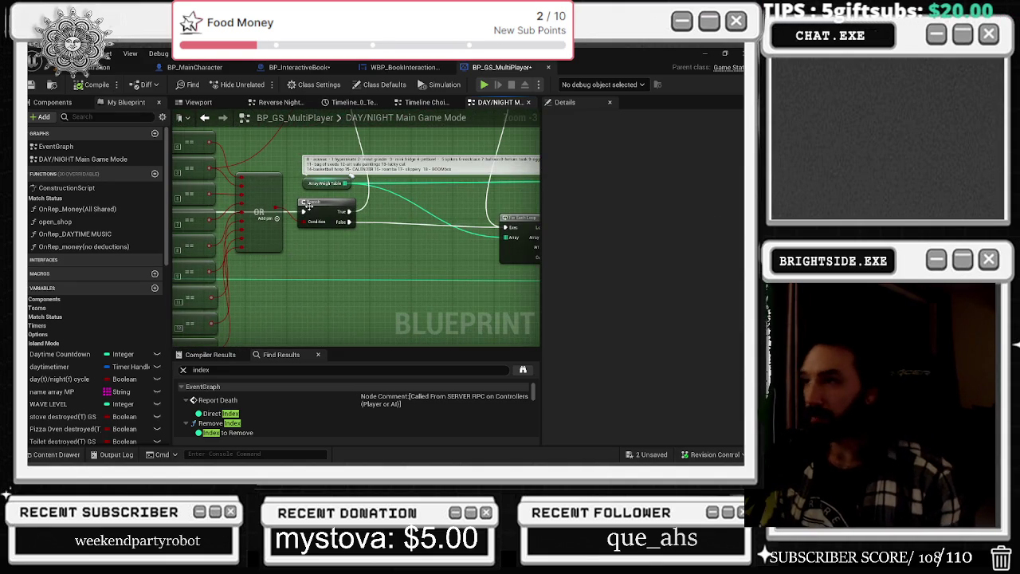
mouse_move(534, 215)
mouse_down()
mouse_move(353, 243)
mouse_move(109, 243)
mouse_up()
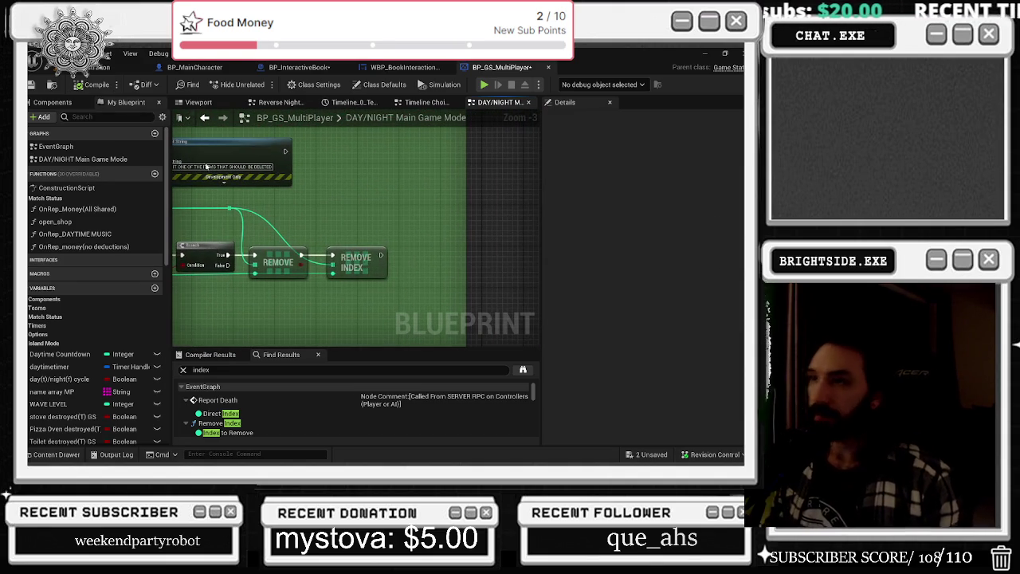
Check the finished mailbox section in BP_GS_MultiPlayer, then return to BP_InteractiveBook's Event Graph
click(442, 70)
click(302, 67)
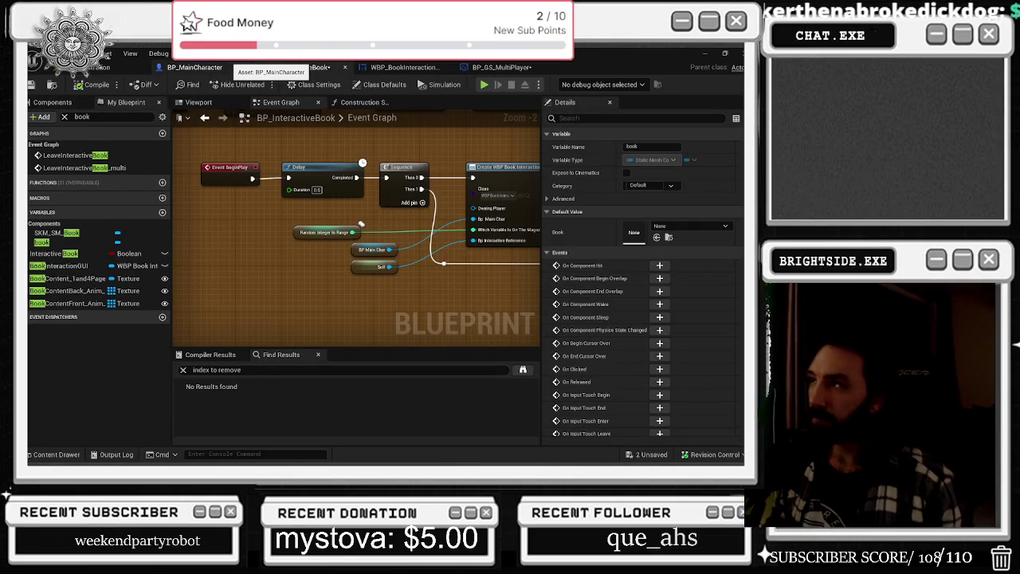
click(200, 67)
click(501, 67)
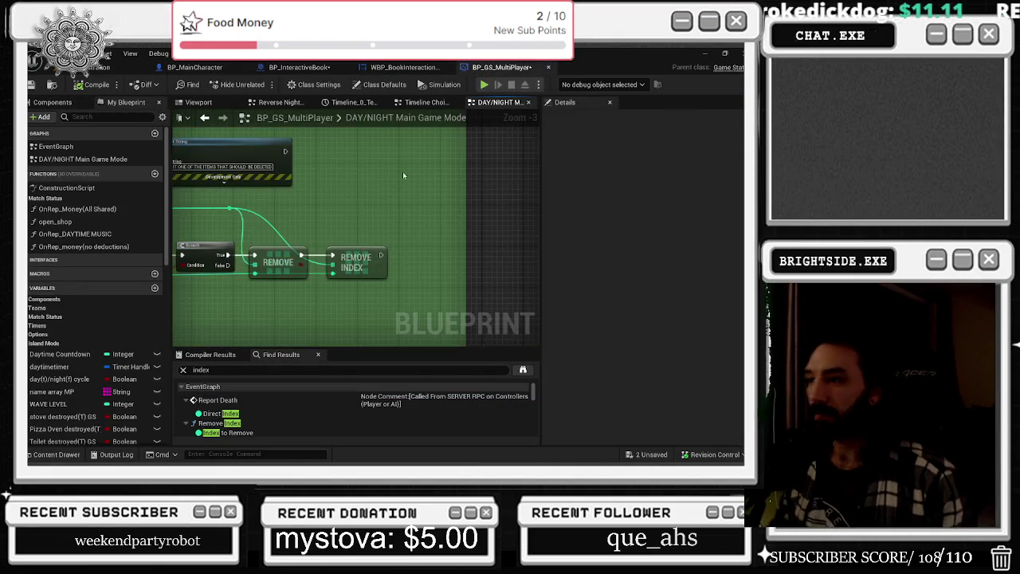
scroll(448, 230, down, 3)
drag(447, 230, 476, 287)
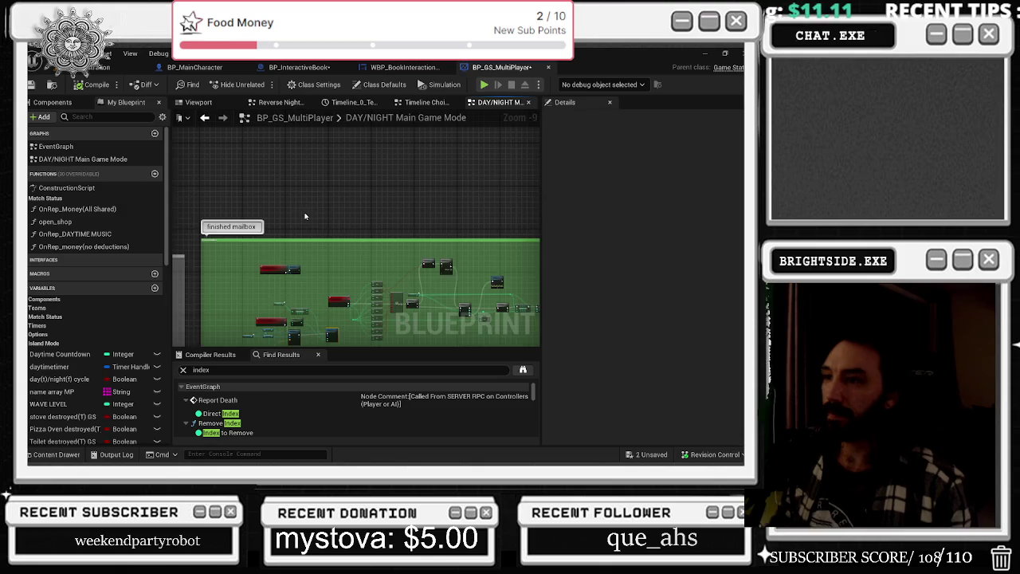
drag(307, 216, 526, 239)
click(405, 67)
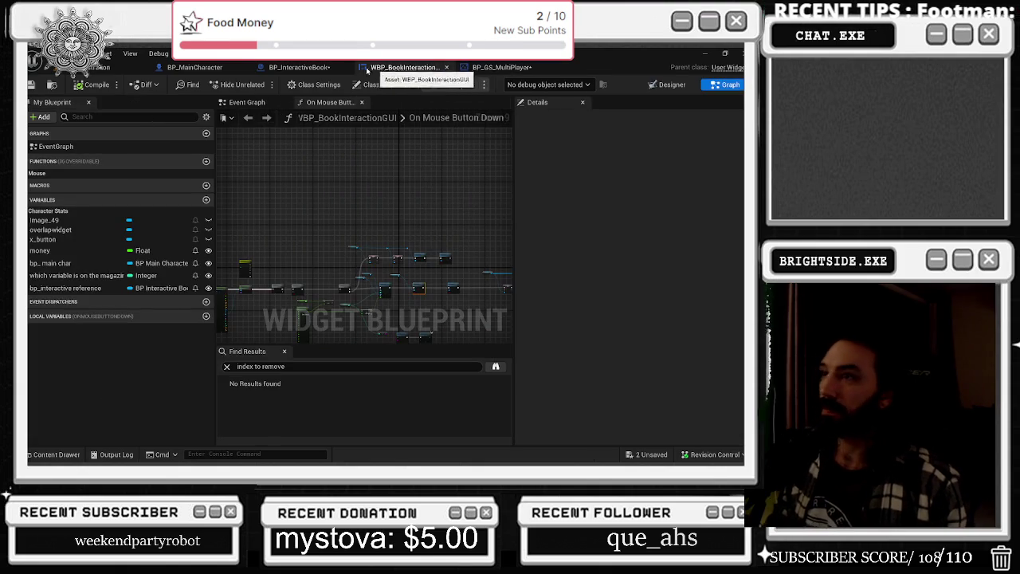
click(300, 67)
scroll(325, 203, down, 4)
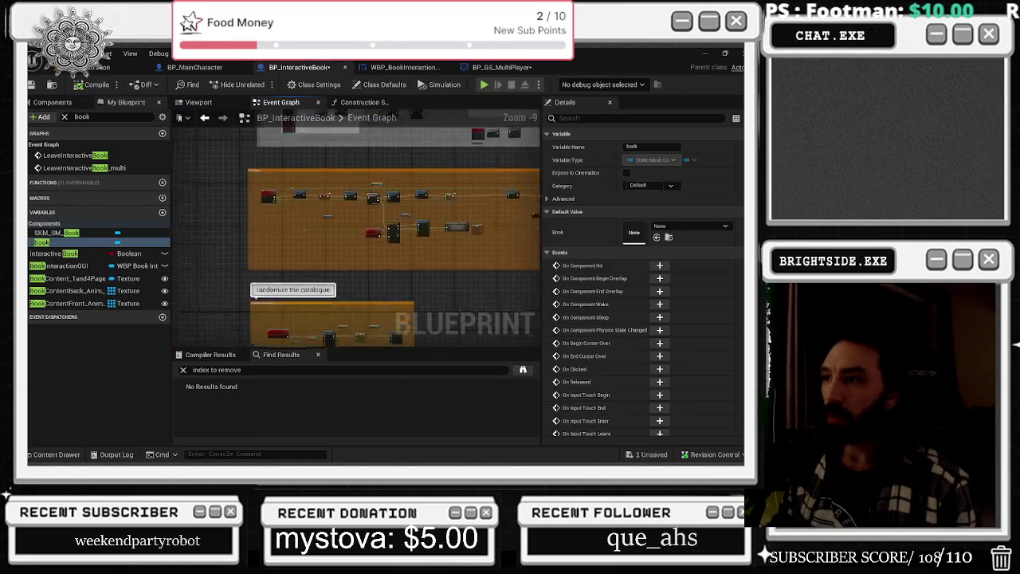
Zoom through the change up skin event nodes and the green and orange overlap comment regions
drag(325, 239, 323, 266)
scroll(324, 271, up, 3)
scroll(332, 272, down, 6)
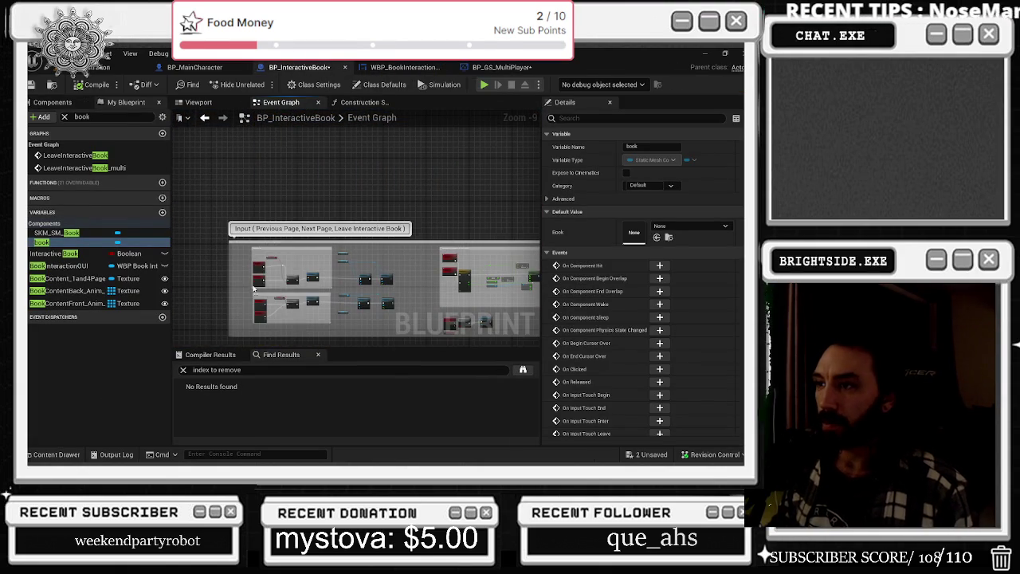
scroll(254, 288, up, 6)
scroll(411, 223, down, 3)
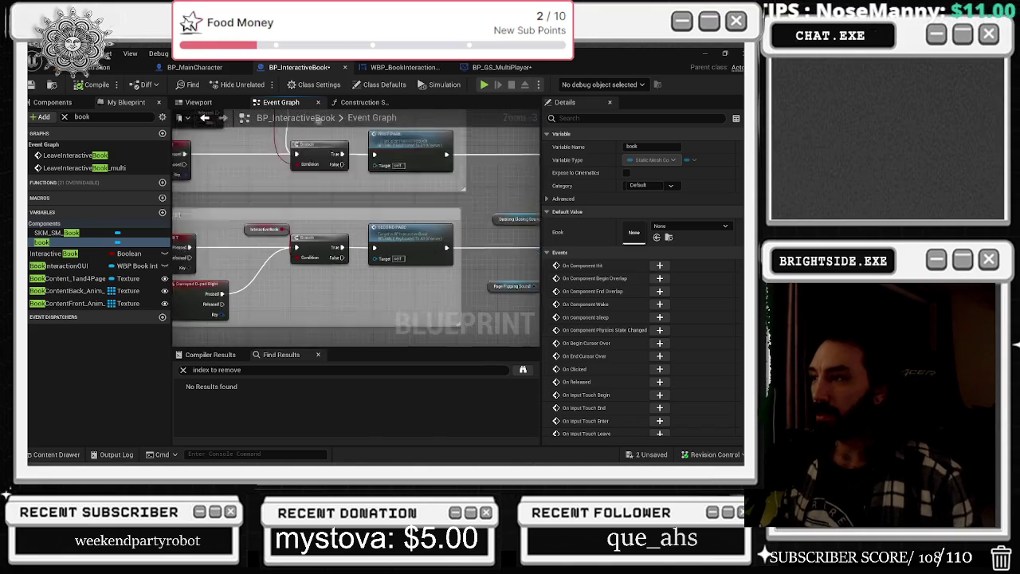
scroll(410, 176, up, 7)
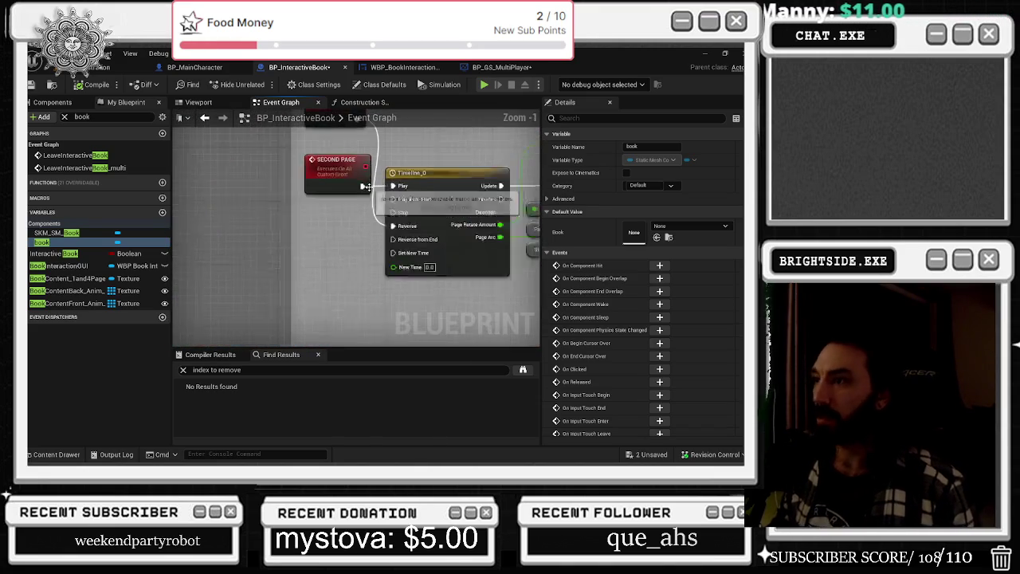
scroll(213, 207, down, 2)
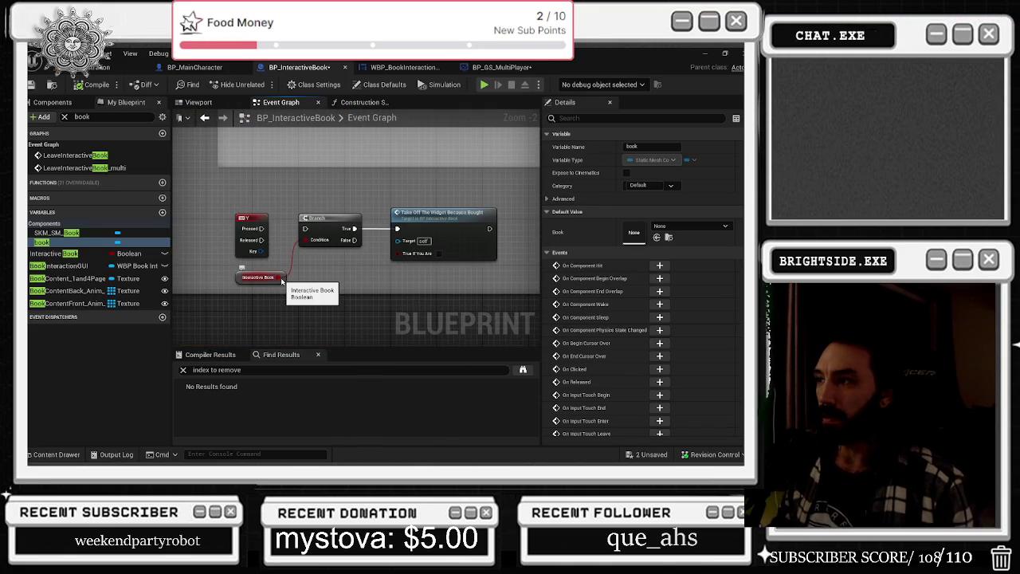
scroll(279, 284, down, 10)
drag(275, 285, 173, 415)
mouse_move(358, 319)
mouse_down()
mouse_move(329, 180)
mouse_move(366, 137)
mouse_move(366, 153)
mouse_up()
scroll(367, 154, up, 9)
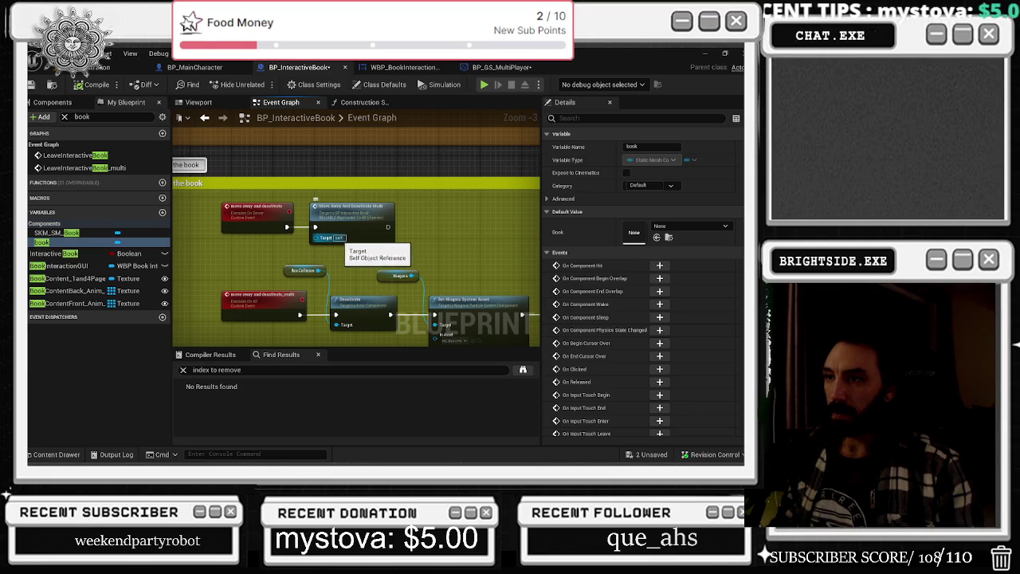
Review the Delay, Set Component Tick and STEP 2 comment nodes, then go to BP_MainCharacter
mouse_move(480, 232)
mouse_down()
mouse_move(416, 190)
mouse_move(336, 190)
mouse_move(217, 150)
mouse_move(162, 150)
mouse_up()
mouse_move(334, 239)
mouse_down()
mouse_move(221, 206)
mouse_move(524, 243)
mouse_up()
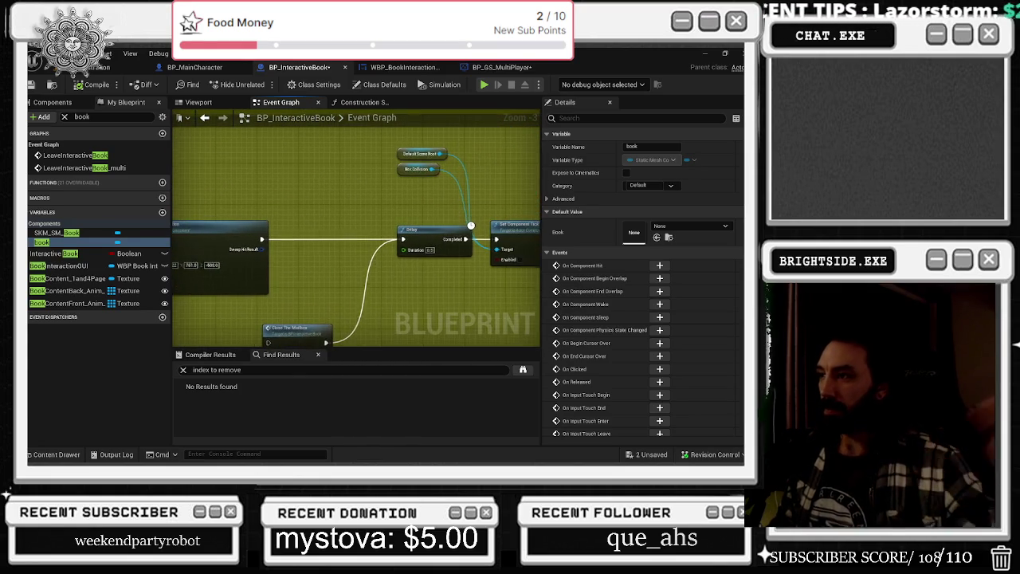
scroll(273, 265, down, 7)
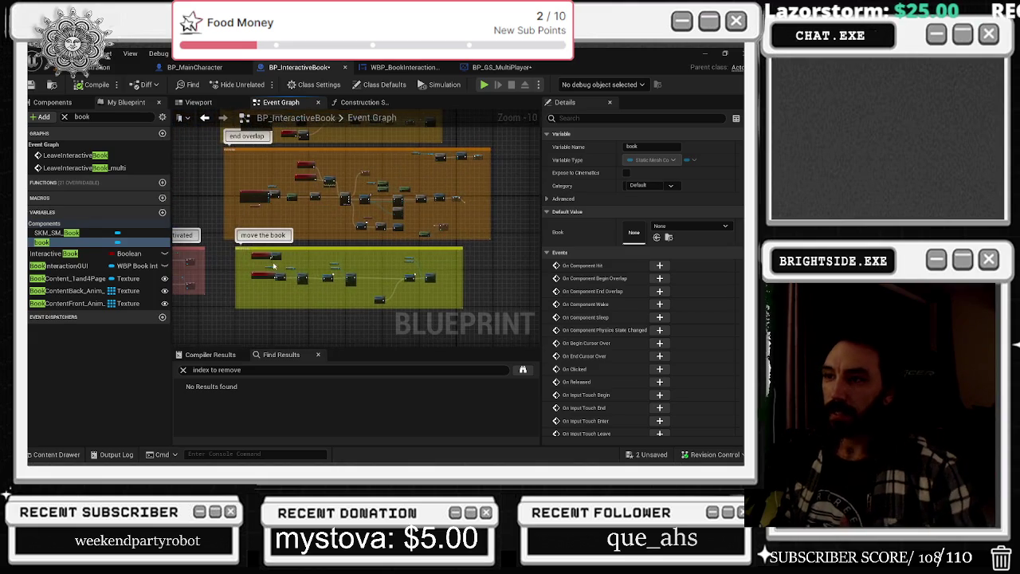
scroll(274, 265, up, 7)
scroll(262, 236, down, 7)
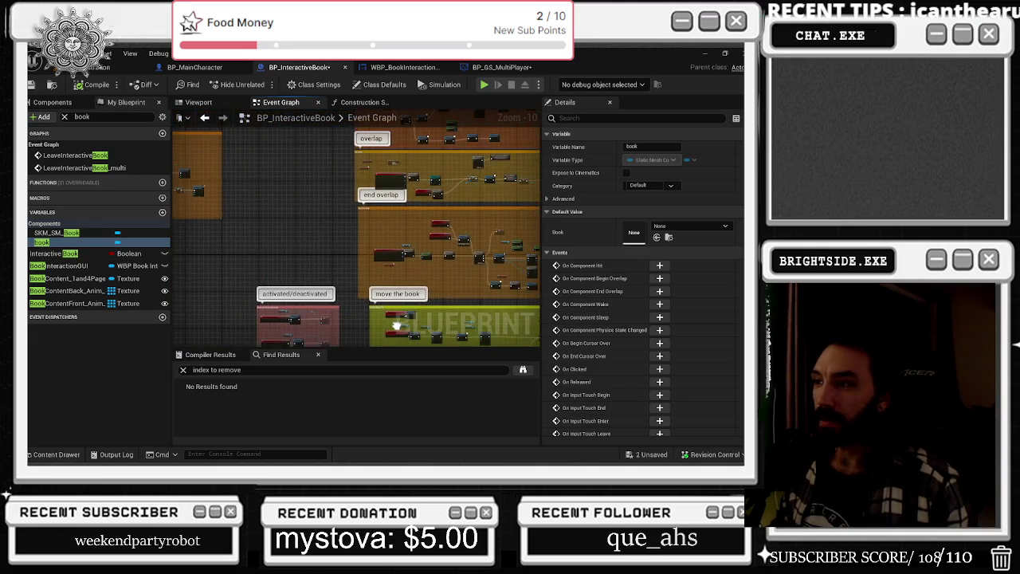
scroll(358, 287, up, 3)
scroll(314, 261, down, 3)
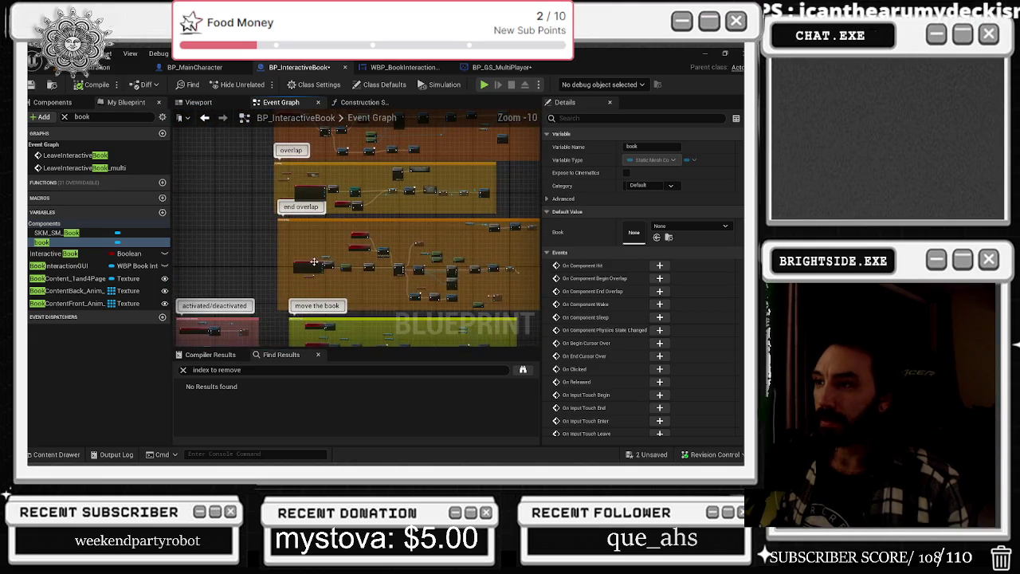
mouse_move(314, 261)
mouse_down()
mouse_move(332, 310)
mouse_move(359, 333)
mouse_up()
scroll(327, 306, up, 8)
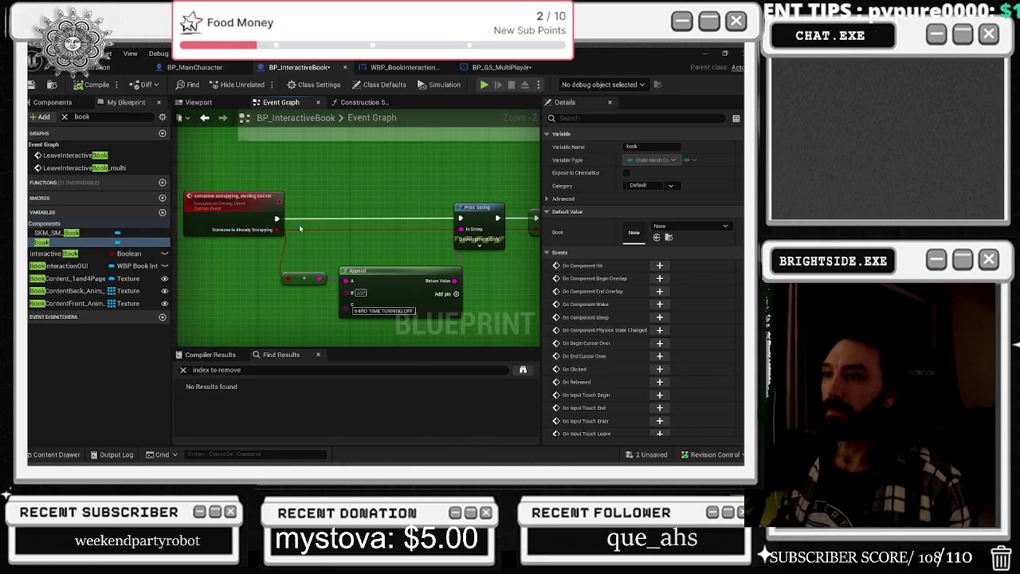
scroll(320, 237, down, 5)
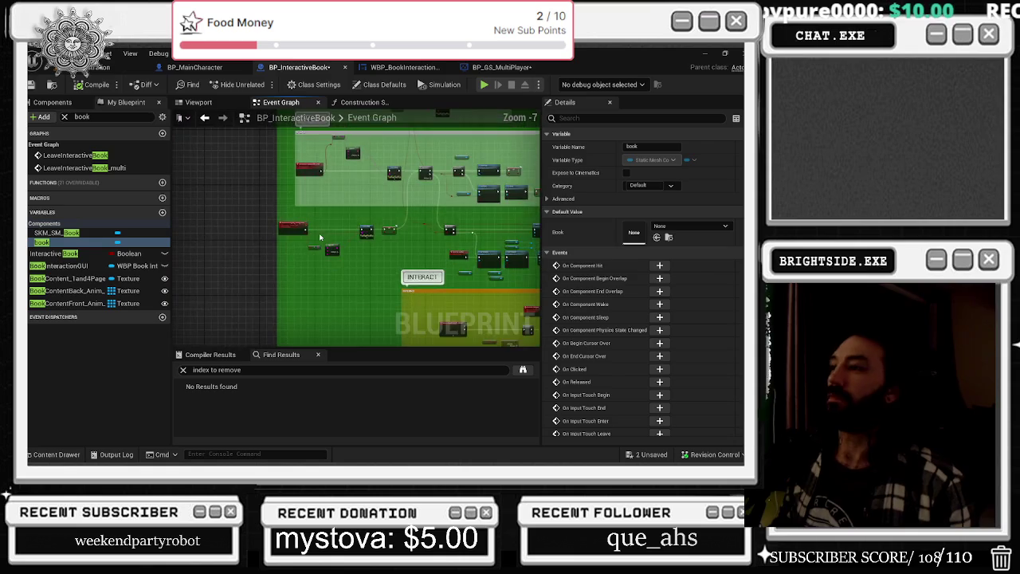
drag(320, 237, 297, 281)
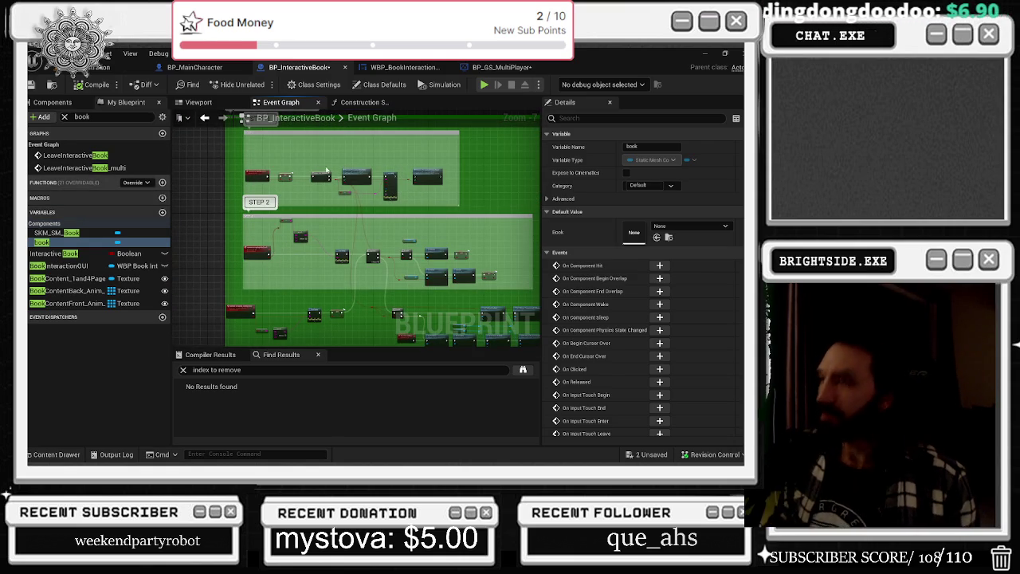
click(201, 68)
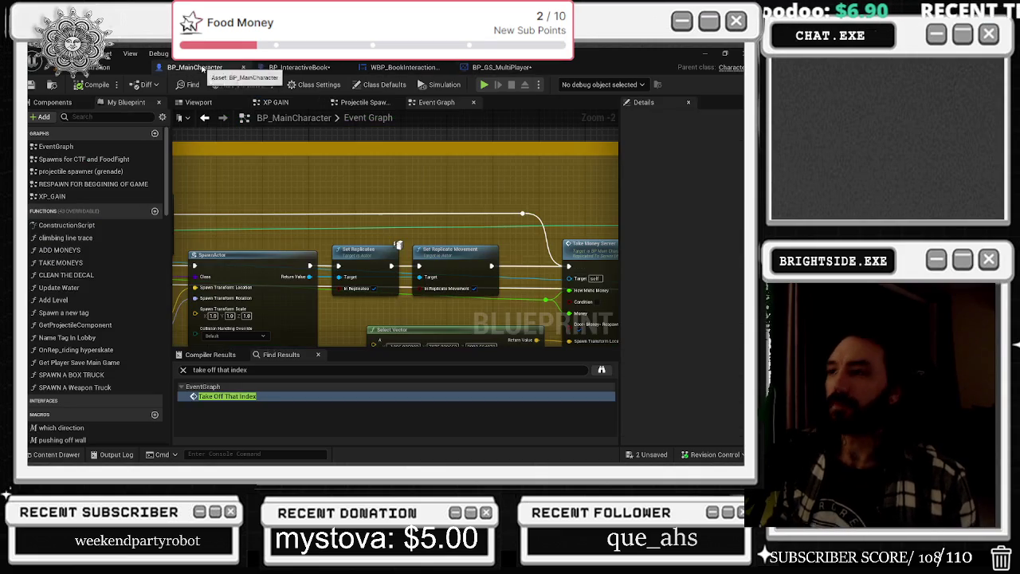
Jump the pizza map level viewport through camera bookmarks 2, 3 and 4
click(123, 67)
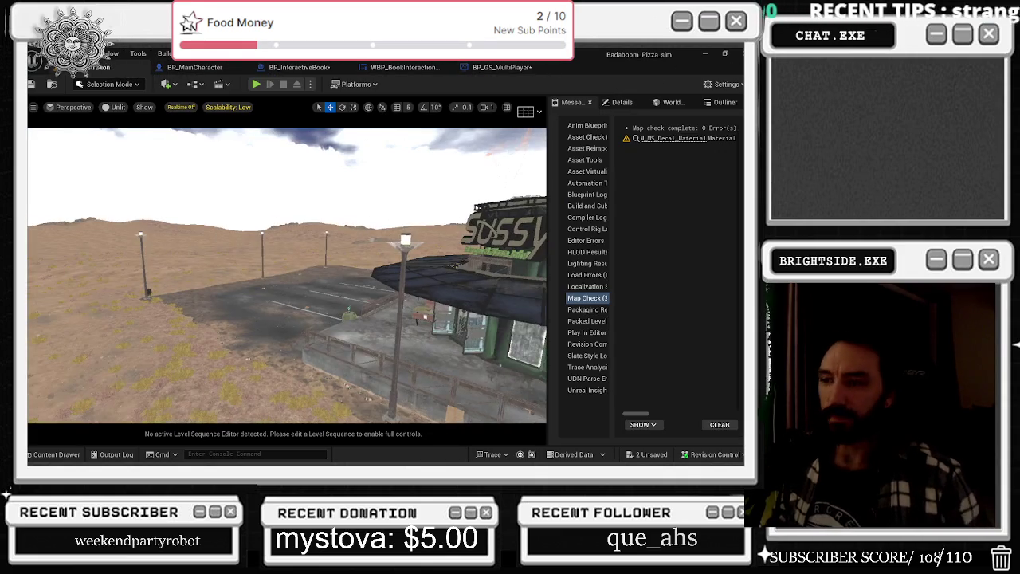
key(2)
key(3)
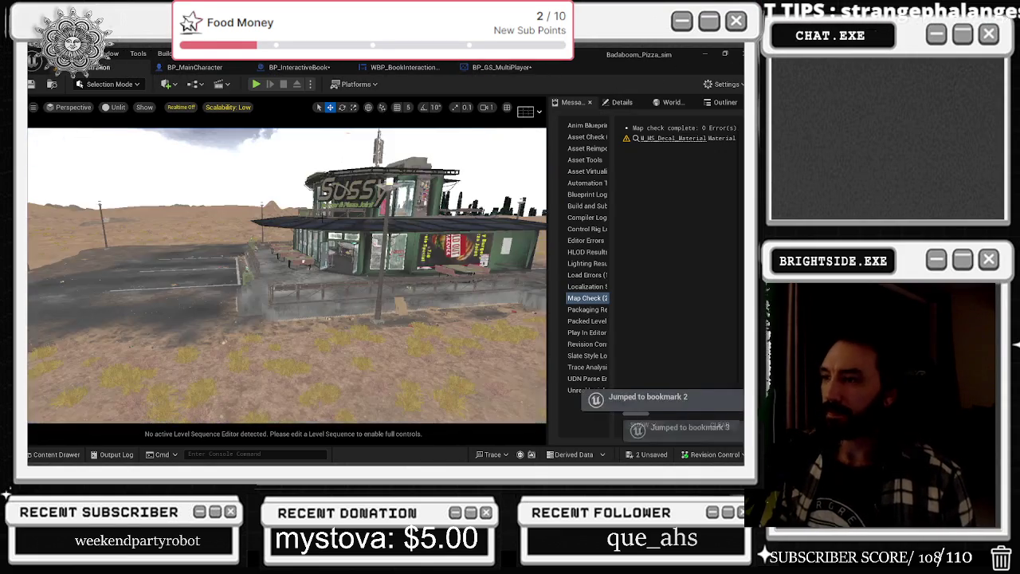
key(4)
Inspect the spawn mail box event in BP_GS_MultiPlayer's finished mailbox comment block
click(314, 69)
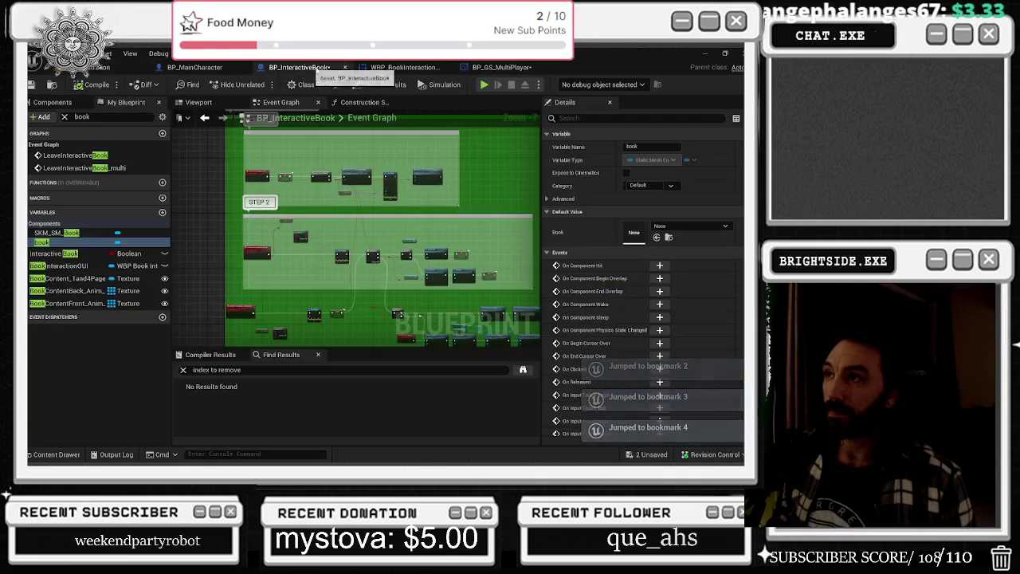
click(404, 67)
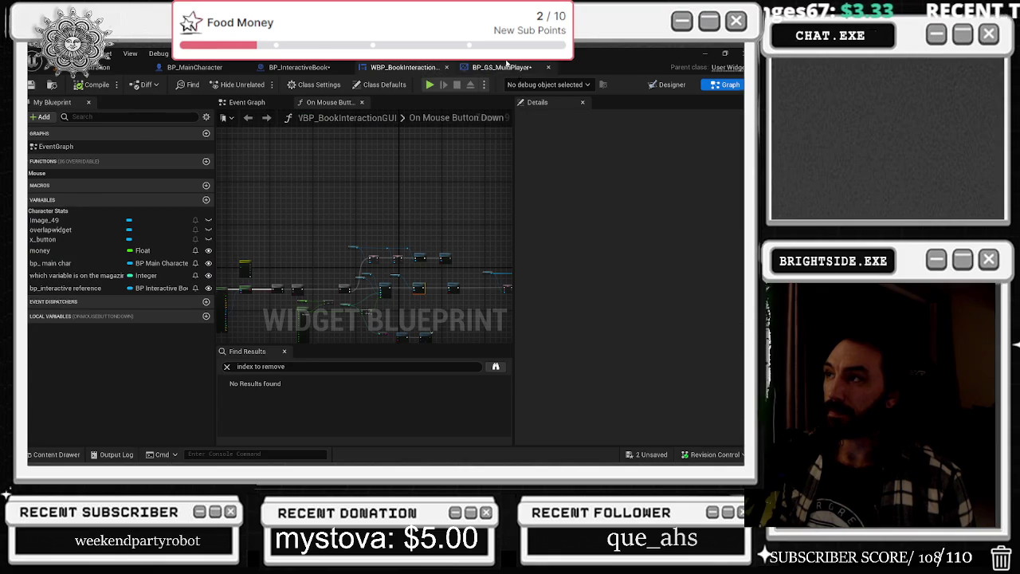
click(504, 67)
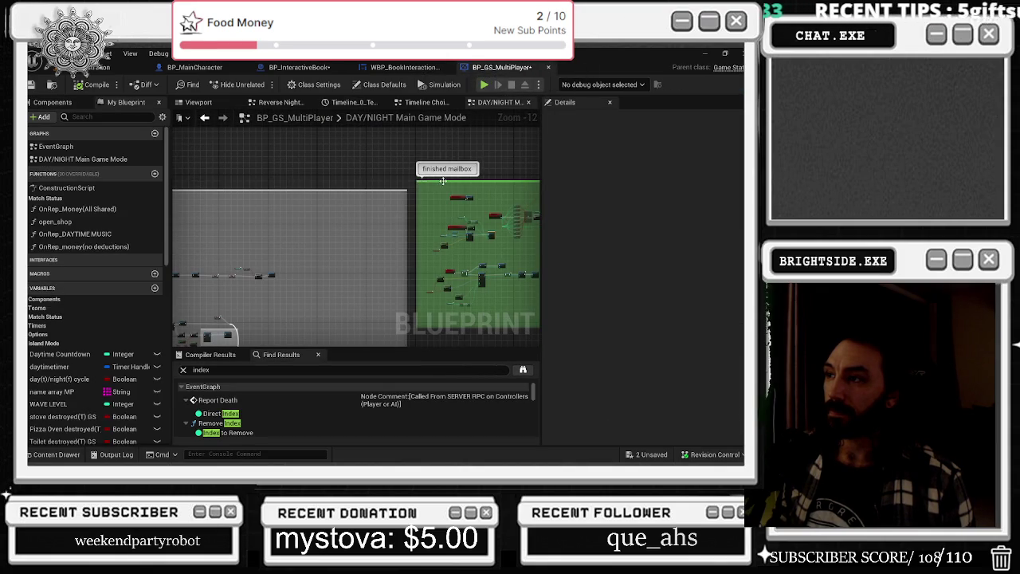
drag(443, 181, 363, 172)
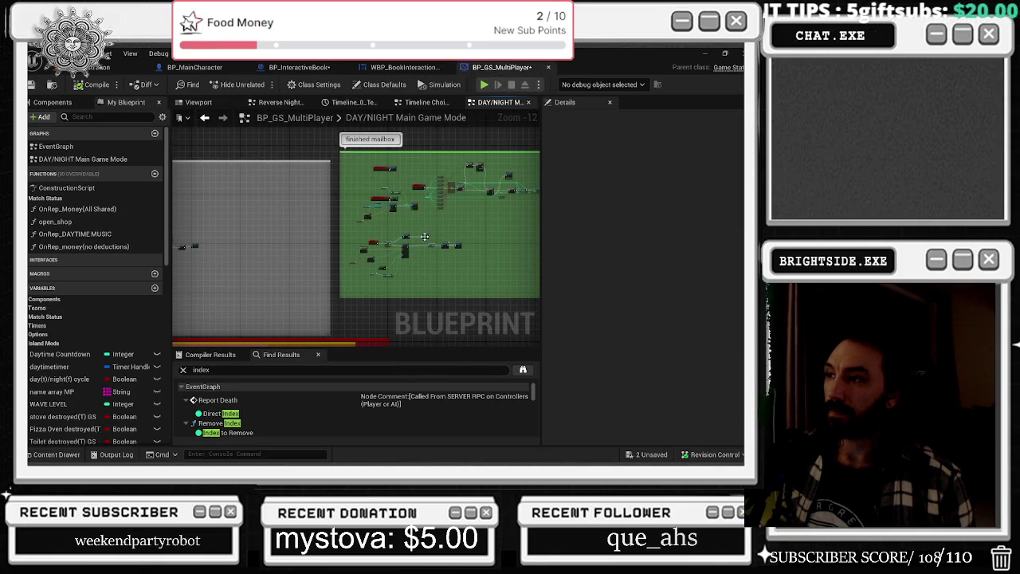
scroll(424, 237, up, 11)
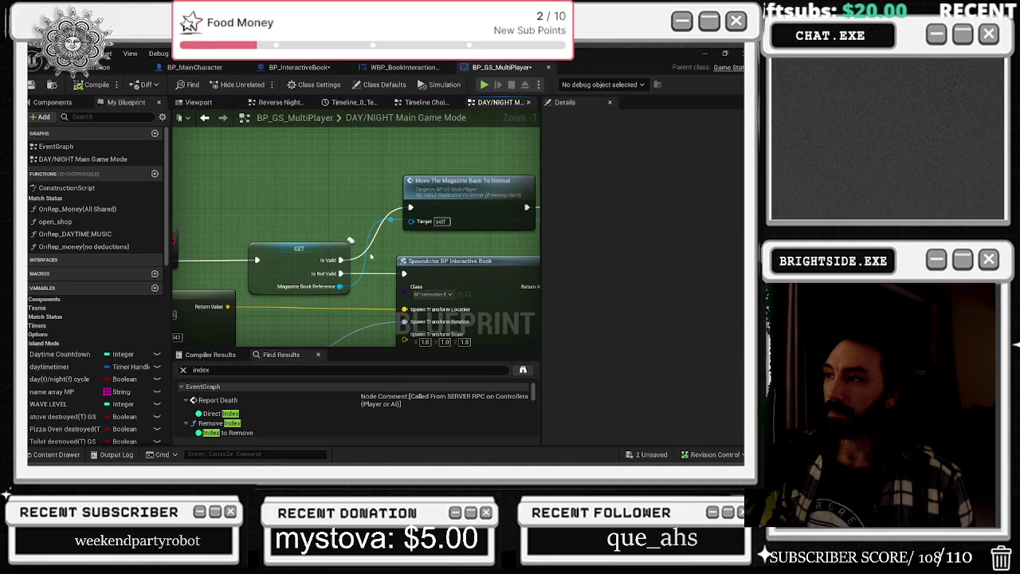
drag(386, 213, 540, 179)
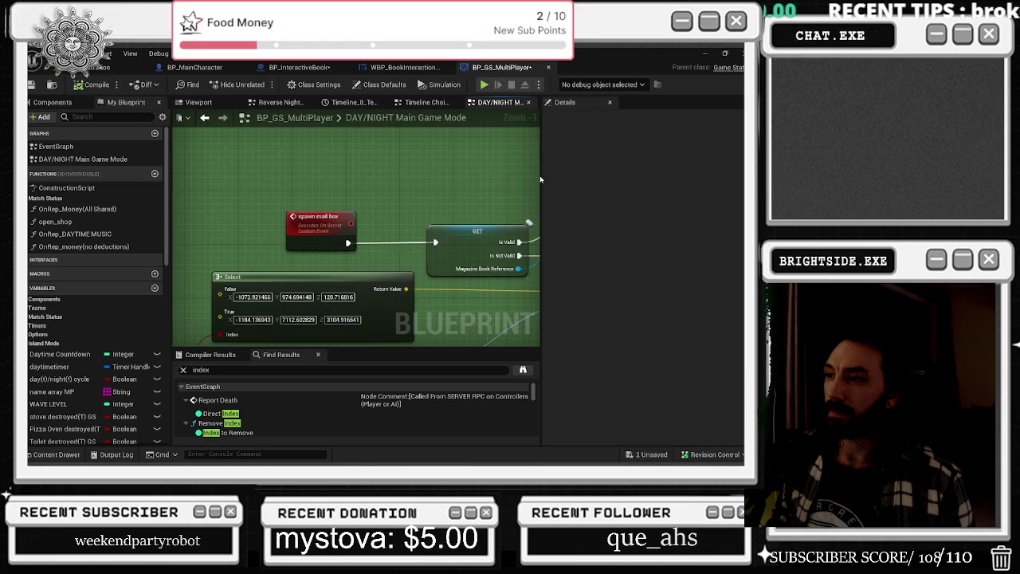
click(324, 217)
scroll(350, 199, down, 2)
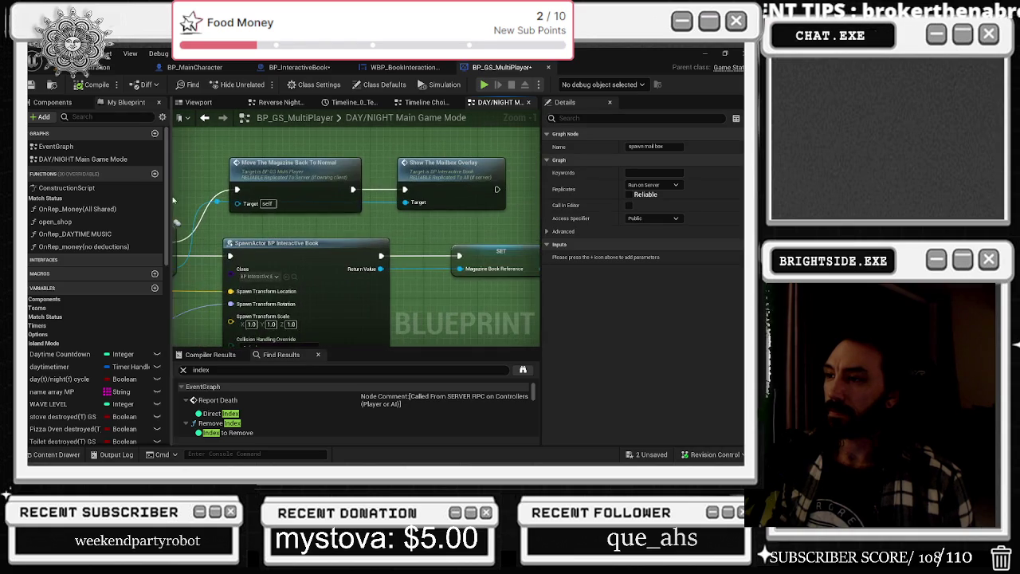
drag(359, 188, 407, 195)
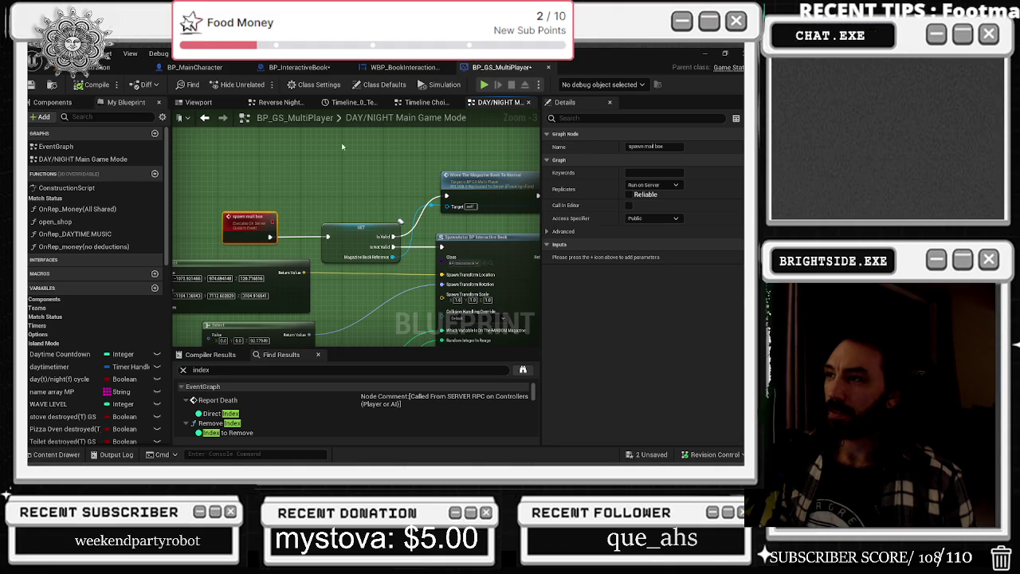
Search BP_MainCharacter for 'debug' and jump to the Debug Key 1 event
click(205, 68)
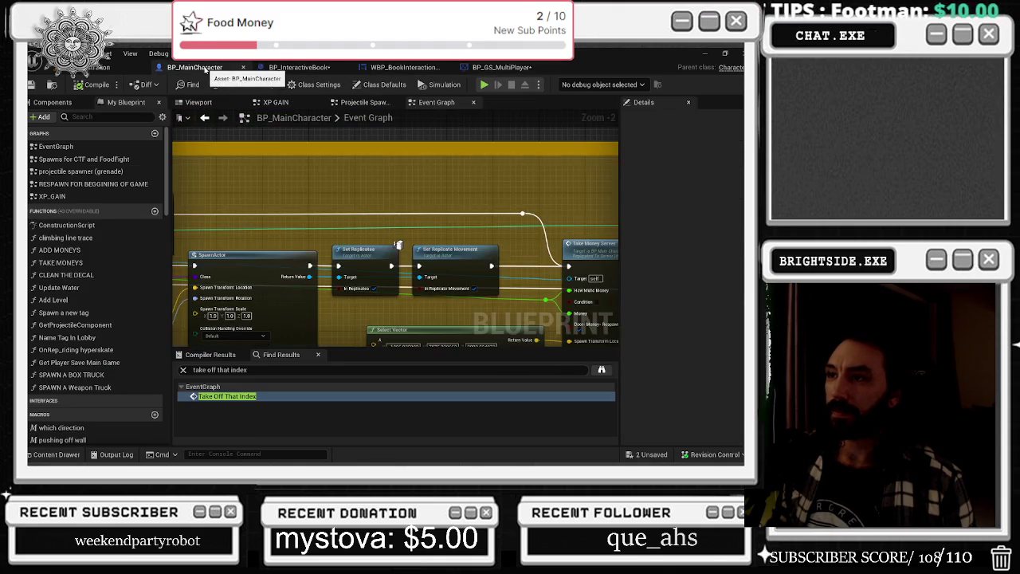
scroll(396, 210, down, 3)
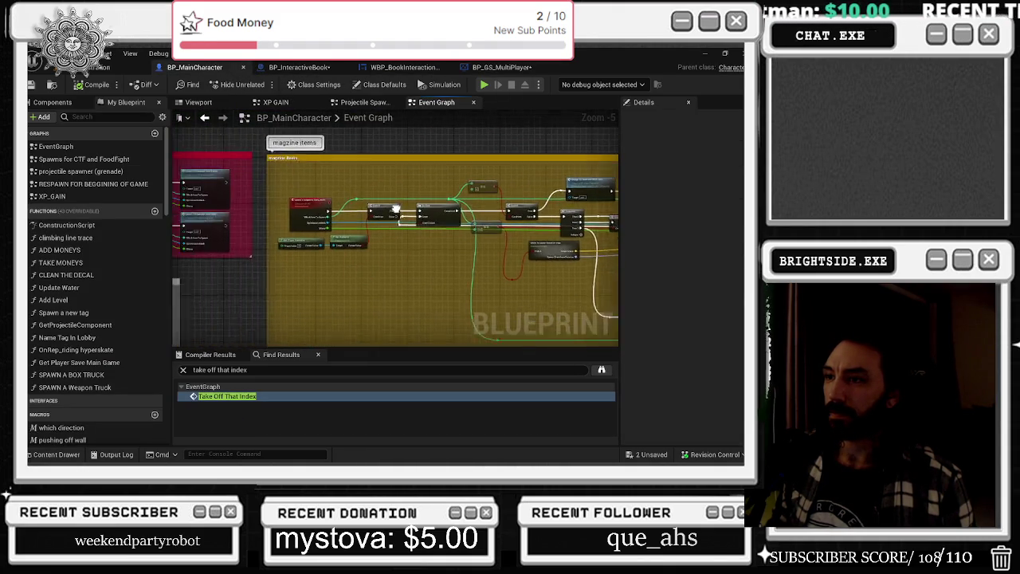
scroll(396, 209, down, 4)
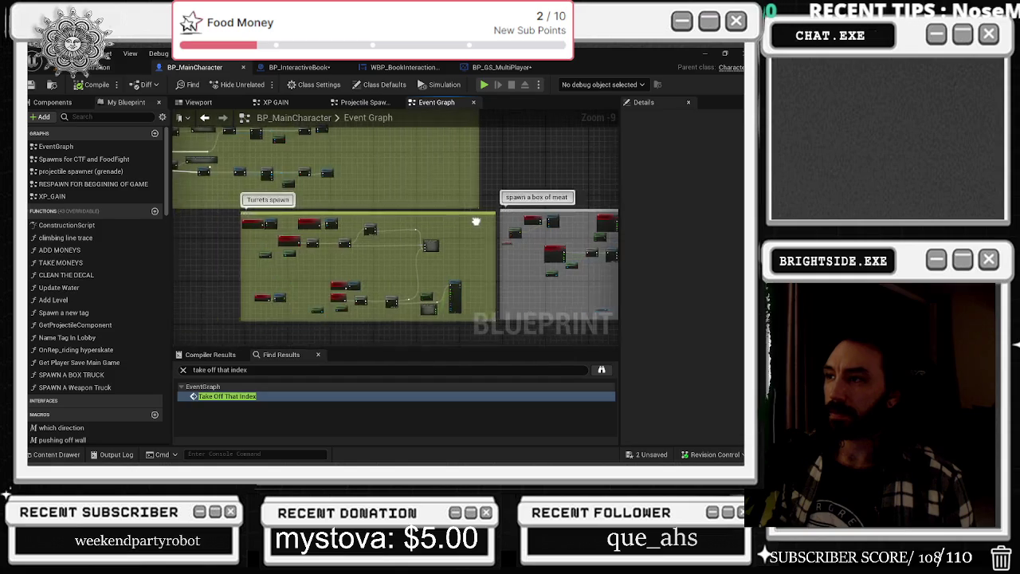
drag(476, 221, 516, 219)
click(248, 370)
text(debug)
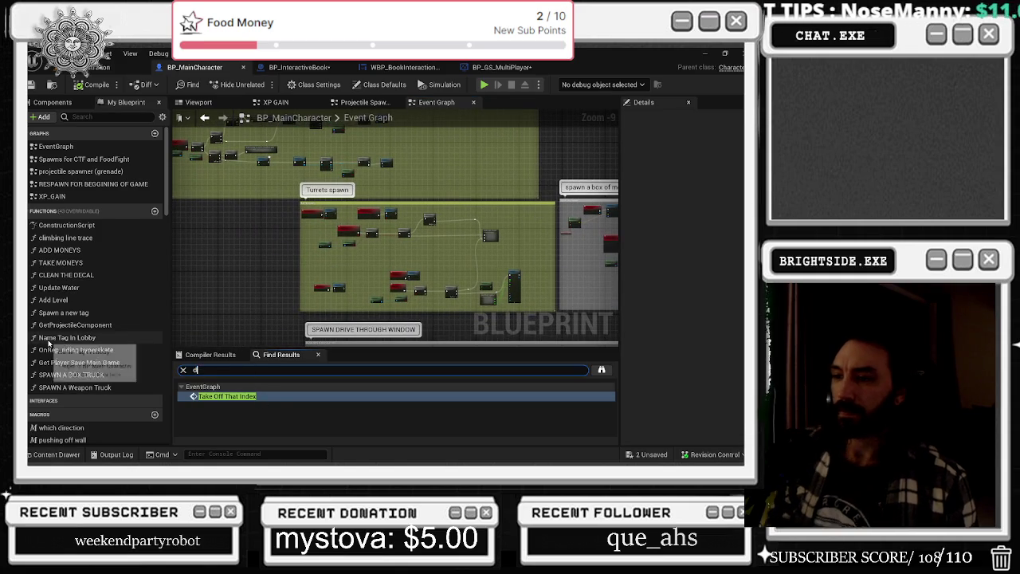
key(Return)
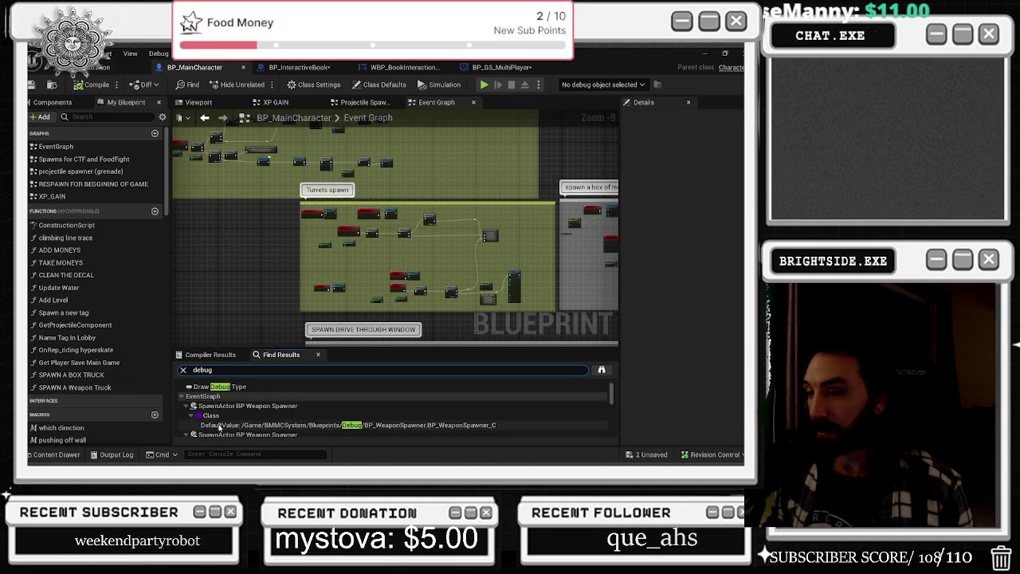
scroll(249, 411, down, 5)
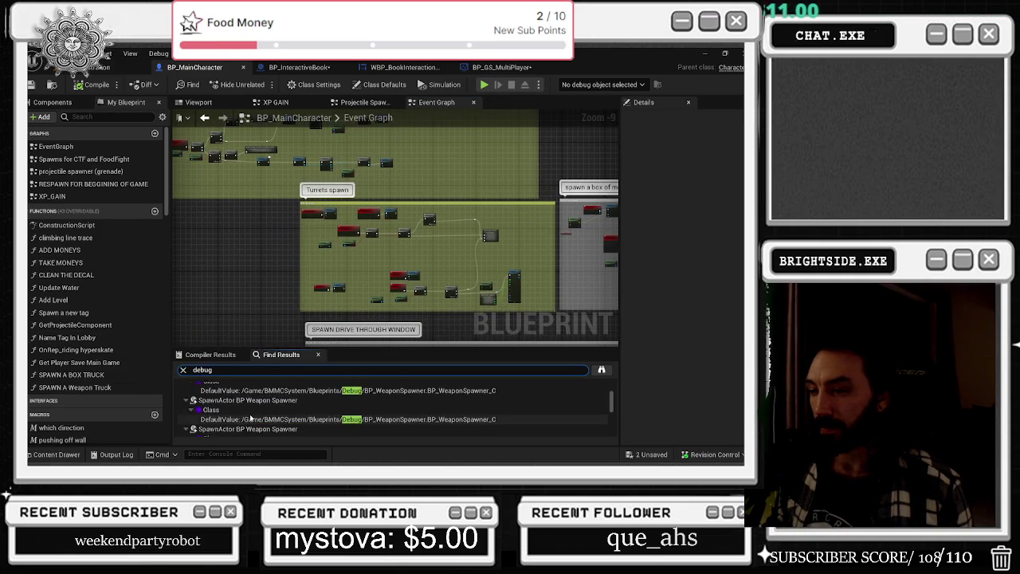
click(252, 409)
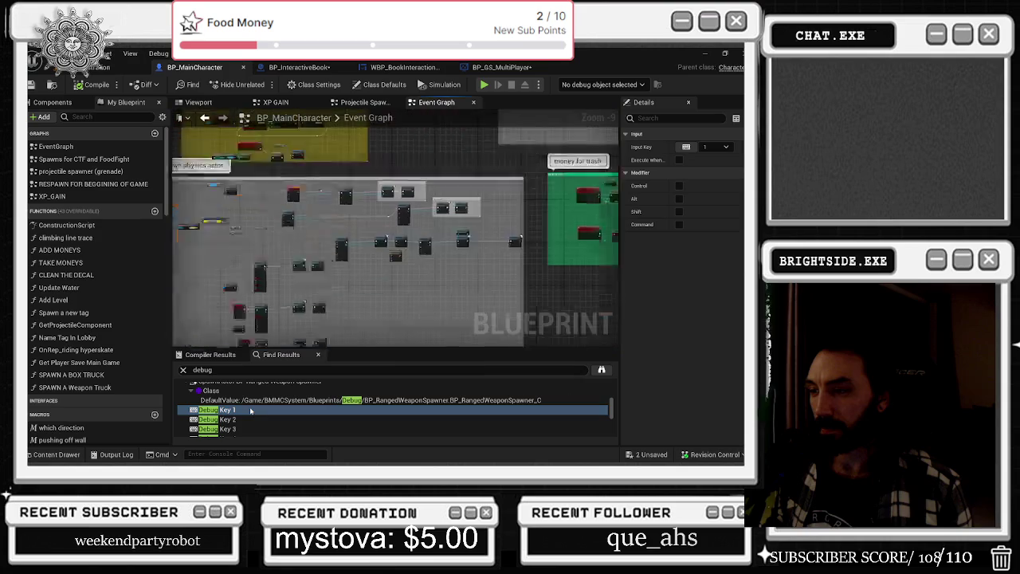
Move the Debug Key 1 event further left and the spawn physics actor comment down
scroll(441, 240, down, 3)
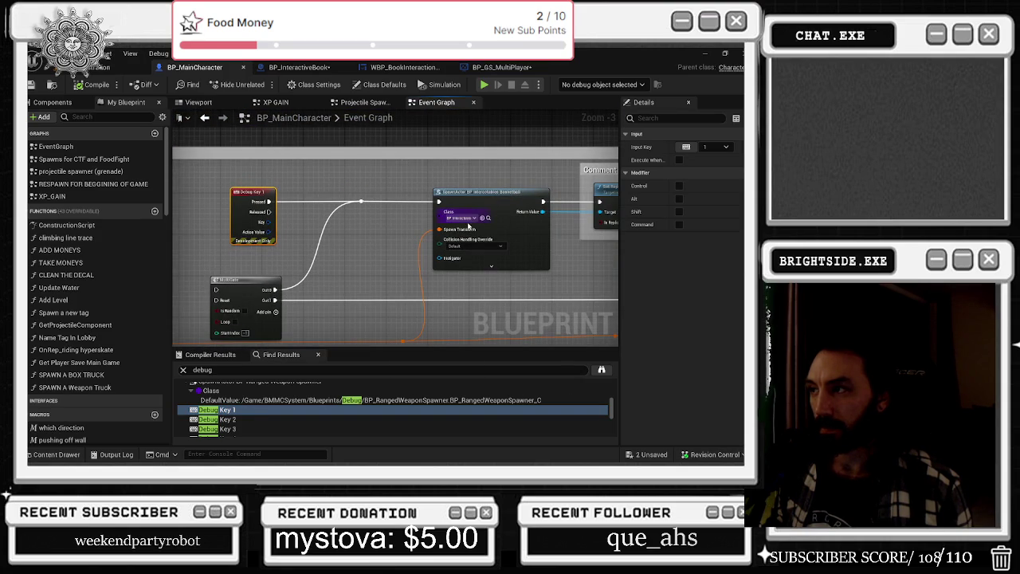
mouse_move(491, 173)
mouse_down()
mouse_move(241, 169)
mouse_move(329, 213)
mouse_move(595, 226)
mouse_up()
mouse_move(370, 224)
mouse_down()
mouse_move(273, 224)
mouse_move(333, 212)
mouse_up()
scroll(240, 233, down, 3)
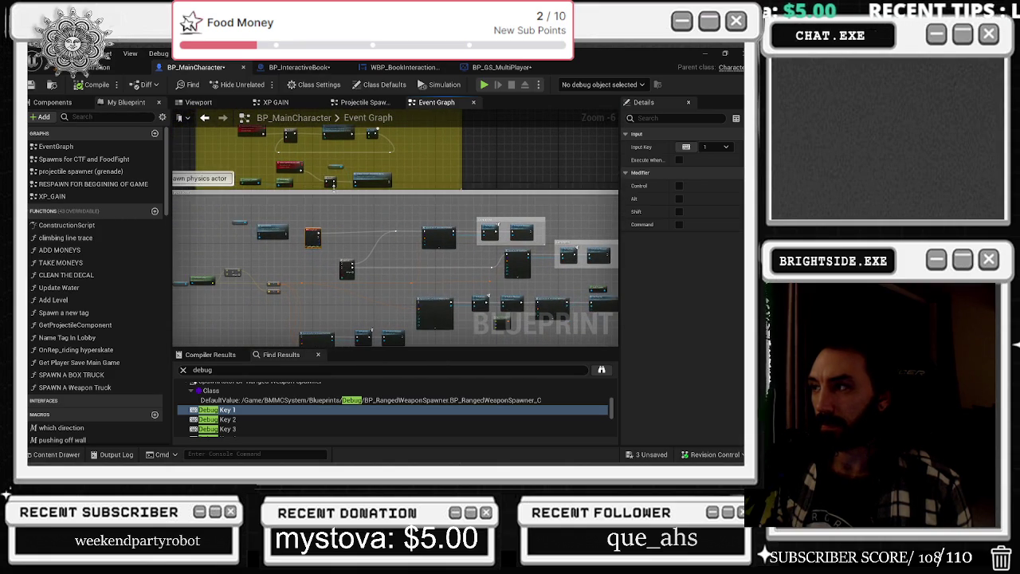
scroll(525, 205, down, 3)
drag(495, 195, 483, 231)
scroll(346, 286, up, 2)
Select the MultiGate node and move the wire's reroute point upward
click(347, 287)
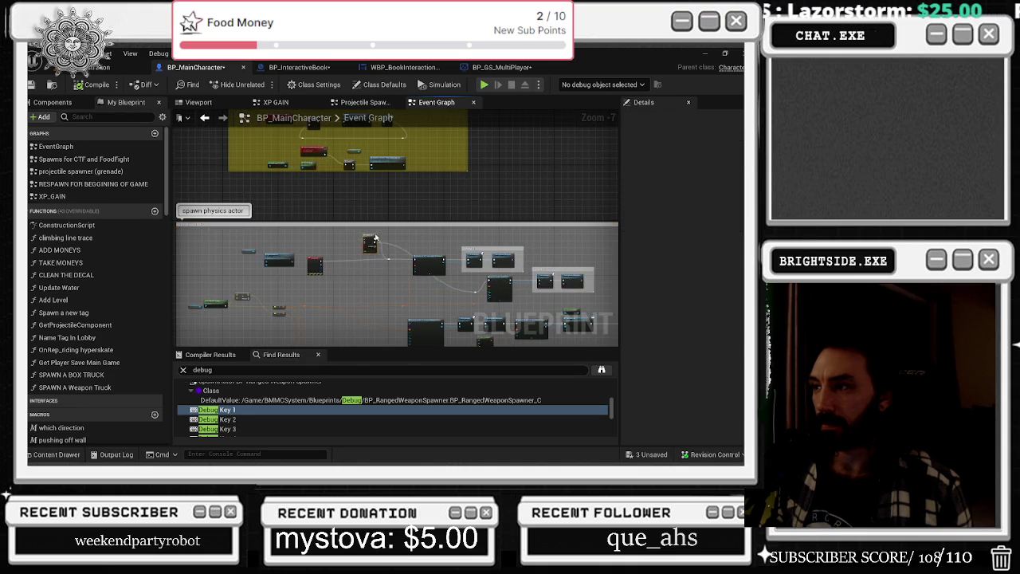
scroll(420, 238, up, 4)
drag(405, 260, 315, 164)
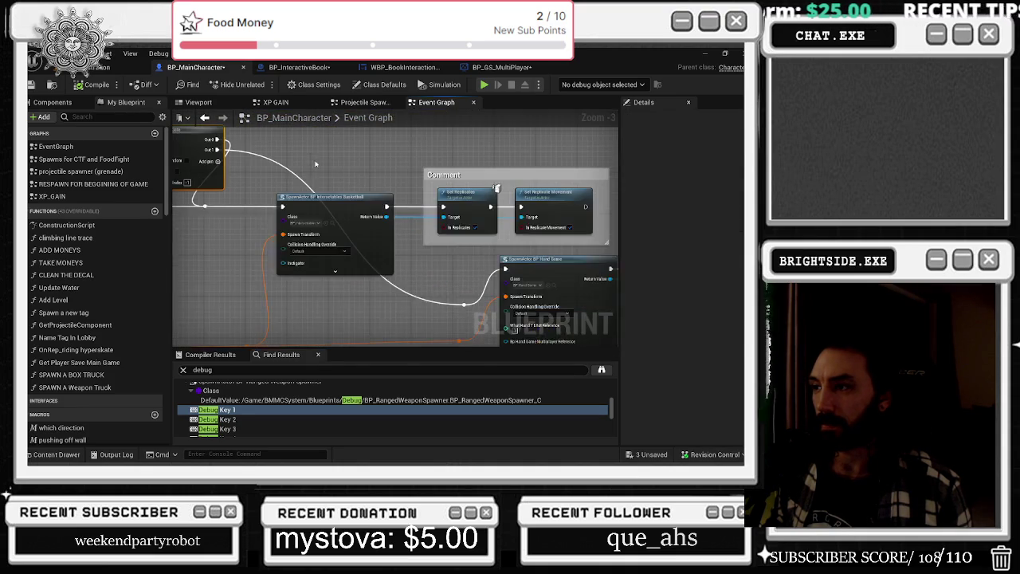
drag(463, 305, 450, 153)
drag(495, 188, 533, 229)
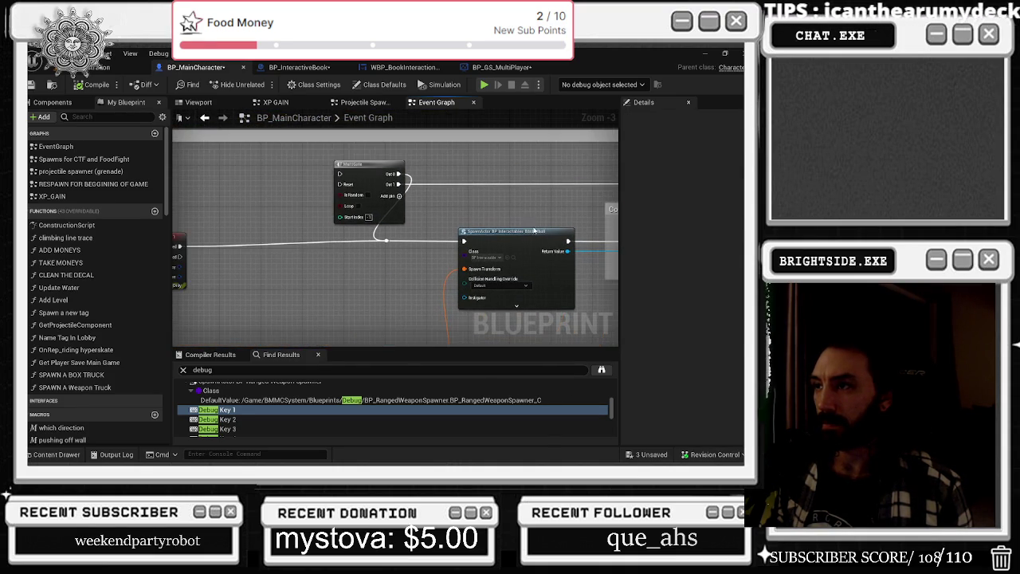
mouse_move(510, 171)
mouse_down()
mouse_move(346, 148)
mouse_move(419, 193)
mouse_up()
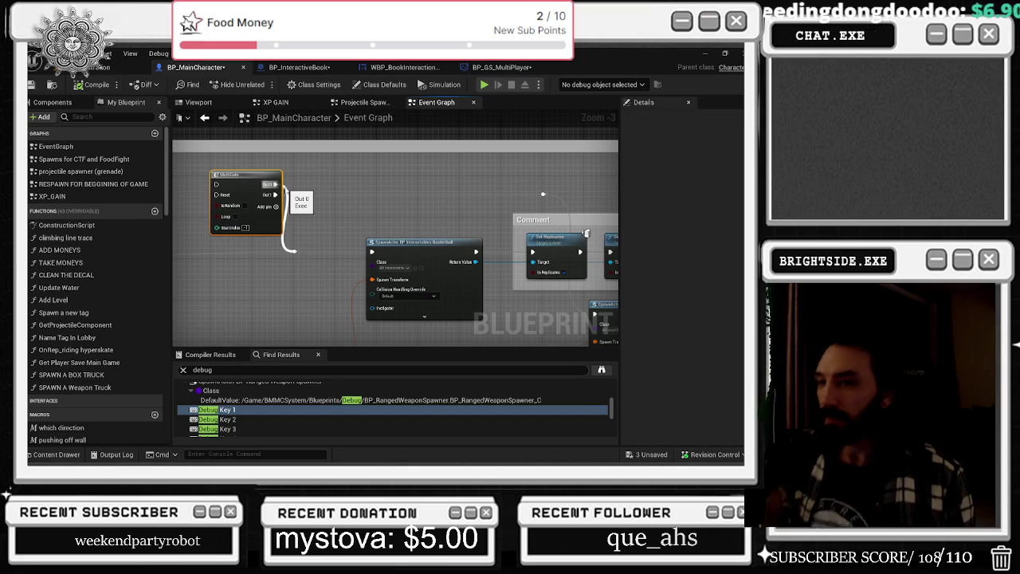
Connect MultiGate's Out 0 to the SpawnActor exec input of the Debug Key 1 chain
drag(294, 250, 287, 183)
scroll(279, 142, down, 1)
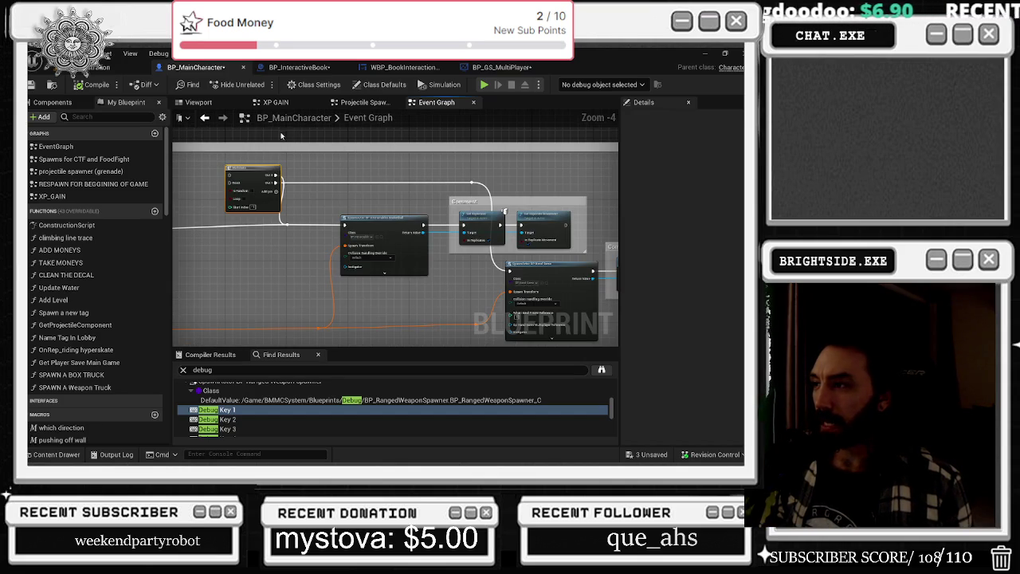
drag(393, 190, 393, 162)
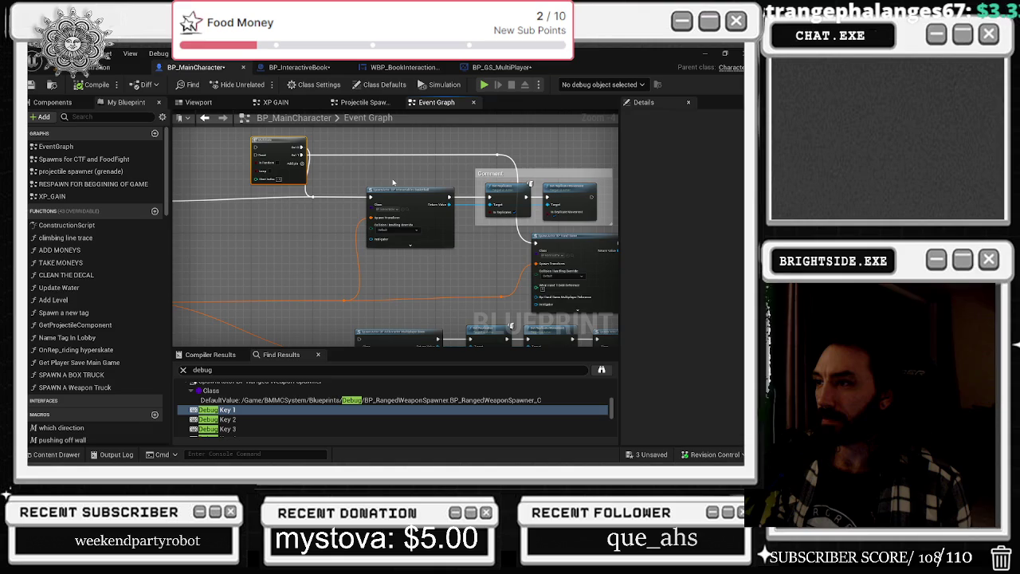
scroll(393, 182, down, 2)
scroll(342, 192, up, 4)
Shift the MultiGate node slightly left, glance at BP_GS_MultiPlayer, and return to BP_MainCharacter
drag(332, 193, 310, 193)
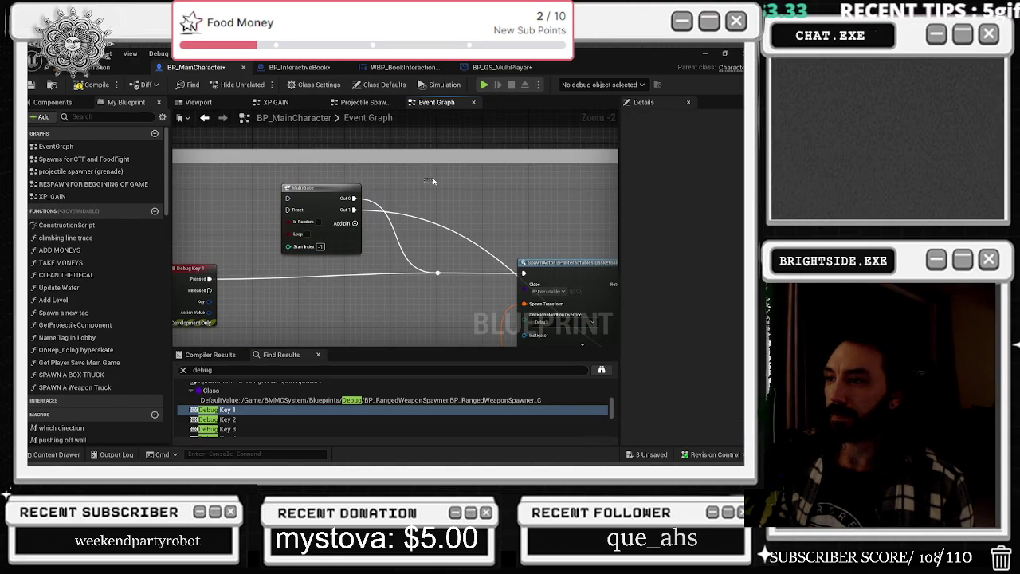
scroll(439, 182, down, 2)
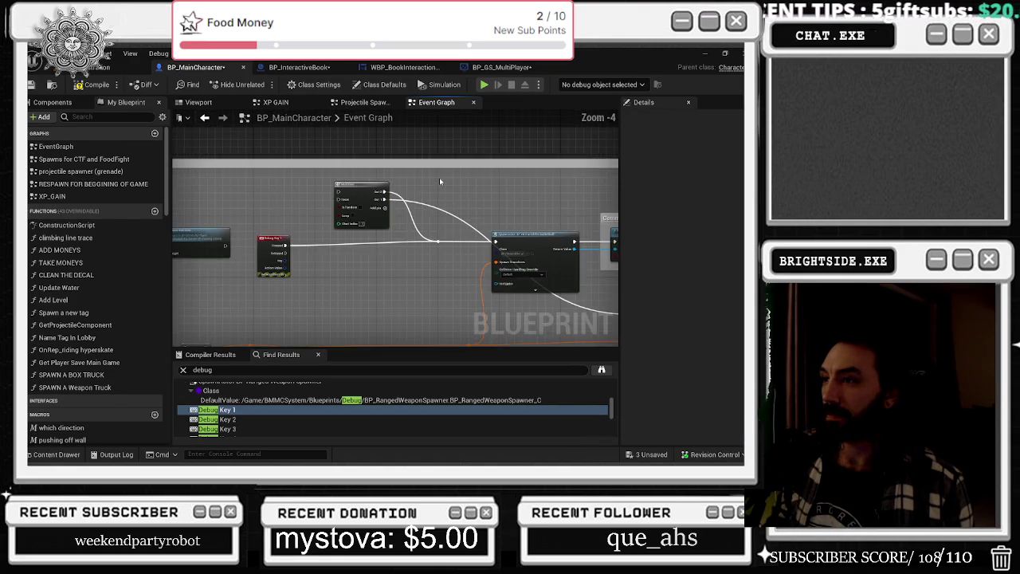
drag(439, 182, 374, 223)
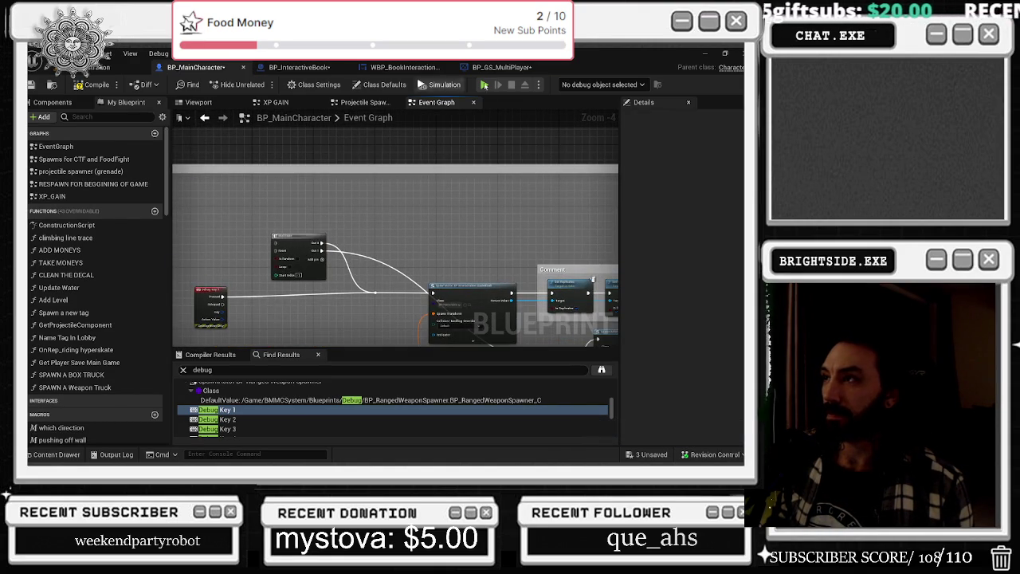
click(505, 65)
click(196, 67)
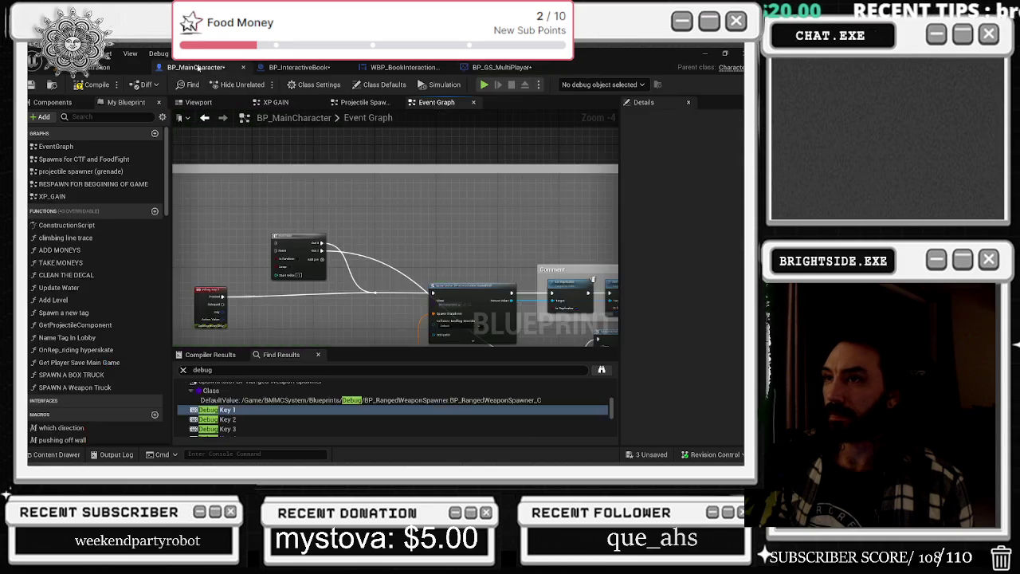
Place the BP_GS game state variable and a Spawn Mail Box call on the graph
click(111, 116)
text(gs)
mouse_move(60, 433)
mouse_down()
mouse_move(356, 234)
mouse_move(298, 209)
mouse_move(366, 205)
mouse_up()
text(spawn mail)
key(Return)
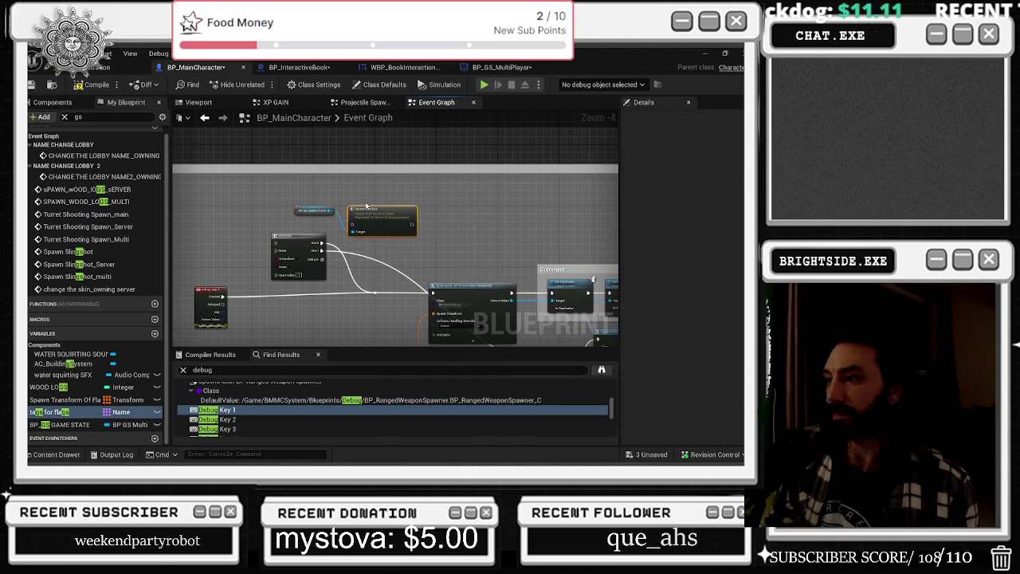
Wire Debug Key 1 Pressed into MultiGate, moving the old wire to Out 1 and Out 0 to the reroute
scroll(446, 239, up, 2)
mouse_move(337, 285)
mouse_down()
mouse_move(497, 292)
mouse_move(561, 170)
mouse_up()
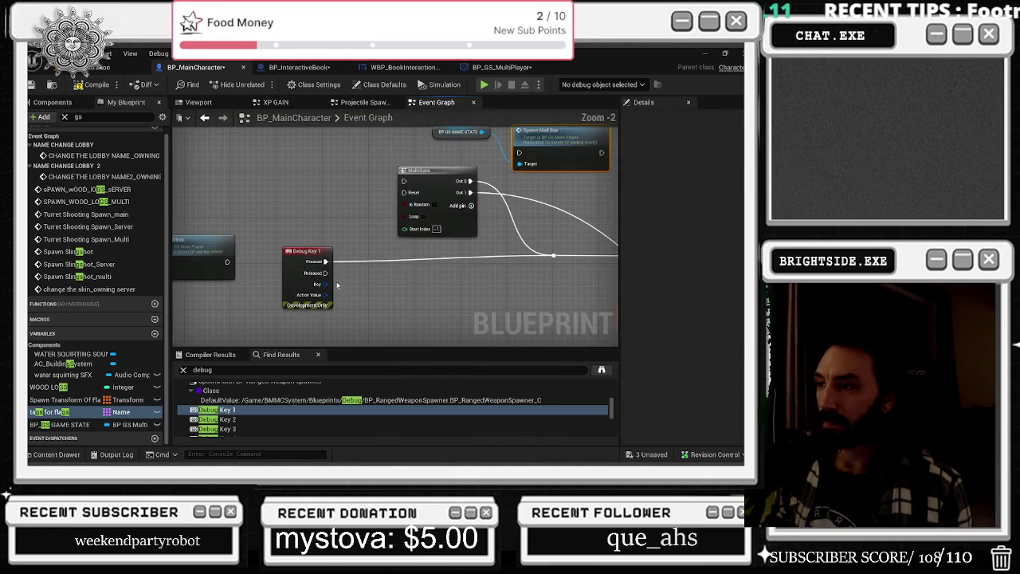
drag(445, 180, 456, 243)
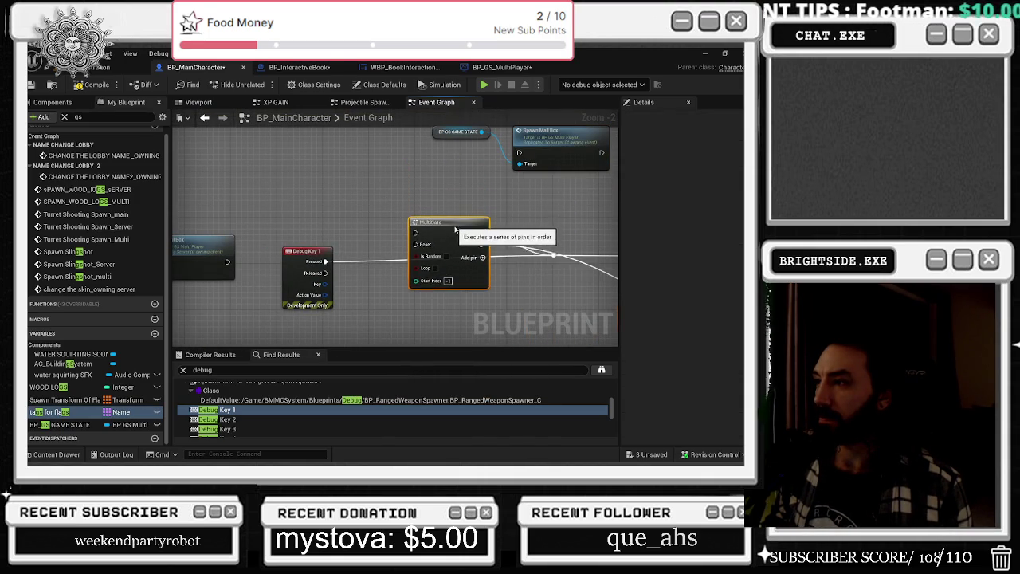
click(515, 217)
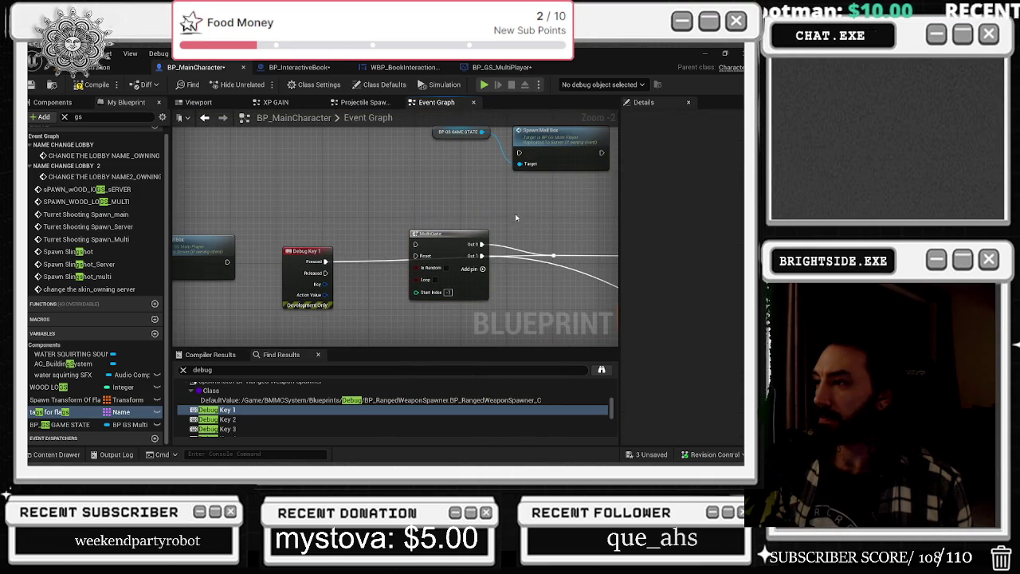
drag(484, 245, 484, 255)
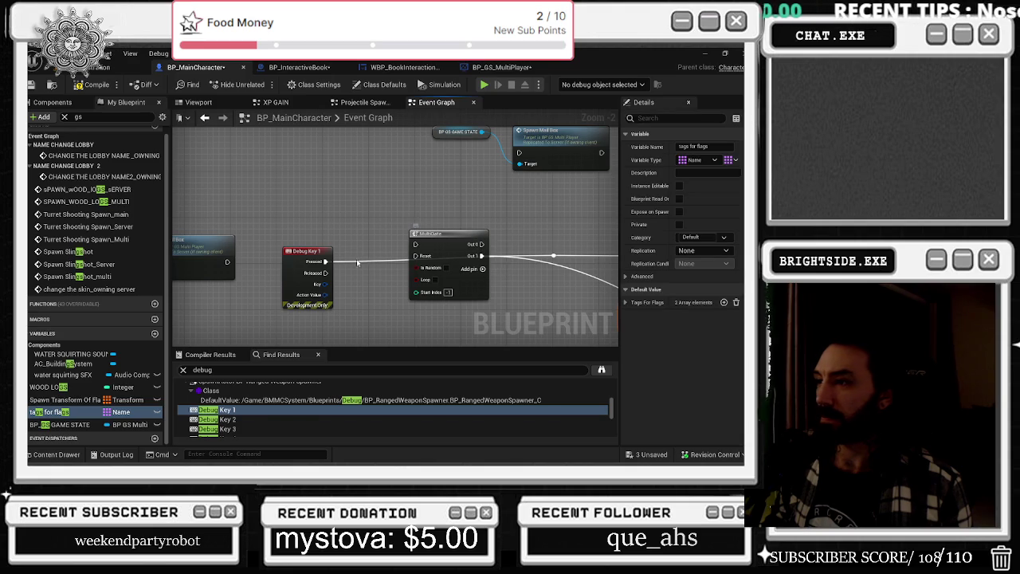
drag(325, 261, 416, 244)
drag(484, 244, 554, 255)
drag(454, 247, 441, 263)
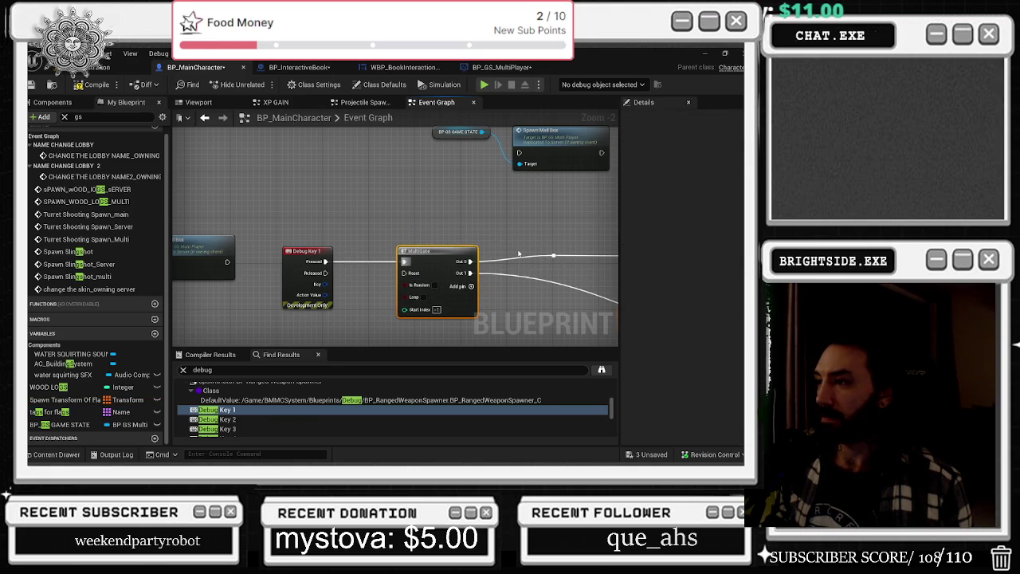
drag(505, 242, 501, 268)
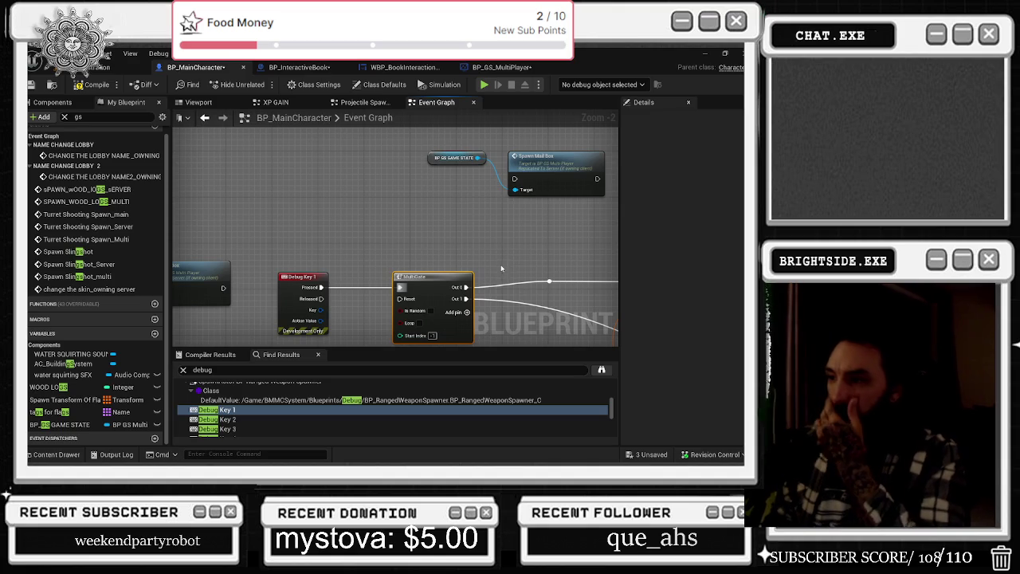
Move the game state and Spawn Mail Box nodes left, compile BP_MainCharacter, and return to the level
scroll(501, 268, down, 2)
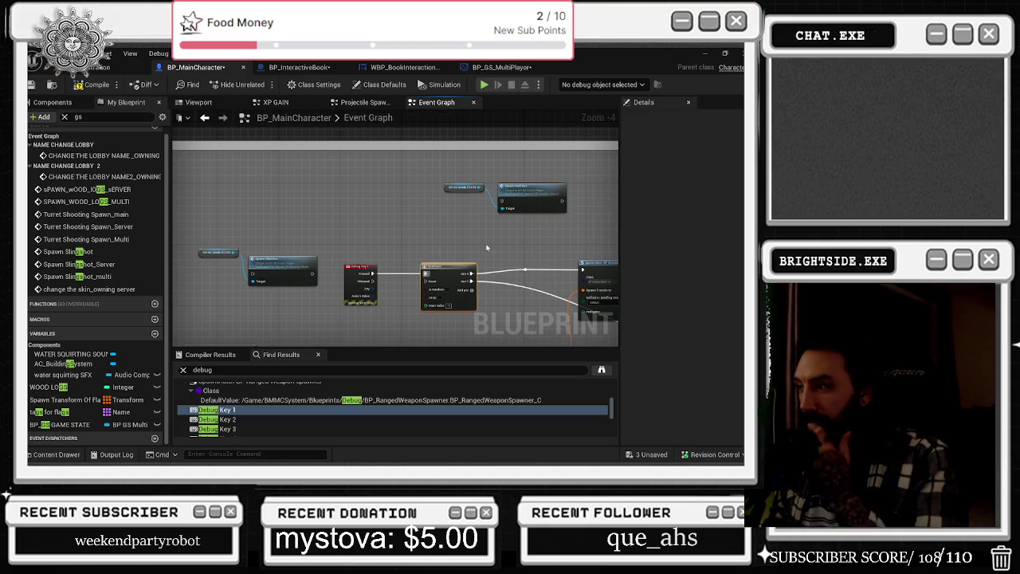
scroll(582, 291, up, 3)
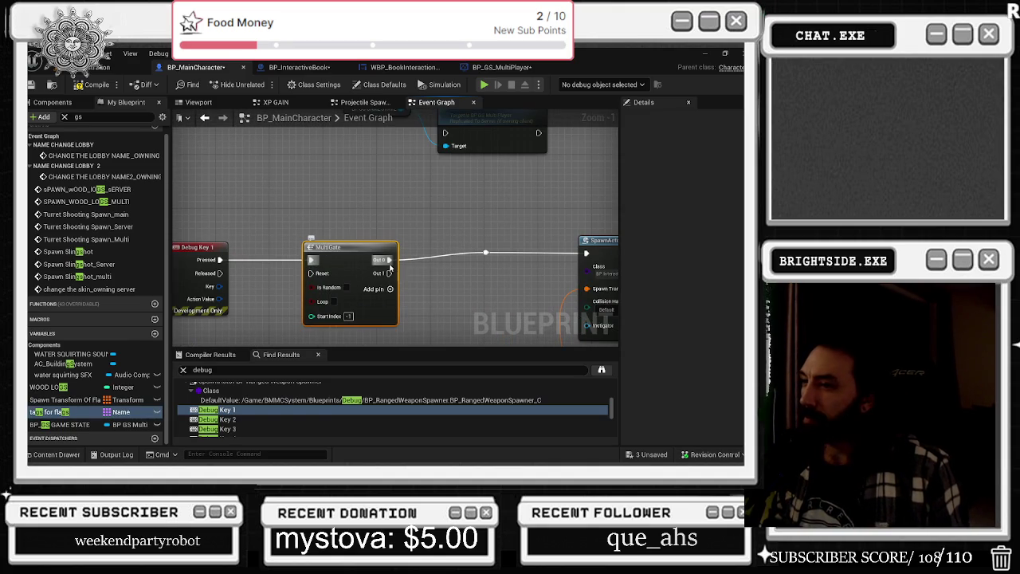
mouse_move(223, 258)
mouse_down()
mouse_move(272, 278)
mouse_move(402, 274)
mouse_move(500, 160)
mouse_move(495, 152)
mouse_move(457, 211)
mouse_up()
drag(475, 178, 374, 161)
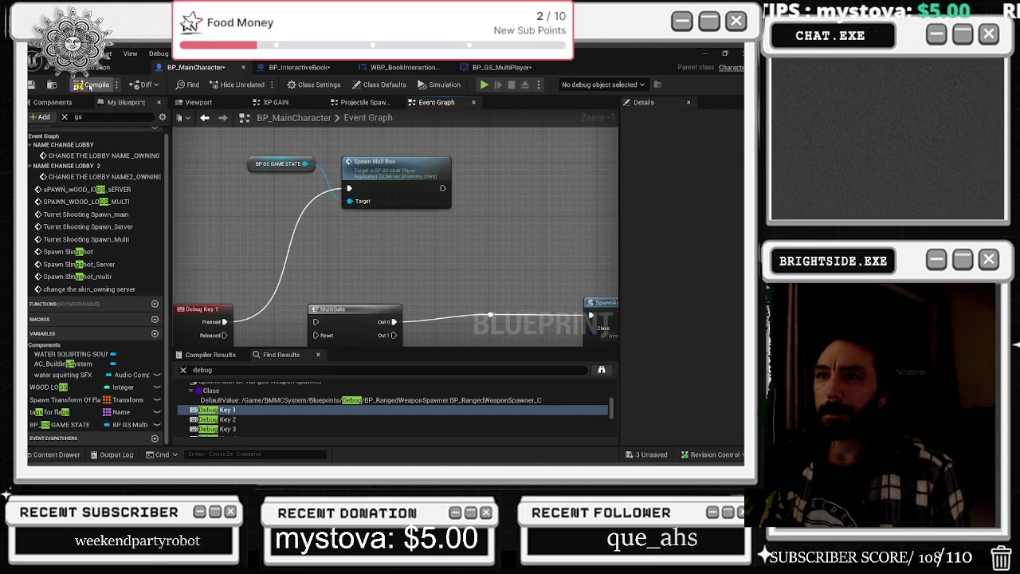
click(95, 85)
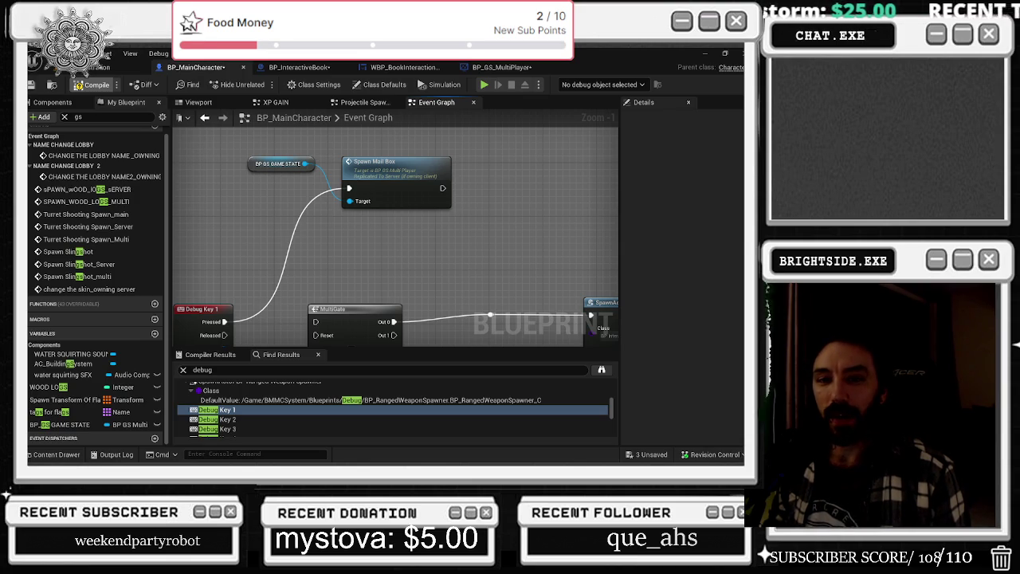
click(49, 411)
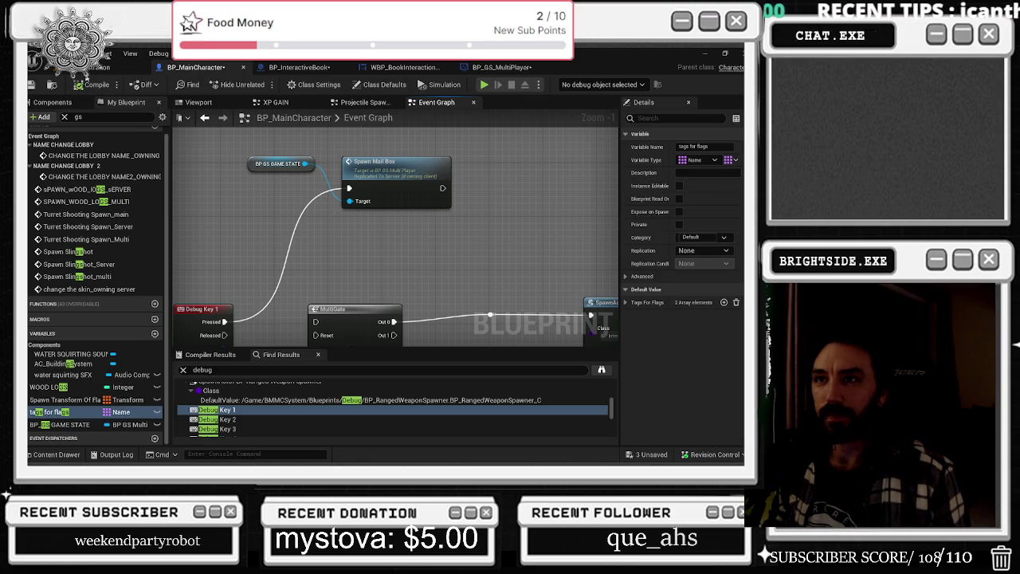
click(111, 67)
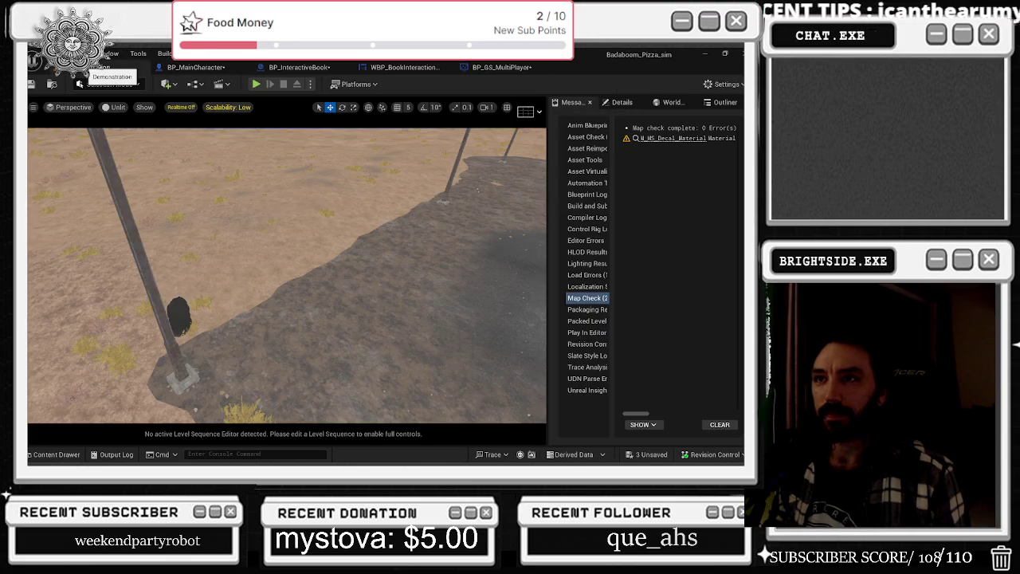
Save the unsaved assets with Save Selected and launch the pizza map in Play-in-Editor
click(651, 457)
click(463, 368)
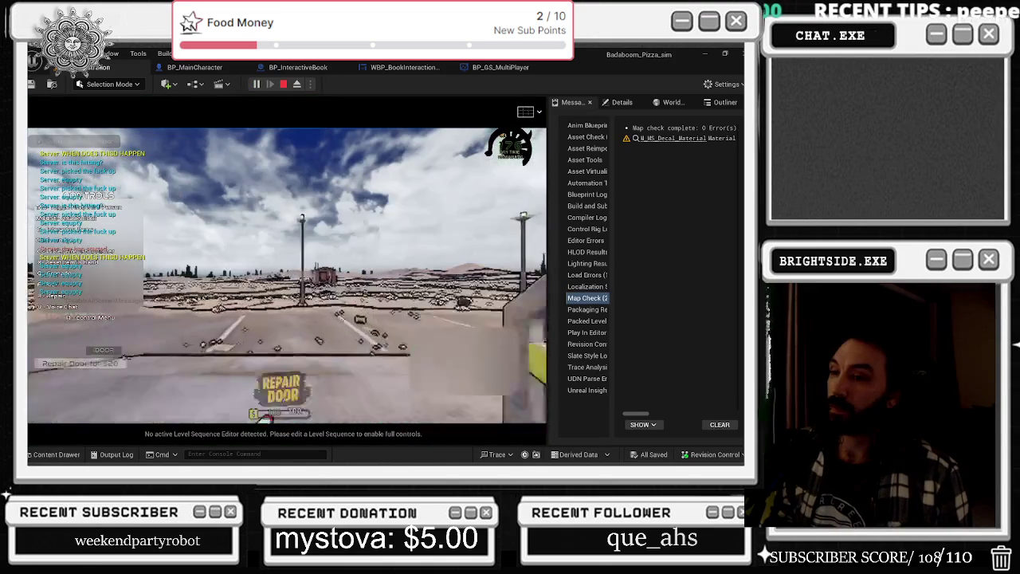
key(alt+Tab)
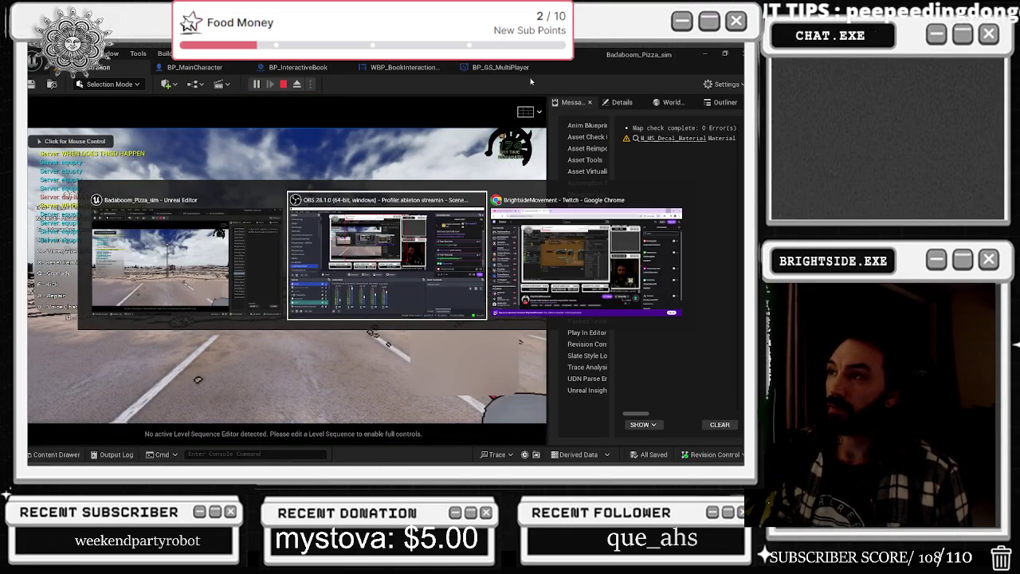
click(509, 69)
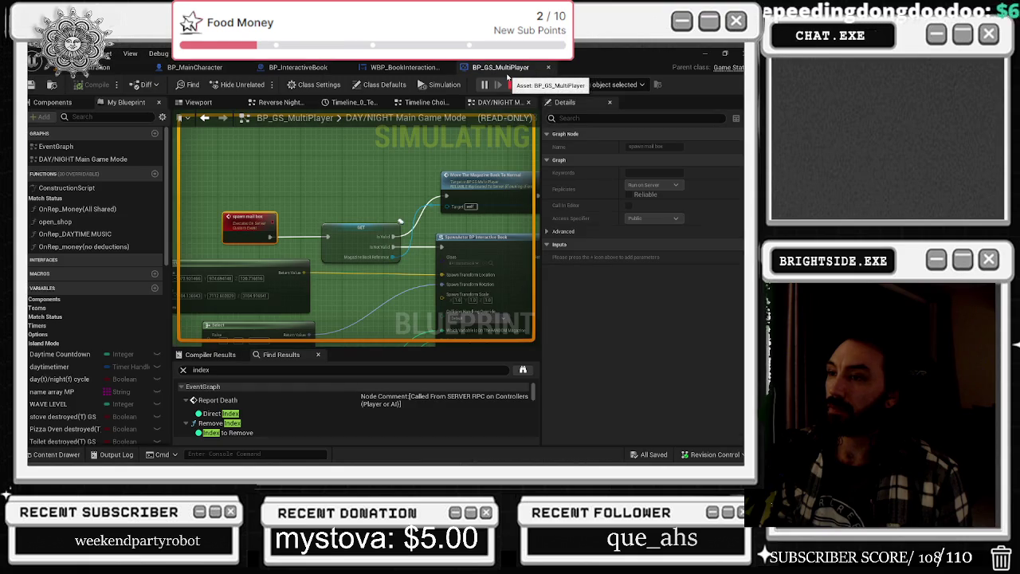
click(119, 67)
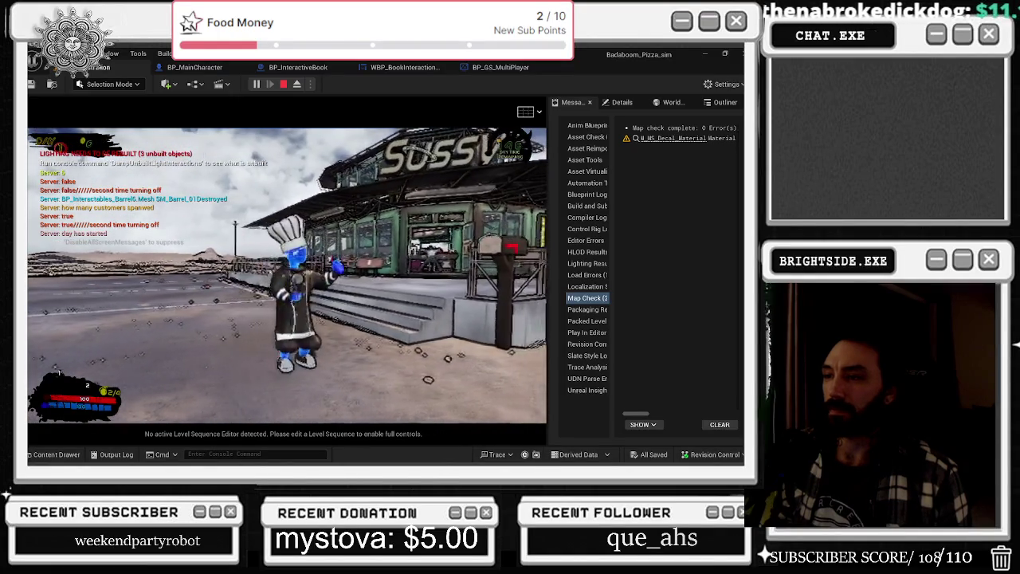
Open the magazine catalog with E, flip back a page with Q, close it, and walk away
key(e)
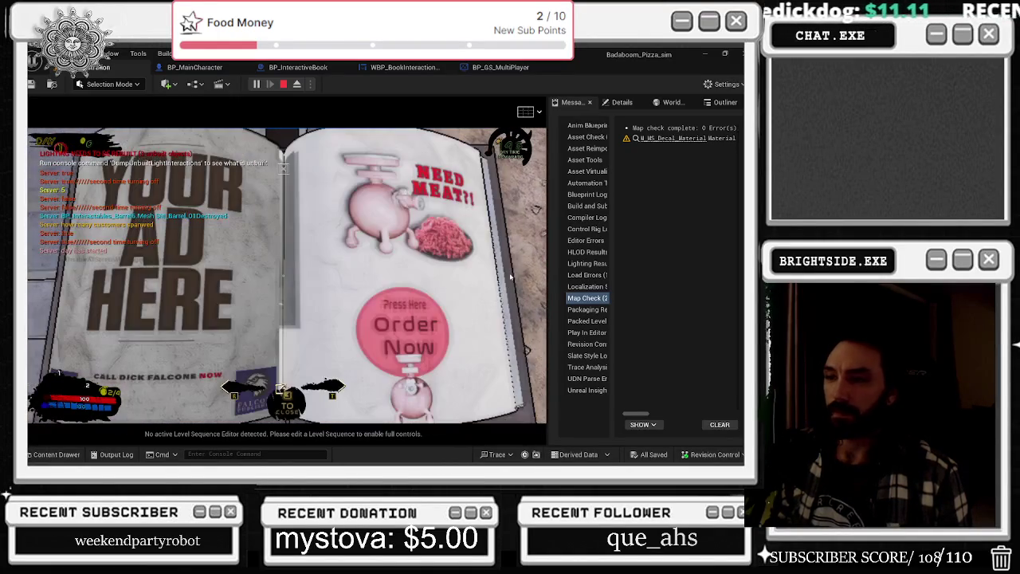
key(e)
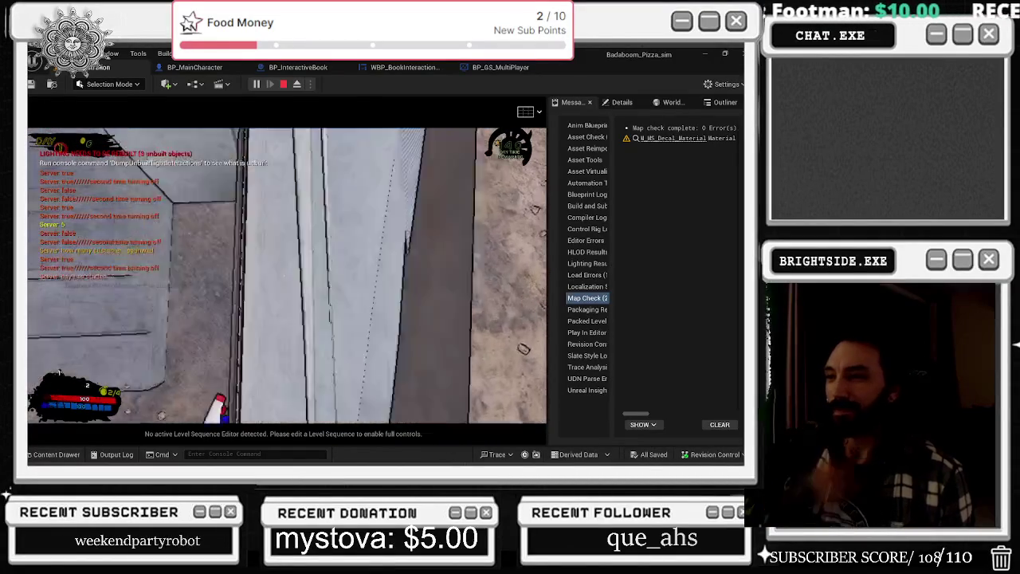
key(e)
key(e)
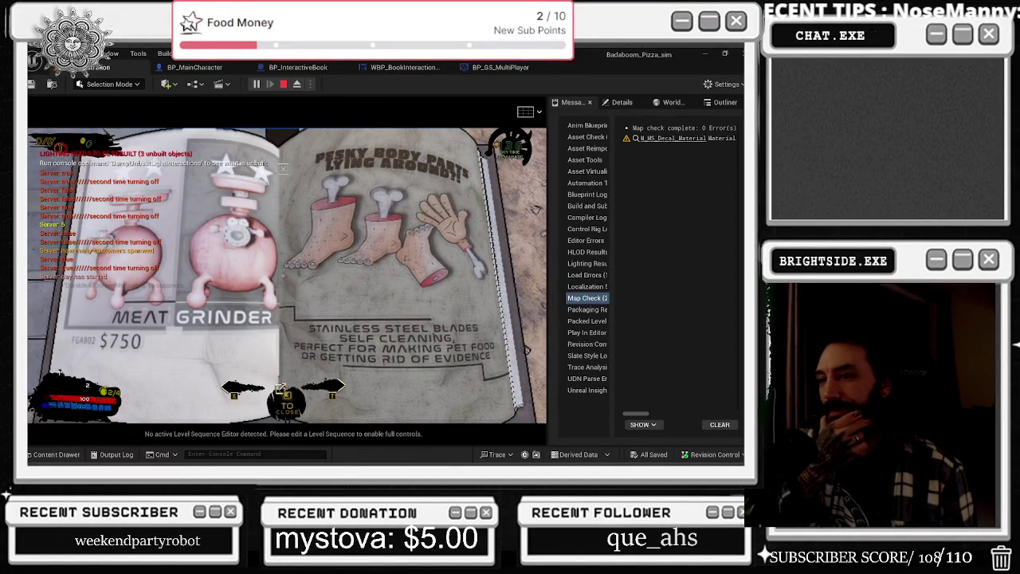
key(q)
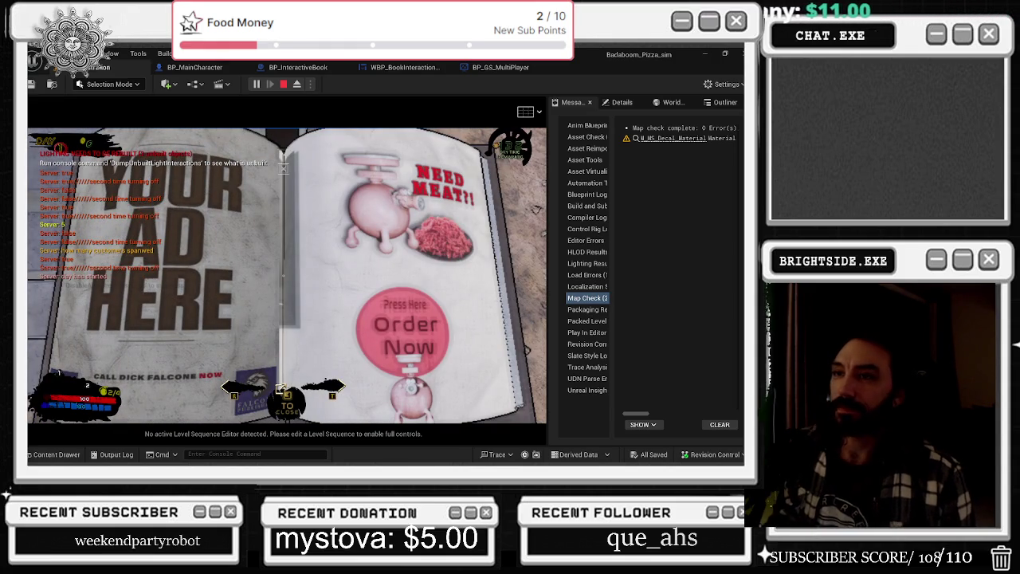
key(Tab)
key(s)
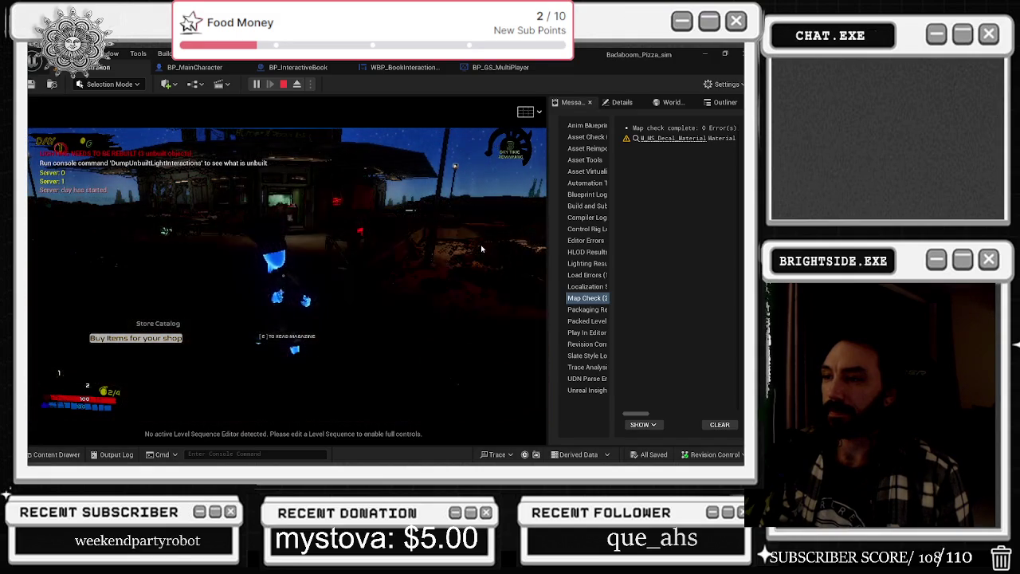
Recapture the mouse and walk the chef toward the magazine through the night wave
click(482, 249)
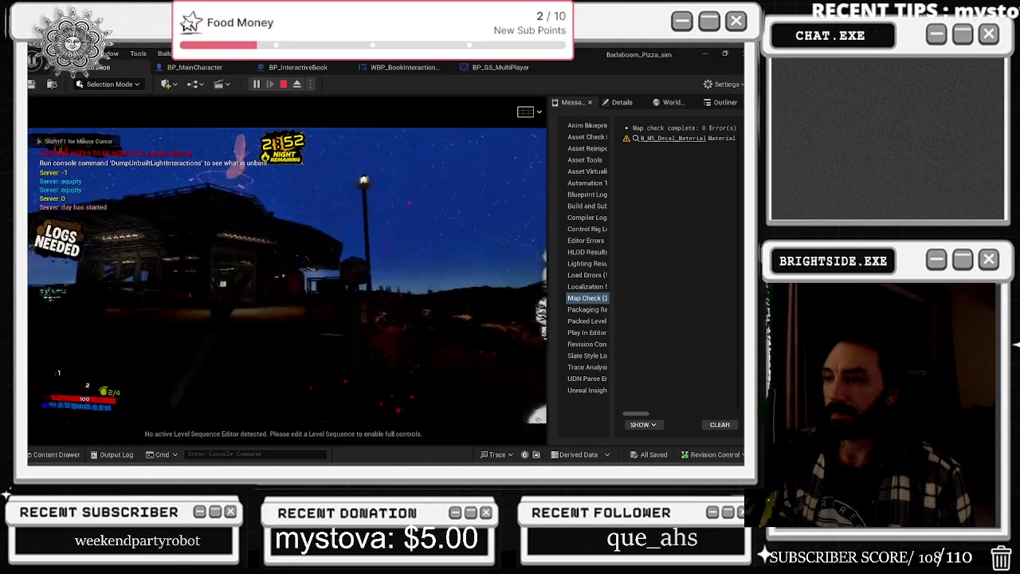
key(w)
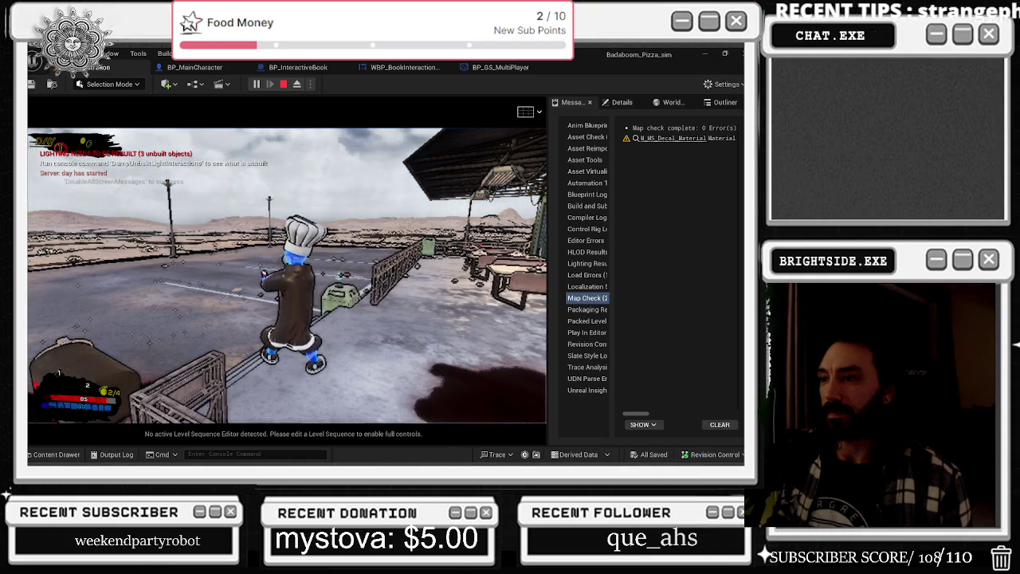
Open the pause menu and Options Menu, close them, and walk along the walkway
key(Escape)
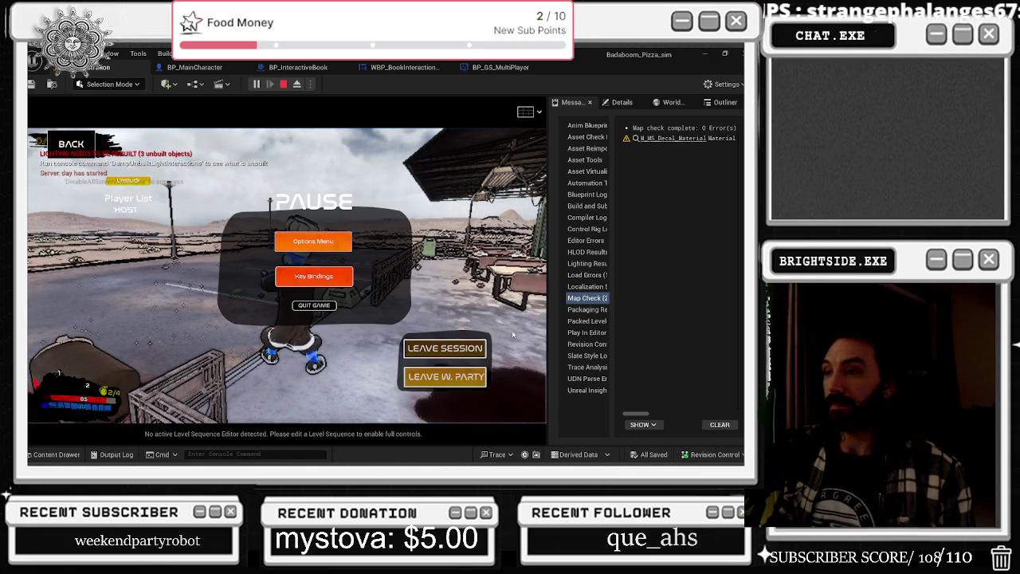
click(329, 243)
key(Escape)
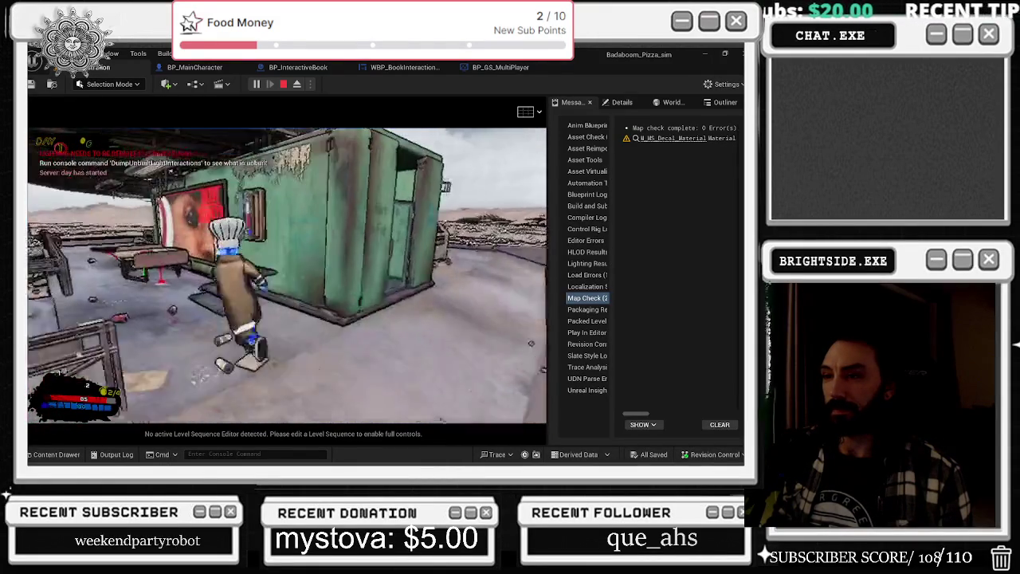
key(w)
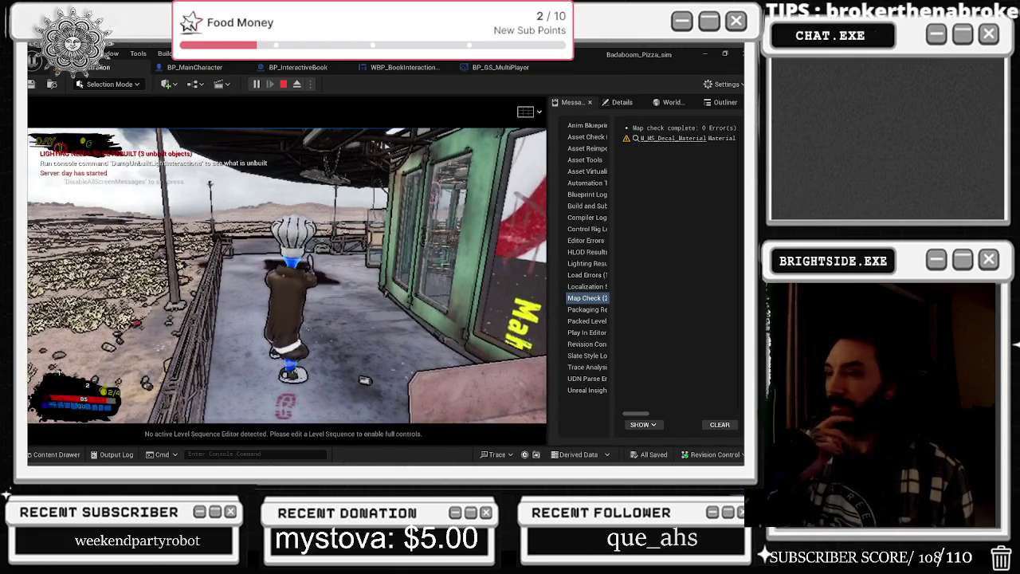
key(d)
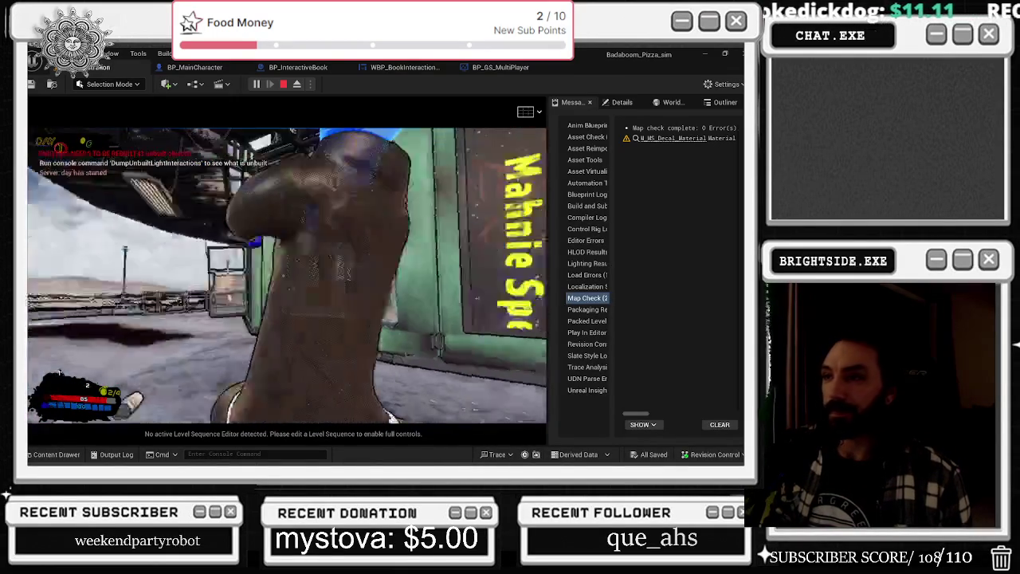
Release mouse control with Shift+F1 and stop the Play-in-Editor session
key(shift+F1)
click(202, 70)
click(104, 68)
click(287, 271)
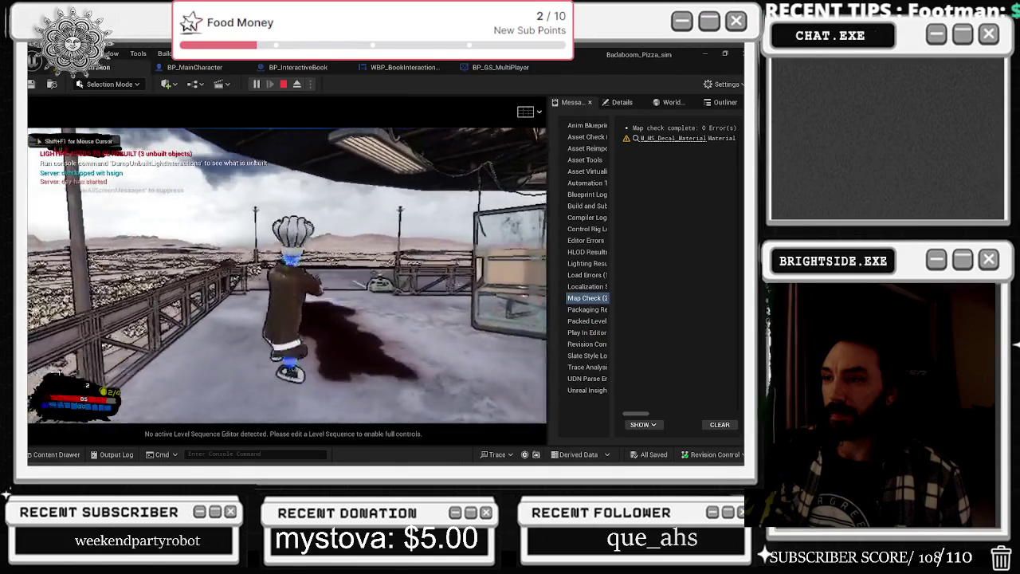
key(Escape)
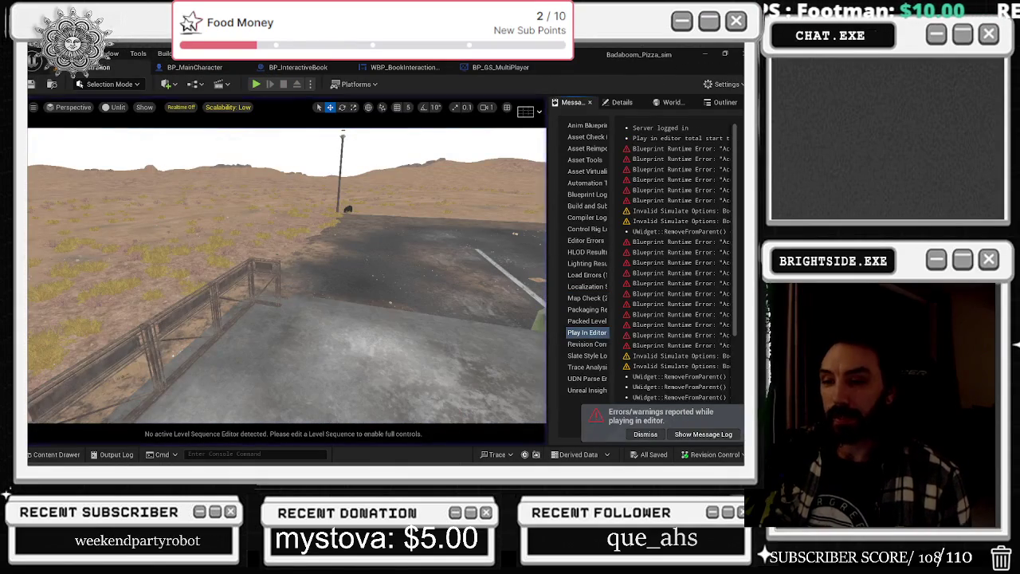
Place bp_FOOD_for_HEALTH in the level and set its Money for Reward to 2000000
click(47, 453)
text(health)
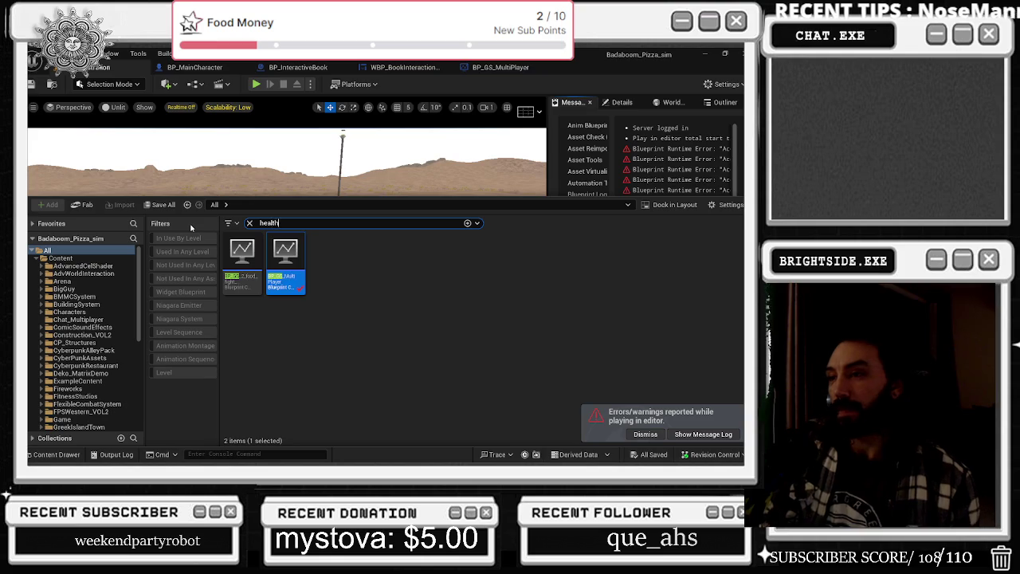
drag(309, 271, 334, 273)
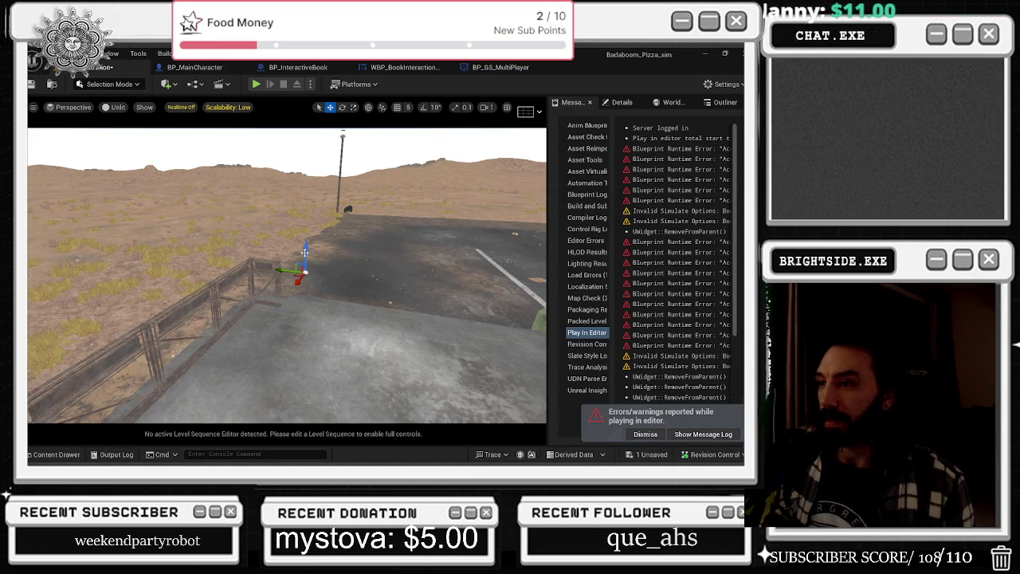
click(621, 102)
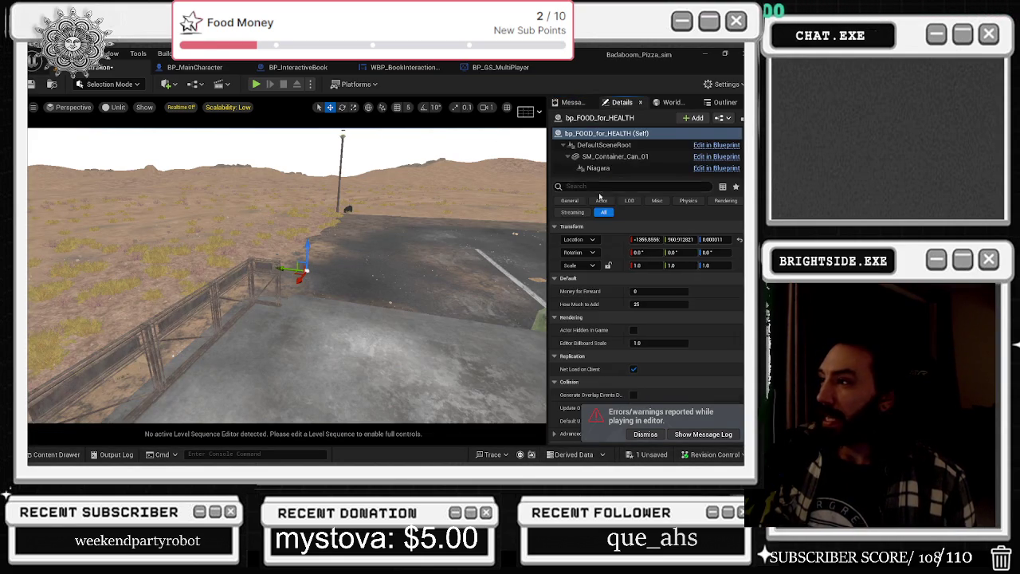
click(657, 290)
text(000000)
key(Return)
Save all changes, start a Play-in-Editor session, and release the mouse with Shift+F1
click(32, 84)
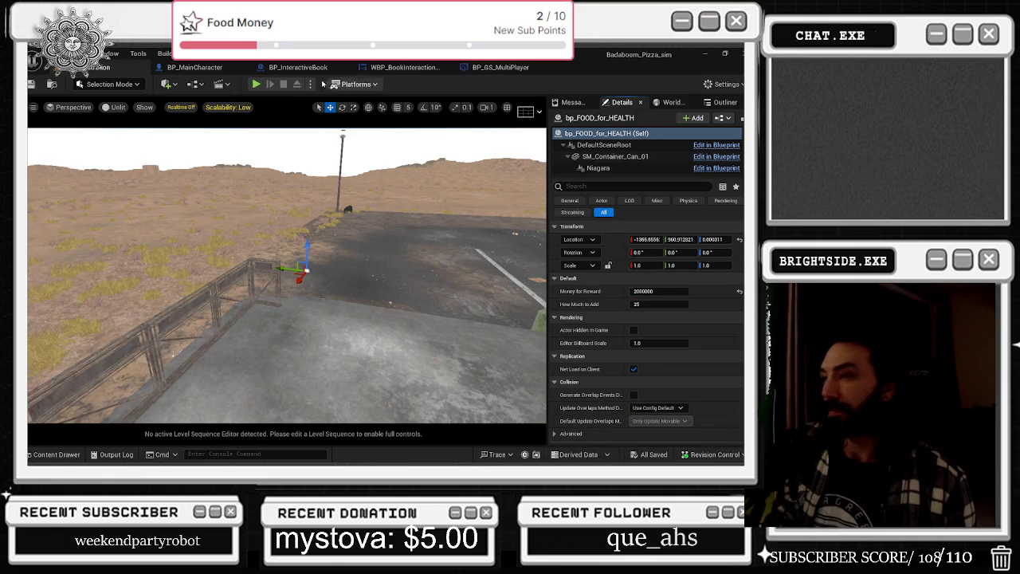
click(257, 84)
key(shift+F1)
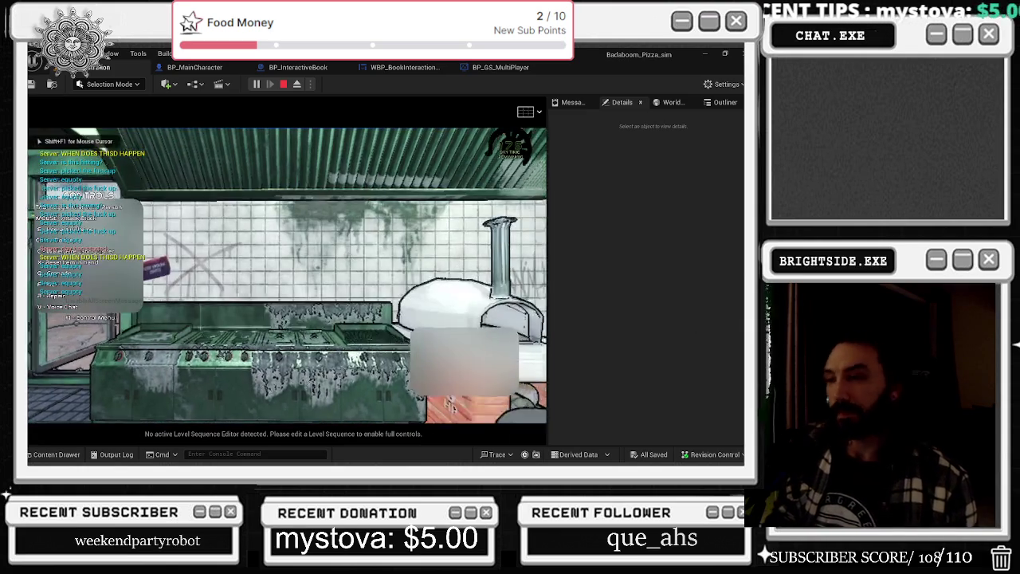
Alt+Tab out of the running play session and show the desktop, where the editor has crashed
key(alt+Tab)
key(Escape)
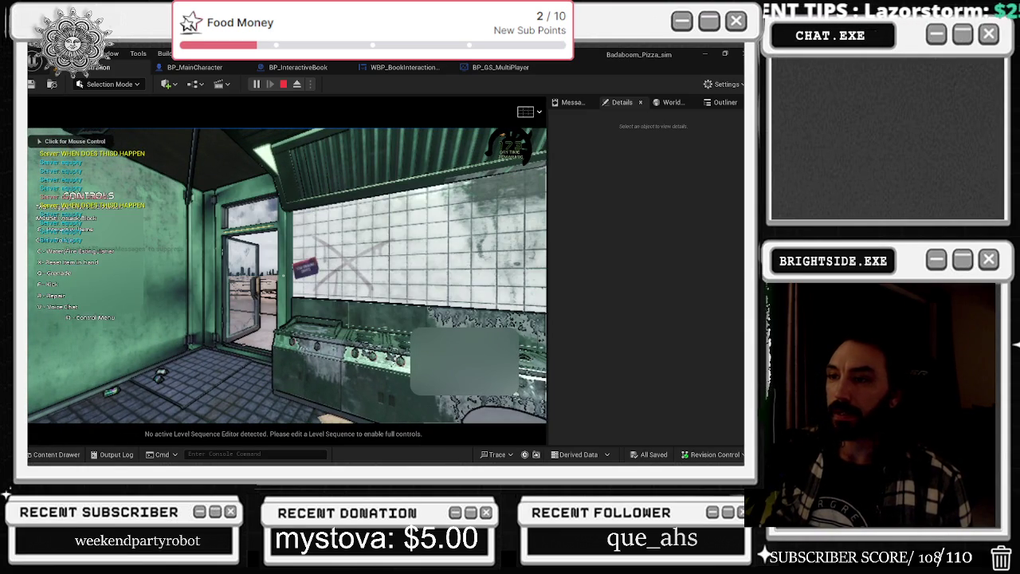
key(alt+Tab)
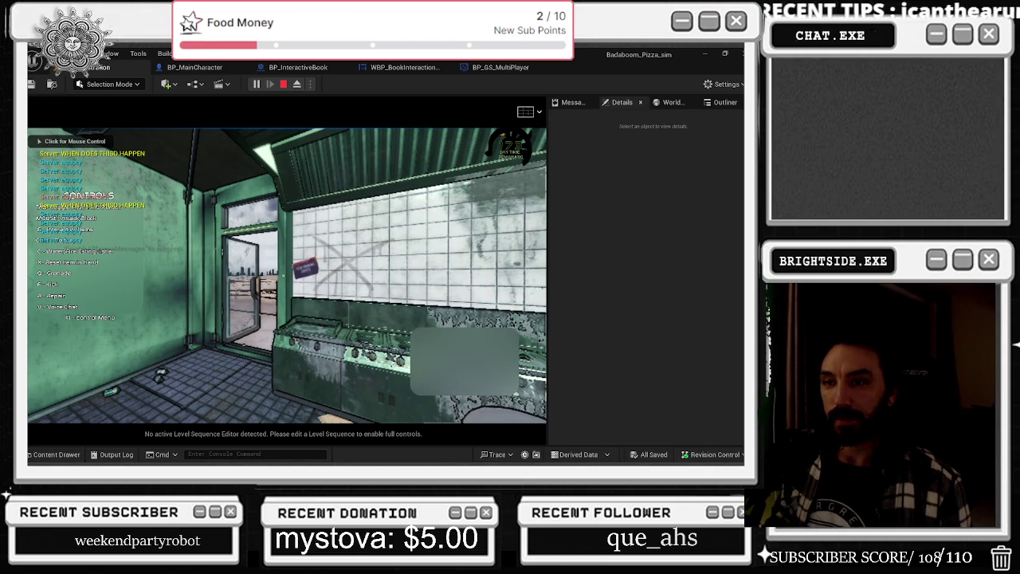
key(super+d)
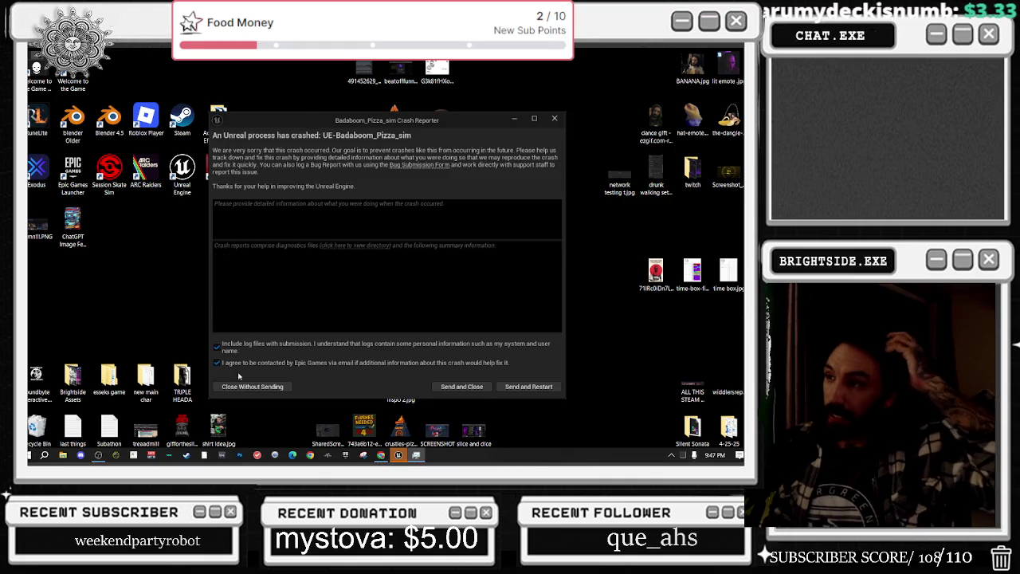
Send the crash report and restart the editor for Badaboom_Pizza_sim
click(507, 387)
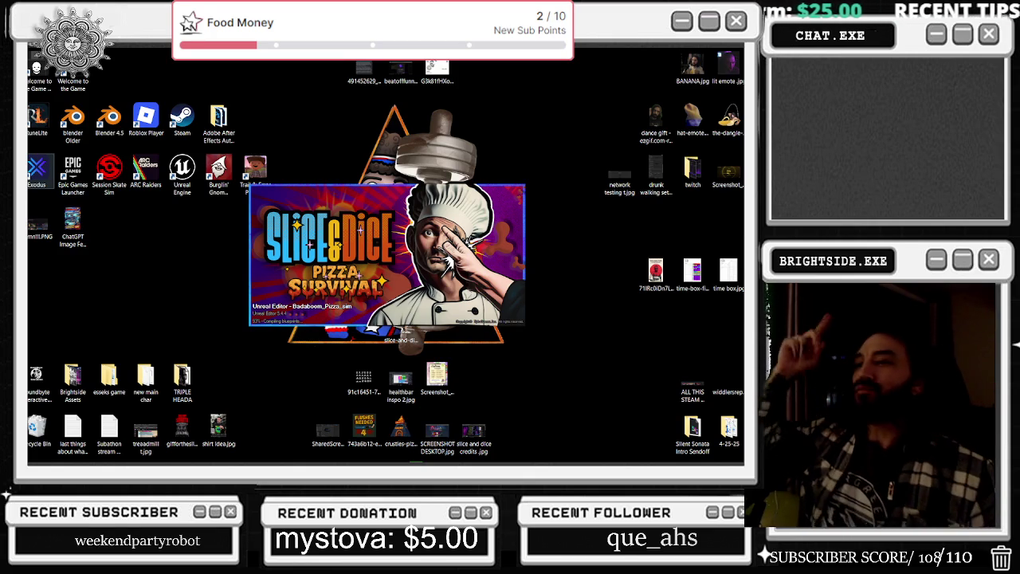
Return to the reopened editor and pull the WBP_BookInteractionGUI editor into a floating window
key(alt+Tab)
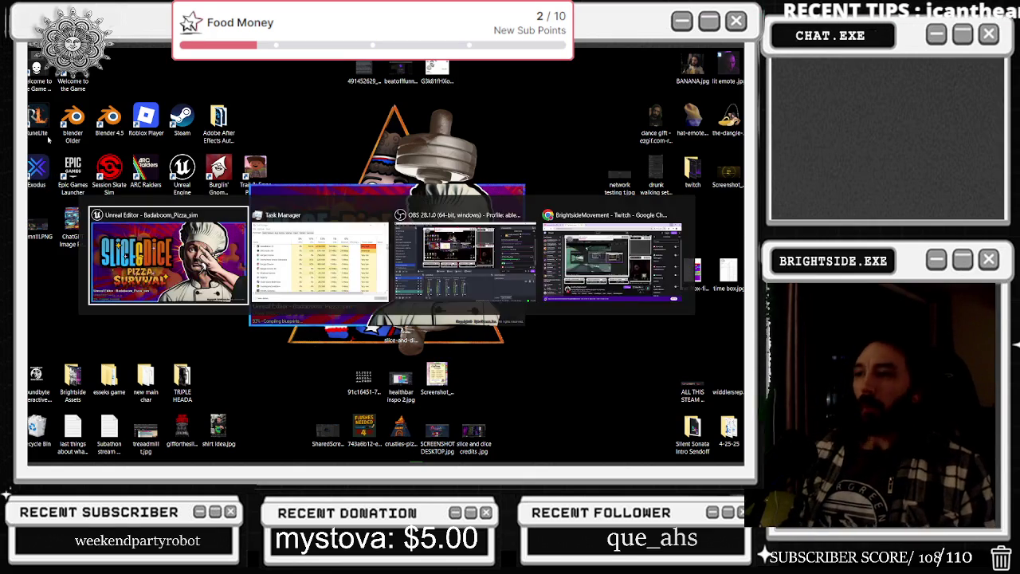
click(603, 259)
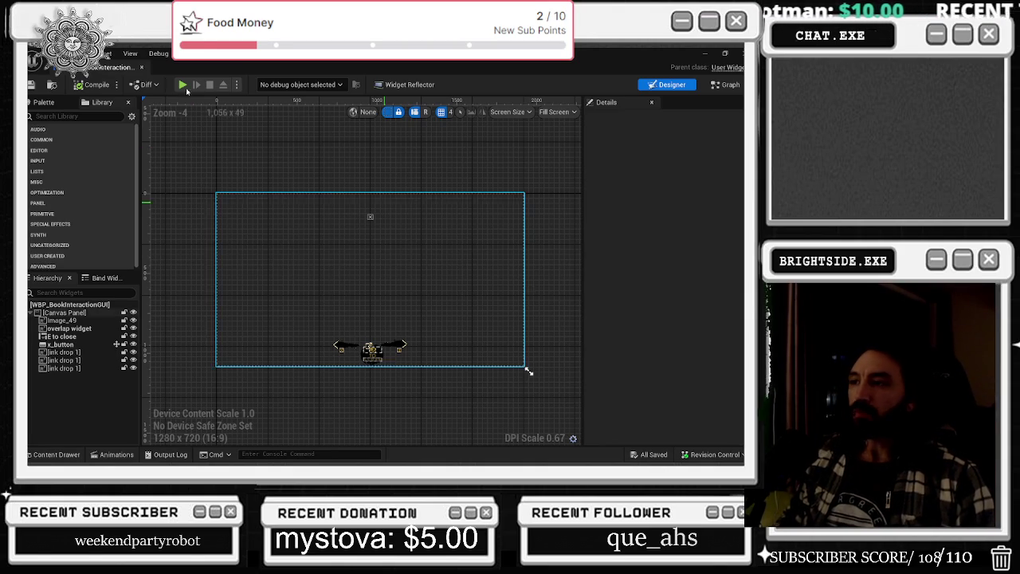
mouse_move(119, 67)
mouse_down()
mouse_move(485, 105)
mouse_move(521, 71)
mouse_up()
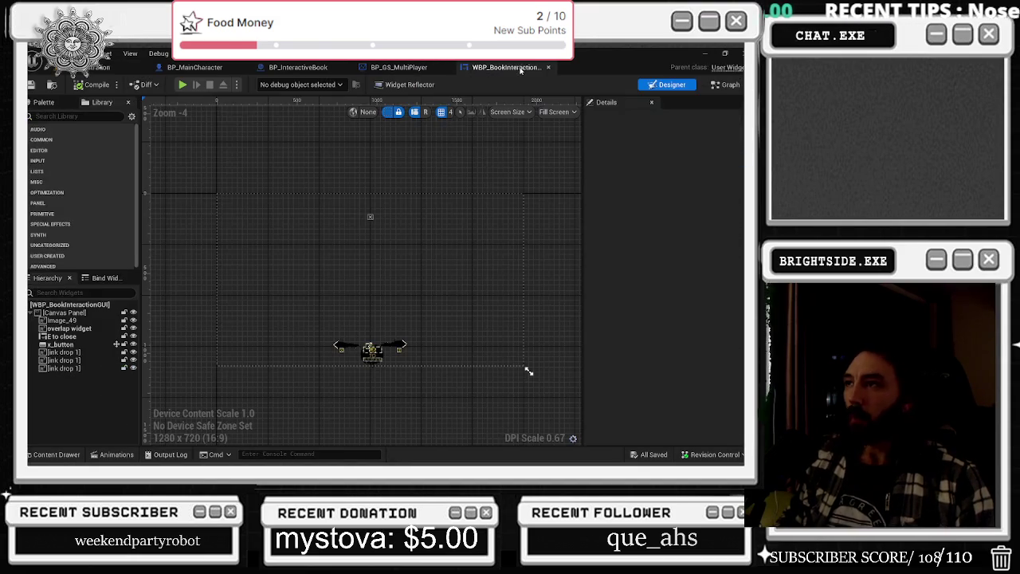
Switch to the Badaboom_Pizza_sim level editor and start a Play-in-Editor session with mouse captured
click(104, 68)
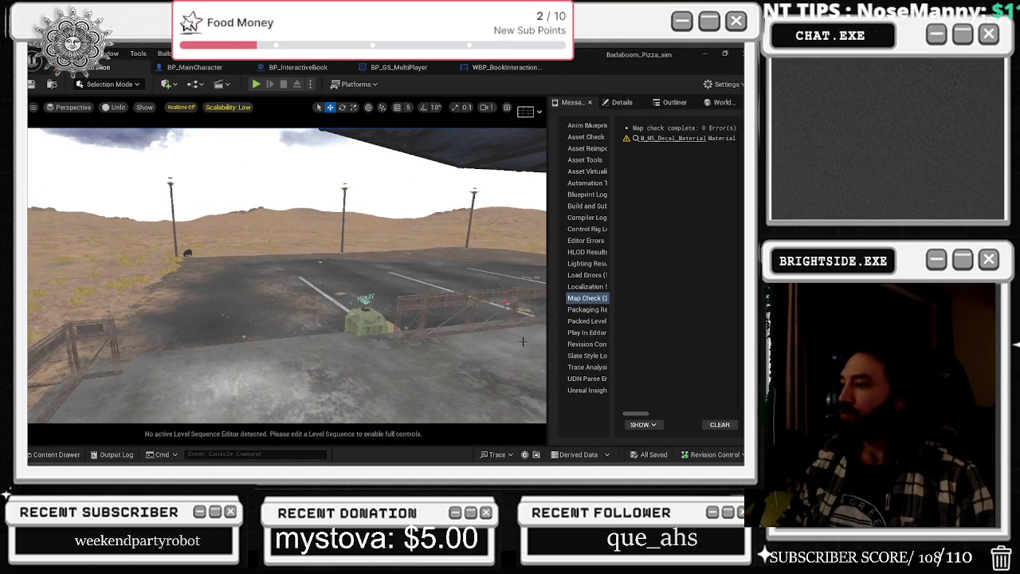
key(s)
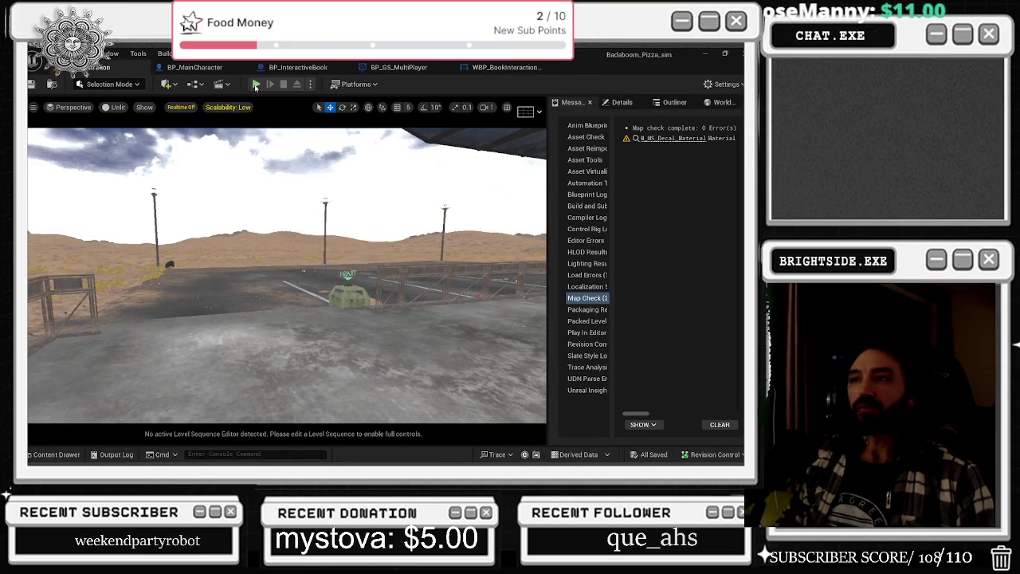
click(255, 84)
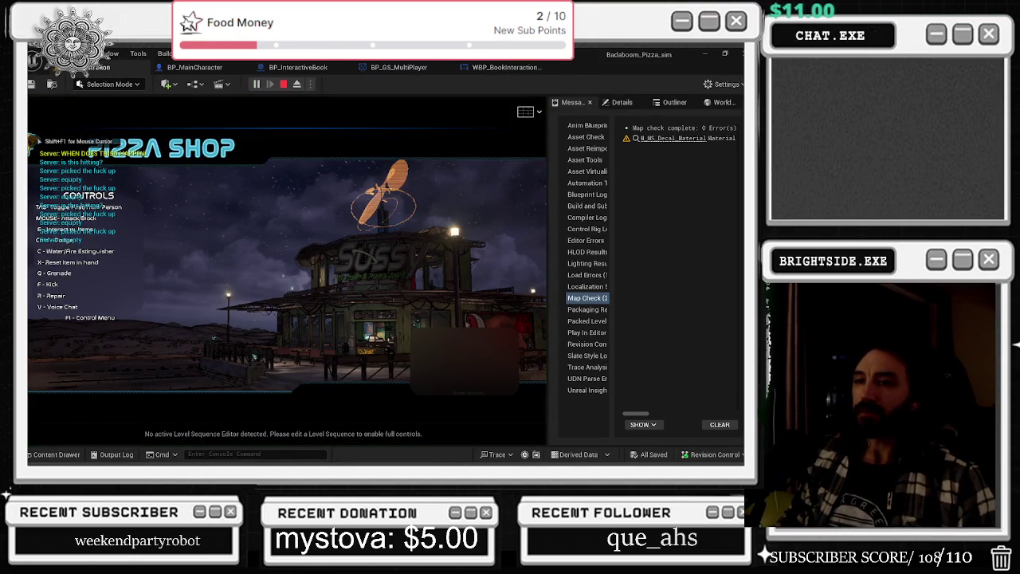
key(alt+Tab)
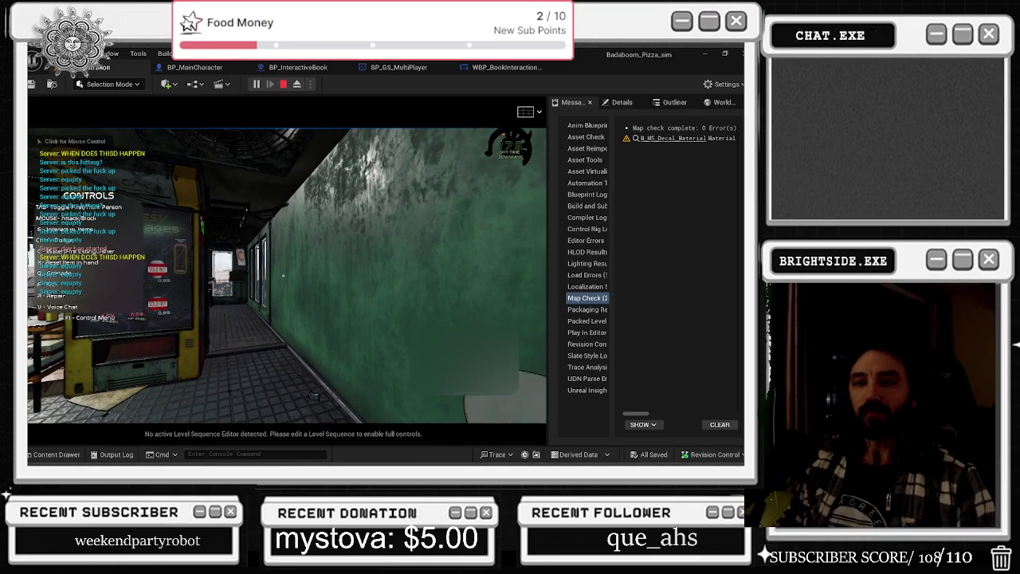
click(283, 227)
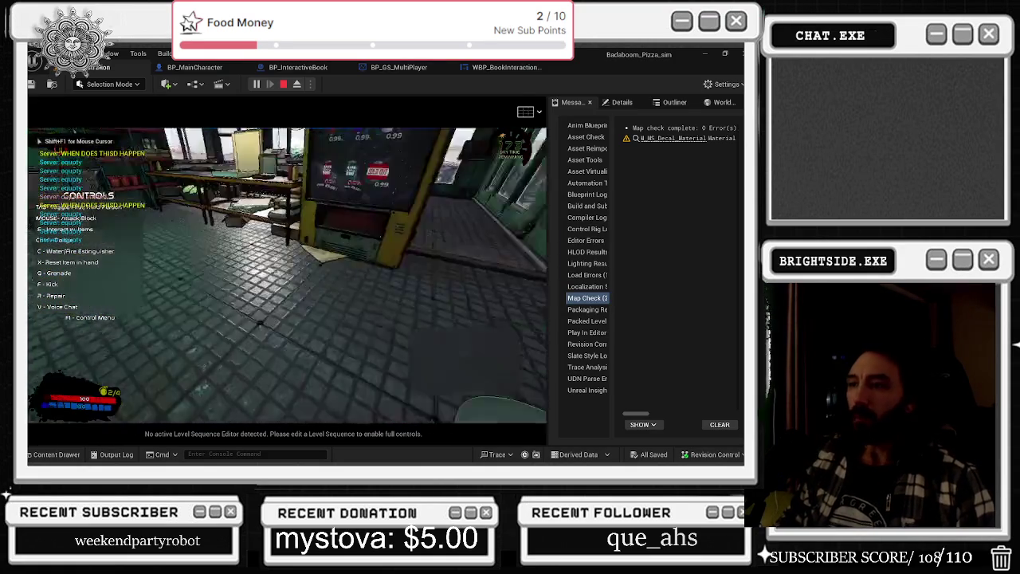
Walk the chef out of the diner onto the road, then open and close the pizza menu book
key(w)
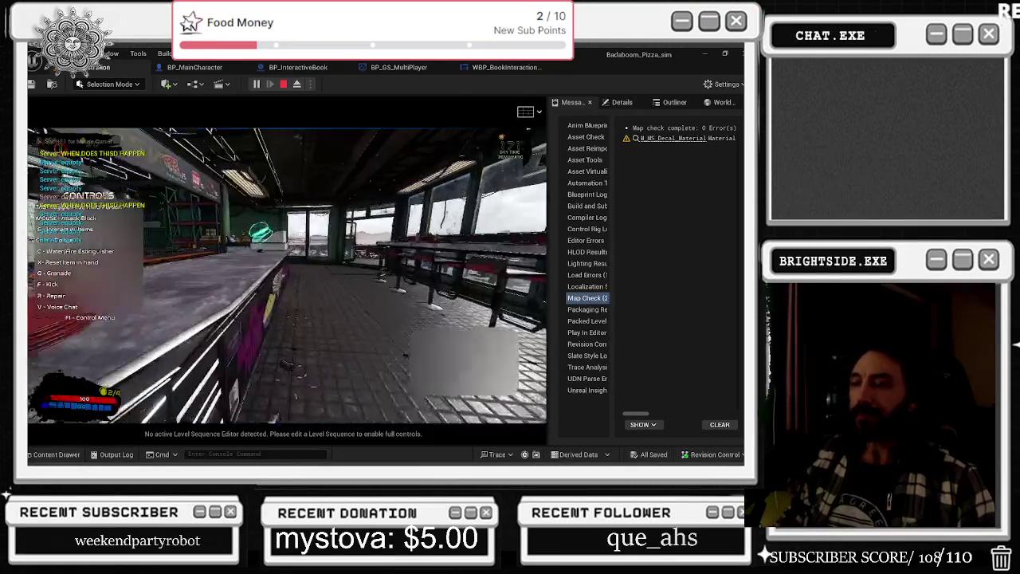
key(w)
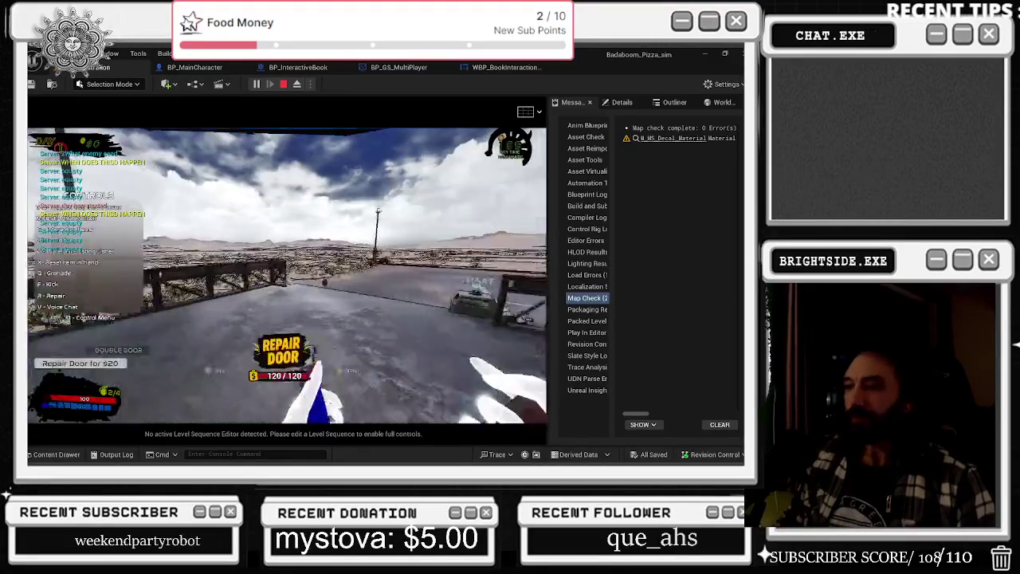
key(w)
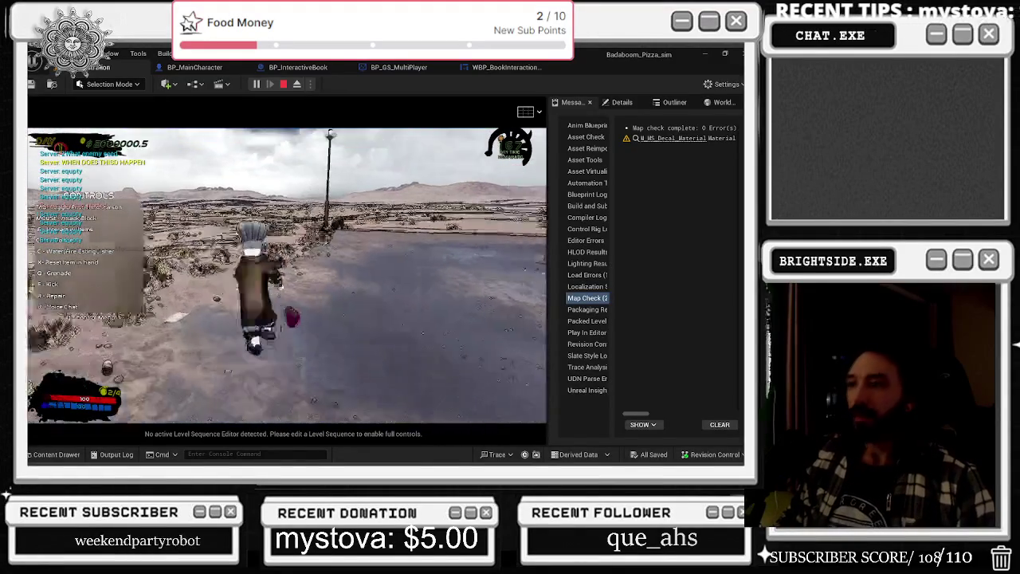
key(w)
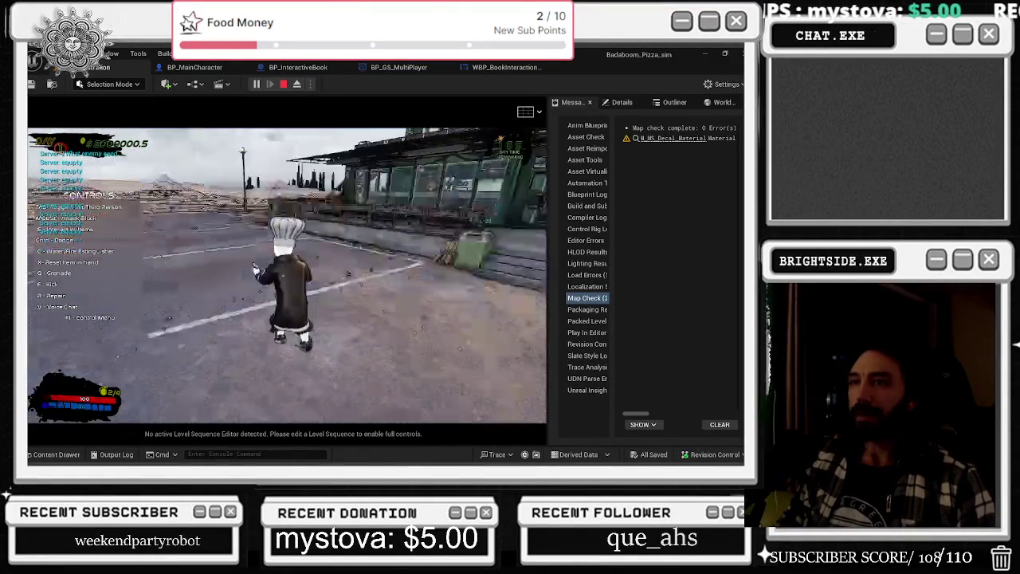
key(w)
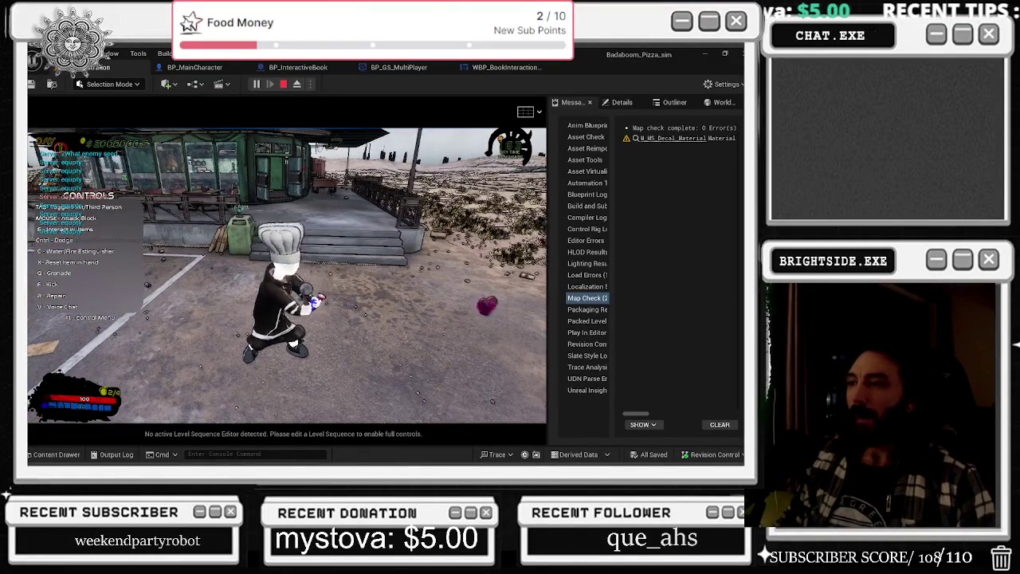
key(w)
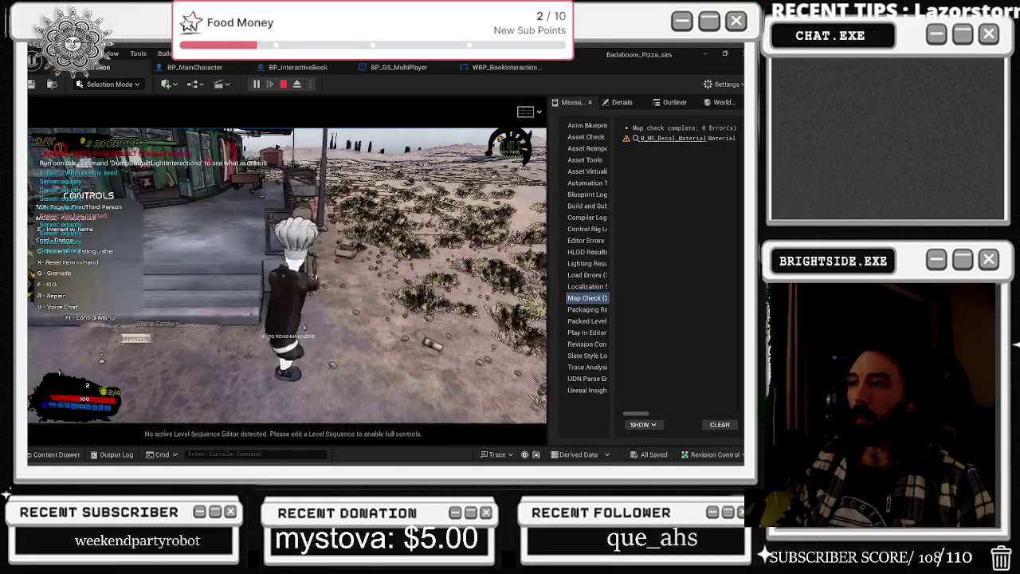
key(e)
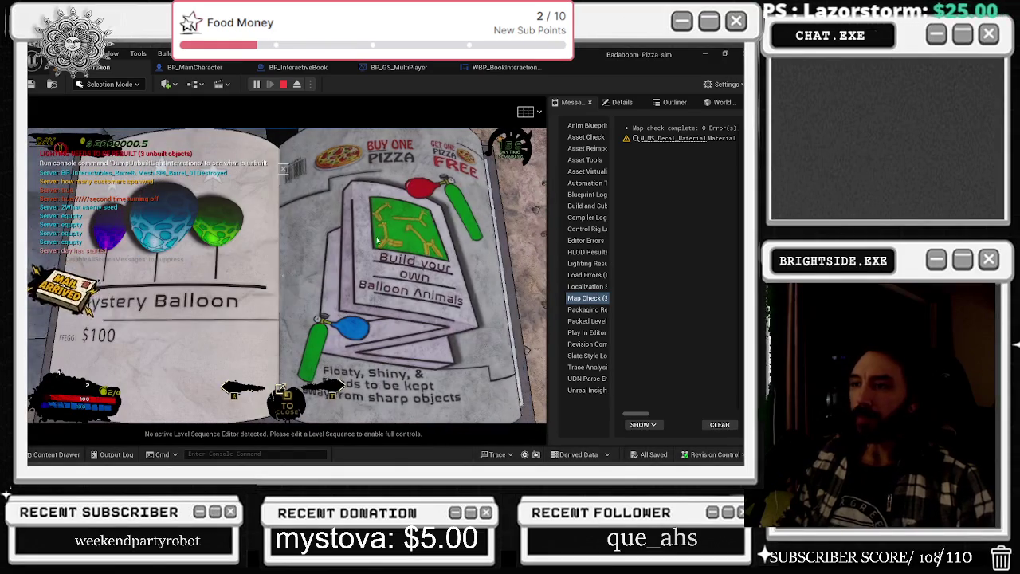
click(424, 353)
key(s)
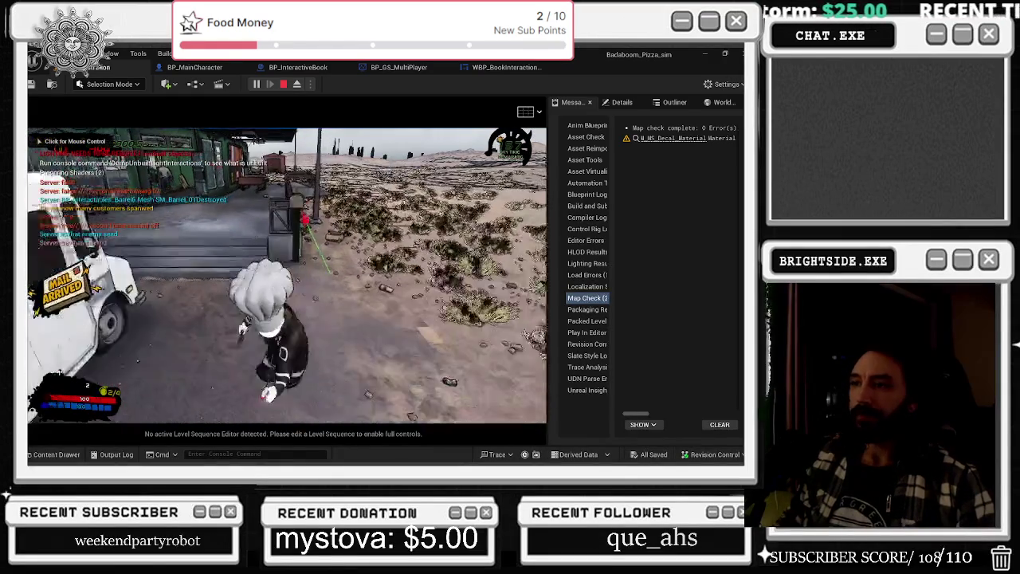
click(287, 275)
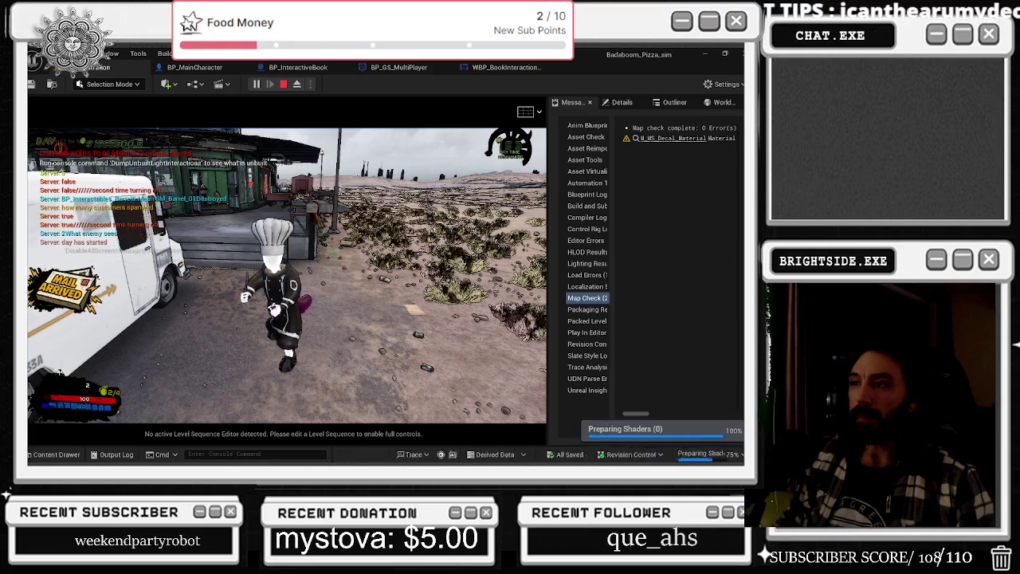
Run the chef to the mailbox, open the magazine, flip one page, and close it
key(w)
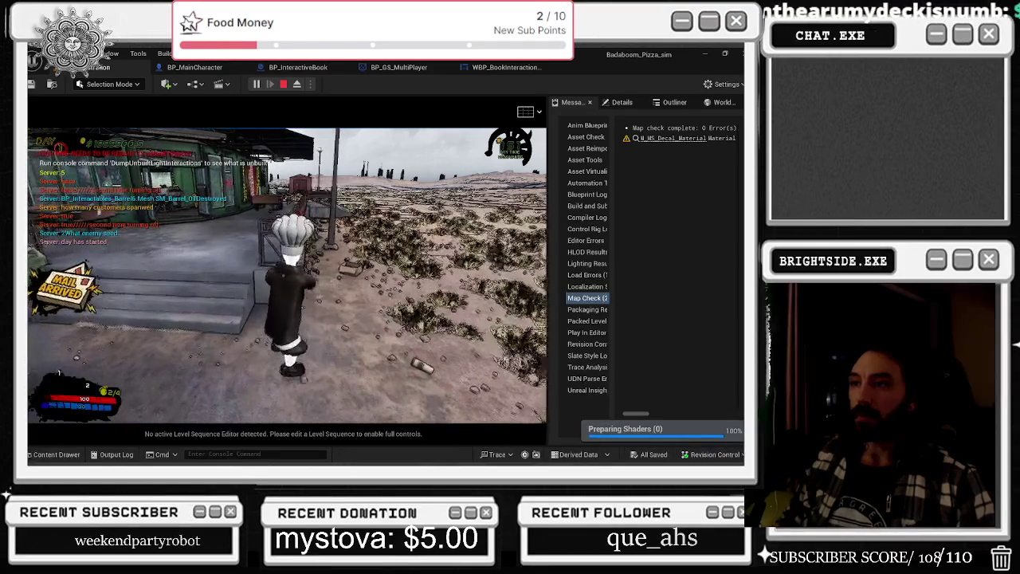
key(w)
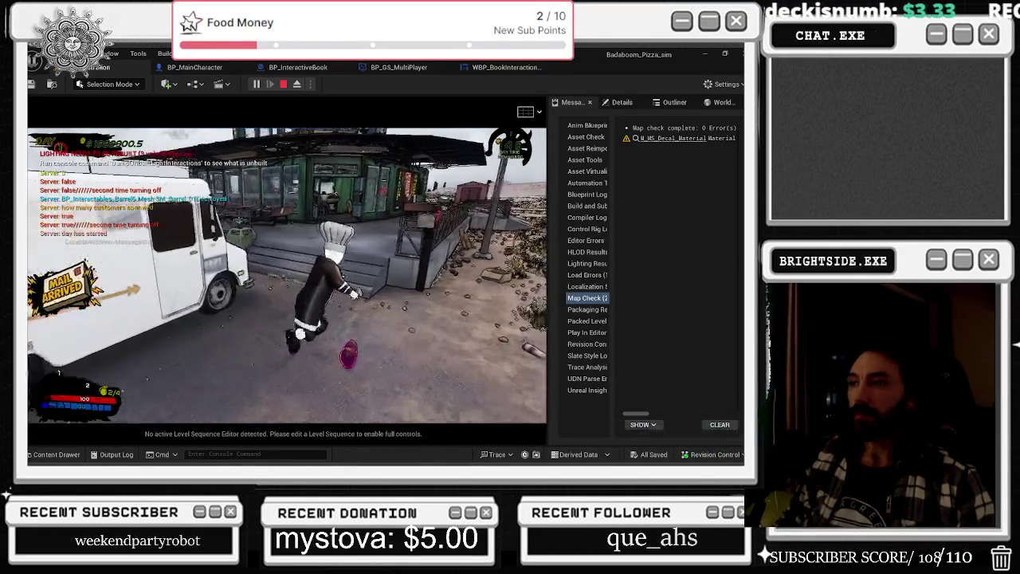
key(w)
key(a)
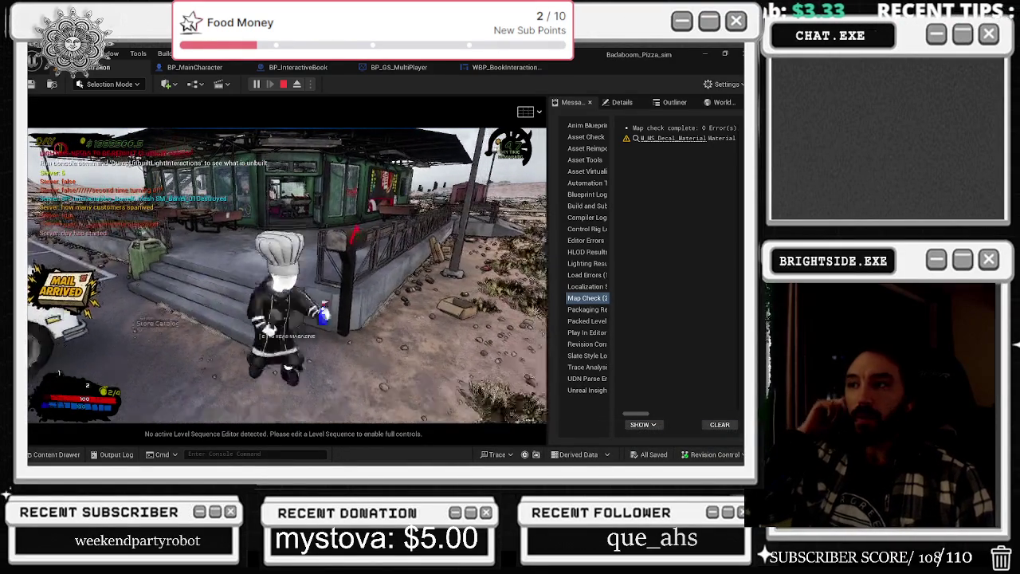
key(d)
key(e)
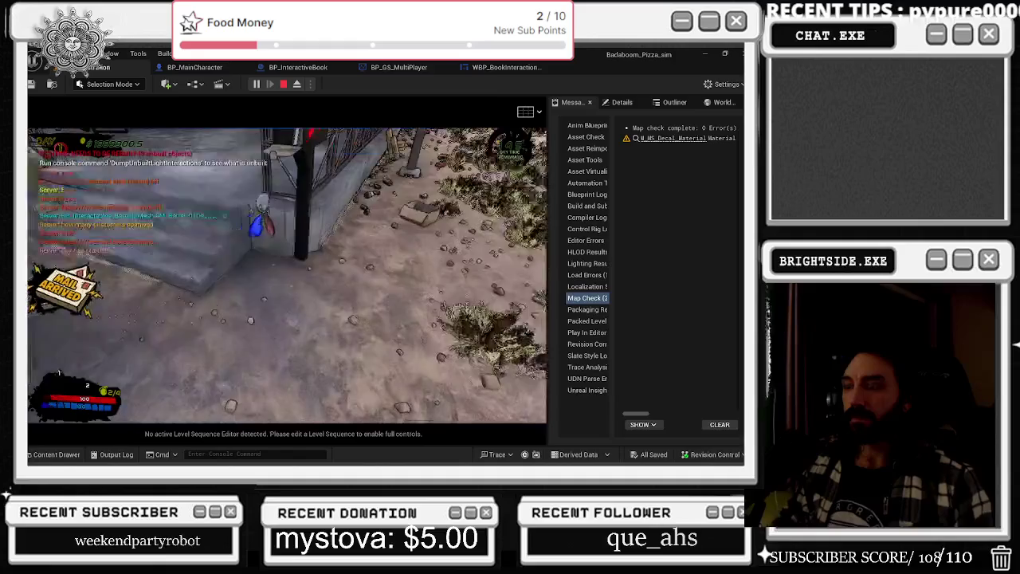
key(e)
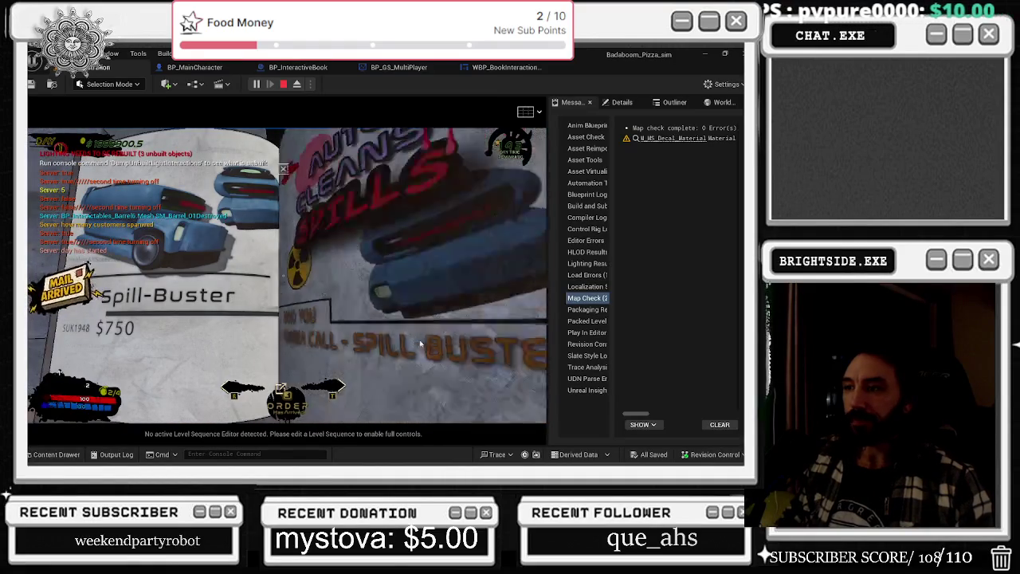
key(Escape)
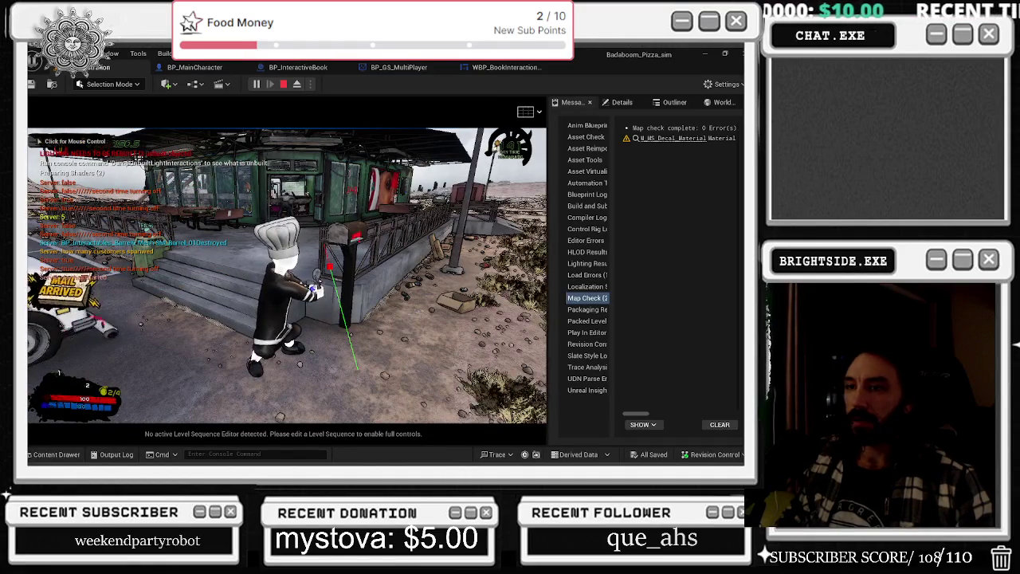
Walk past the truck toward the diner stairs, ending beside the mailbox
key(w)
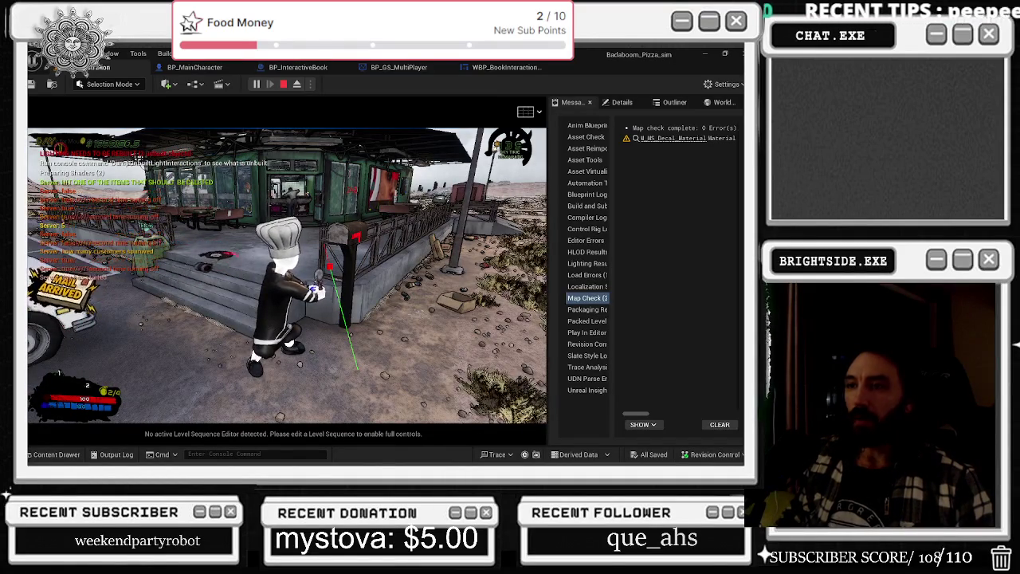
key(s)
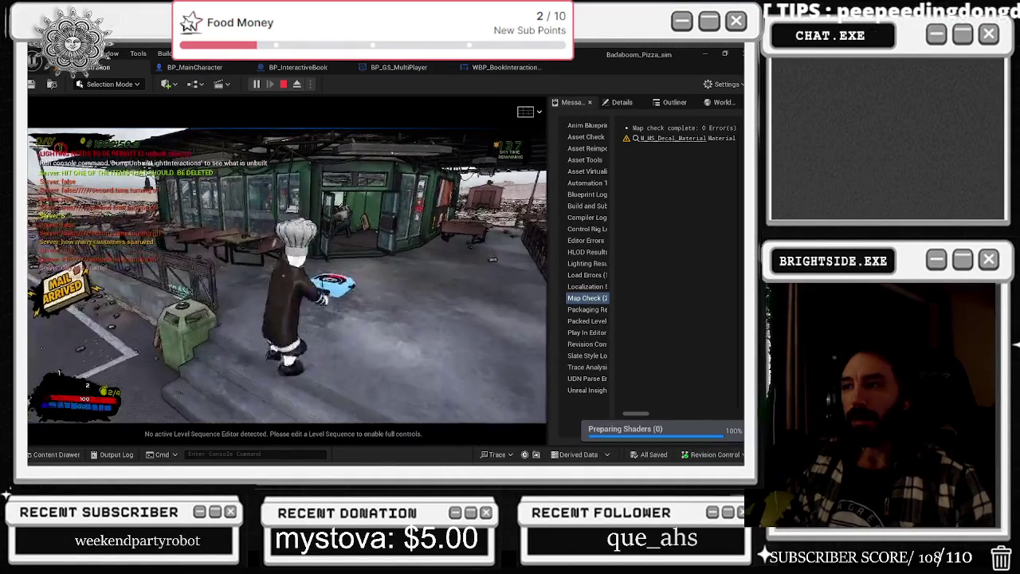
key(a)
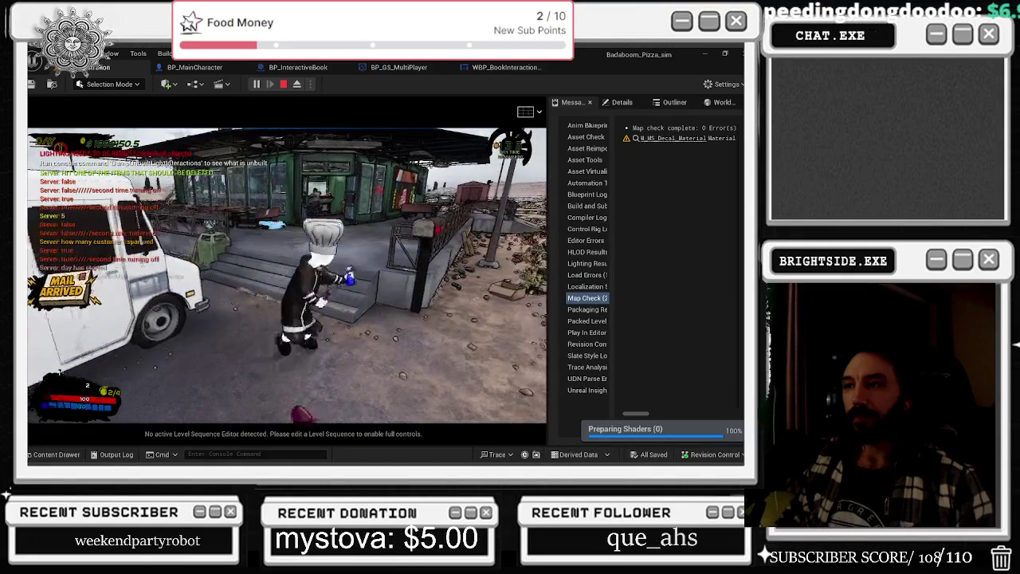
key(w)
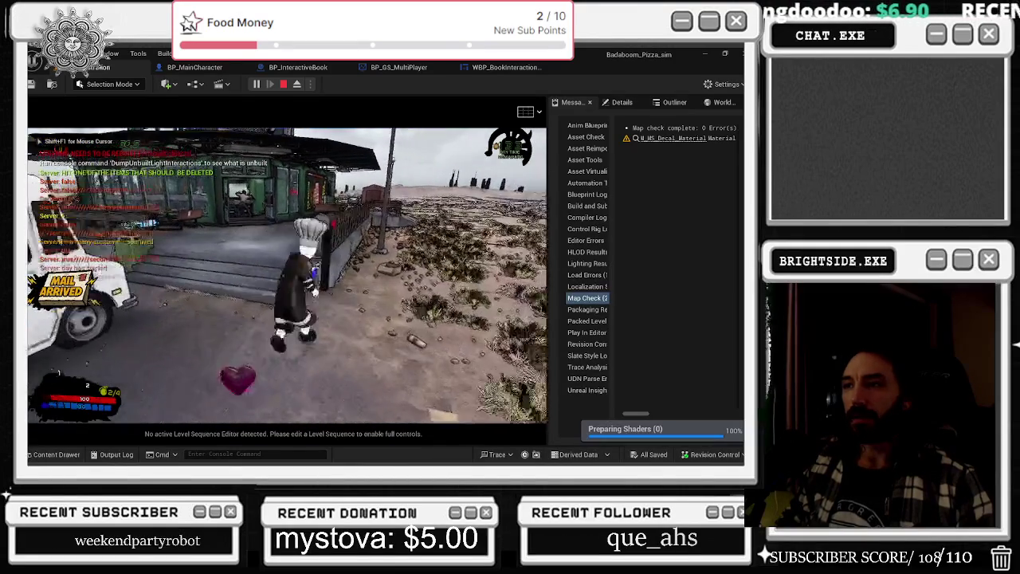
key(w)
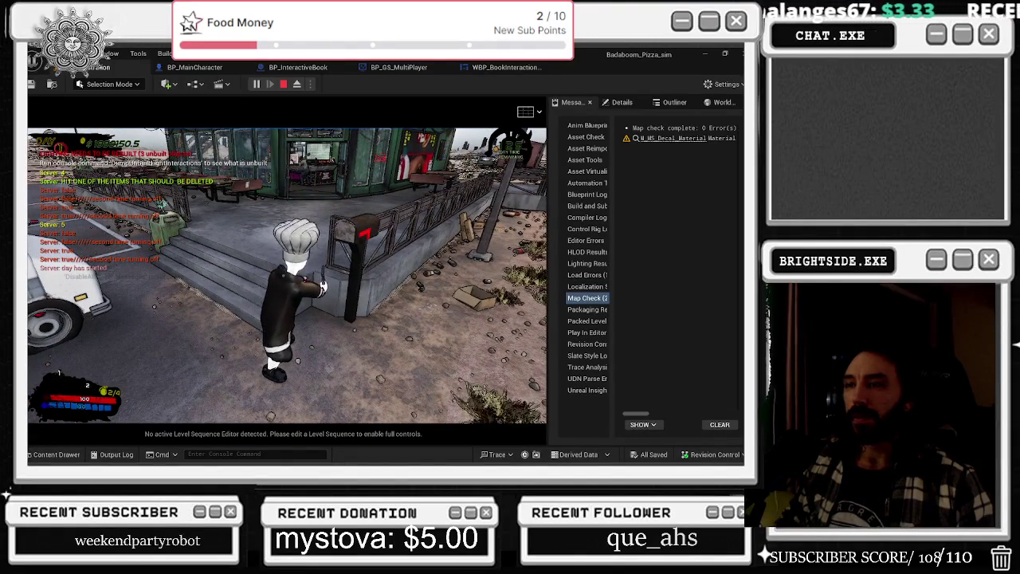
Open the store catalog, turn to the next page, and close it
key(w)
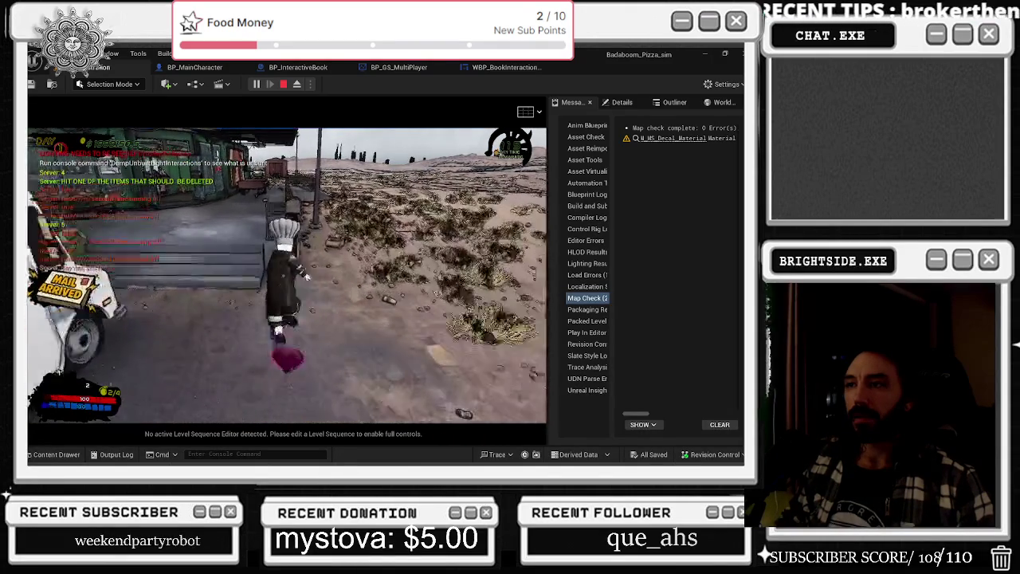
key(e)
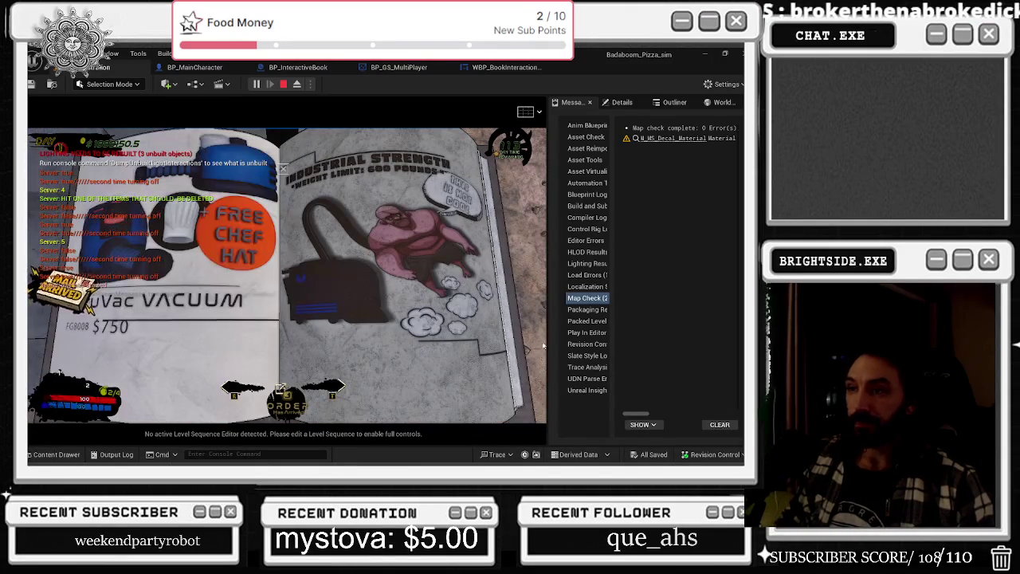
click(440, 349)
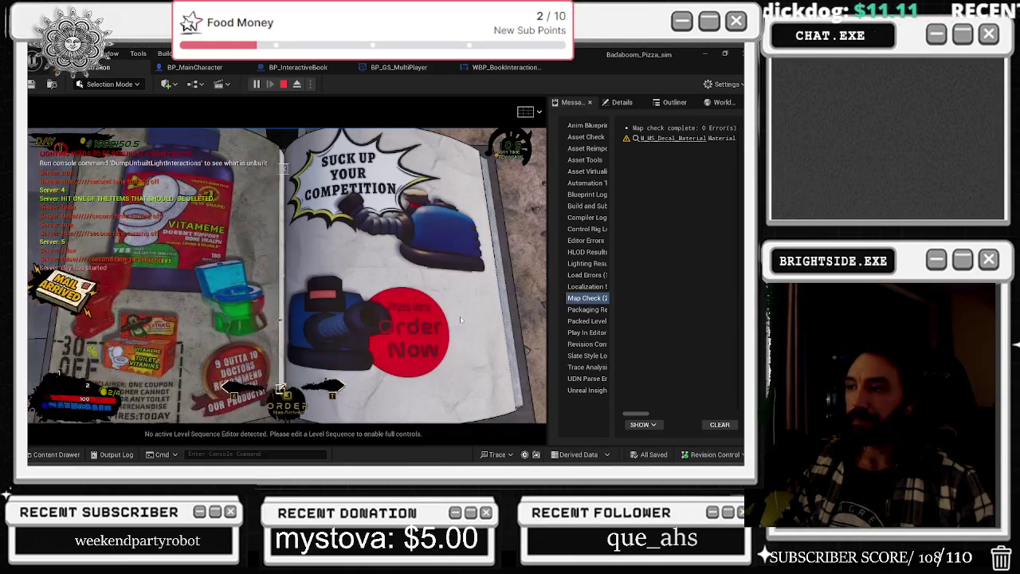
key(e)
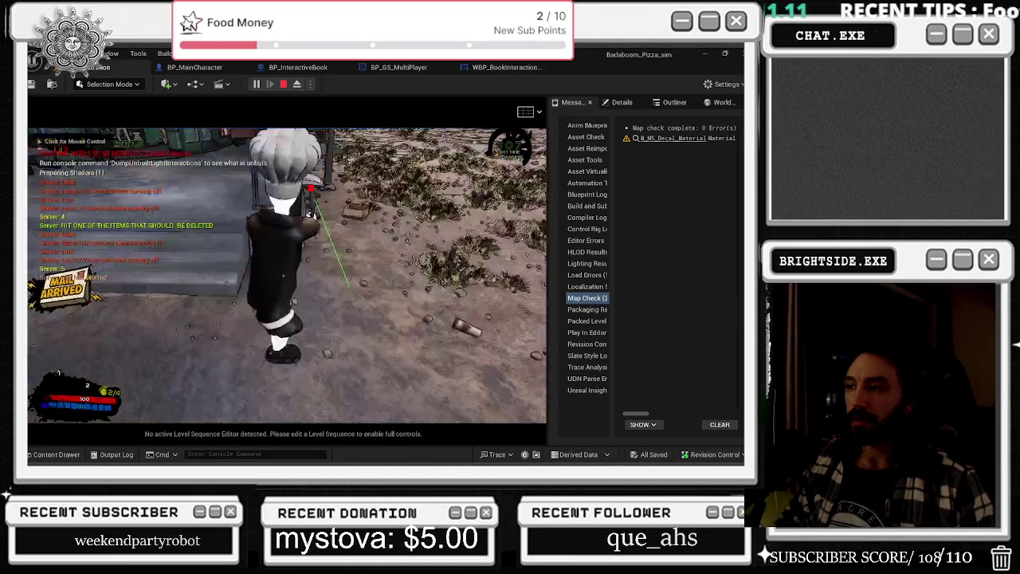
Walk over to the white van, then open Settings > Engine Scalability Settings
key(w)
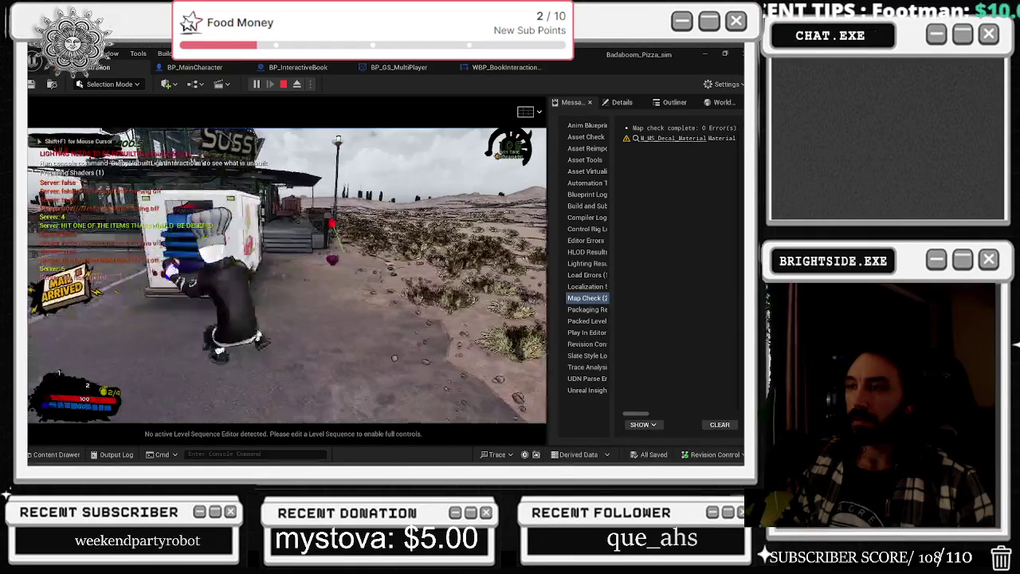
key(e)
key(w)
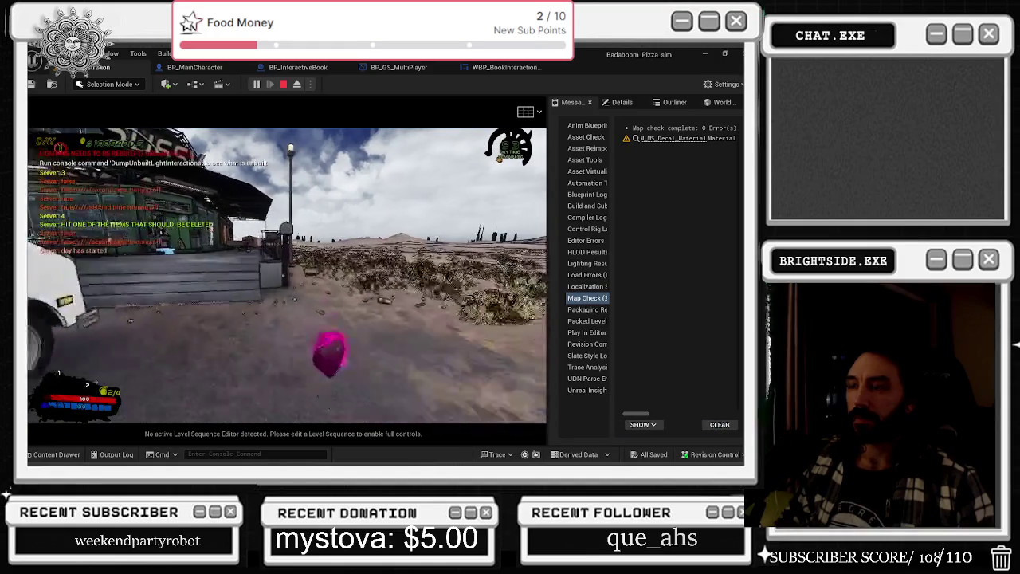
click(723, 84)
mouse_move(665, 249)
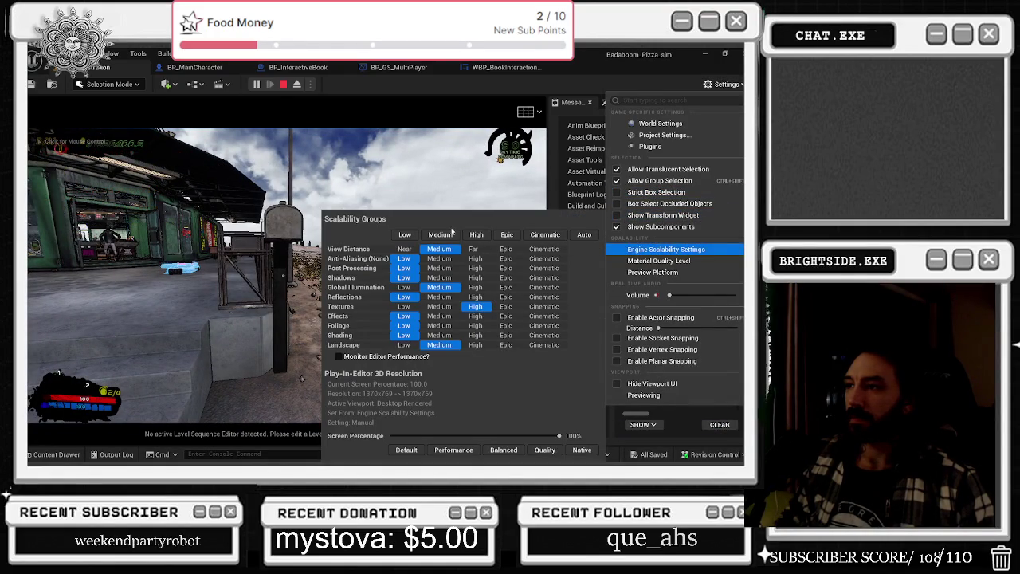
Dismiss the scalability settings and open the Store Catalog again near the mailbox
click(303, 239)
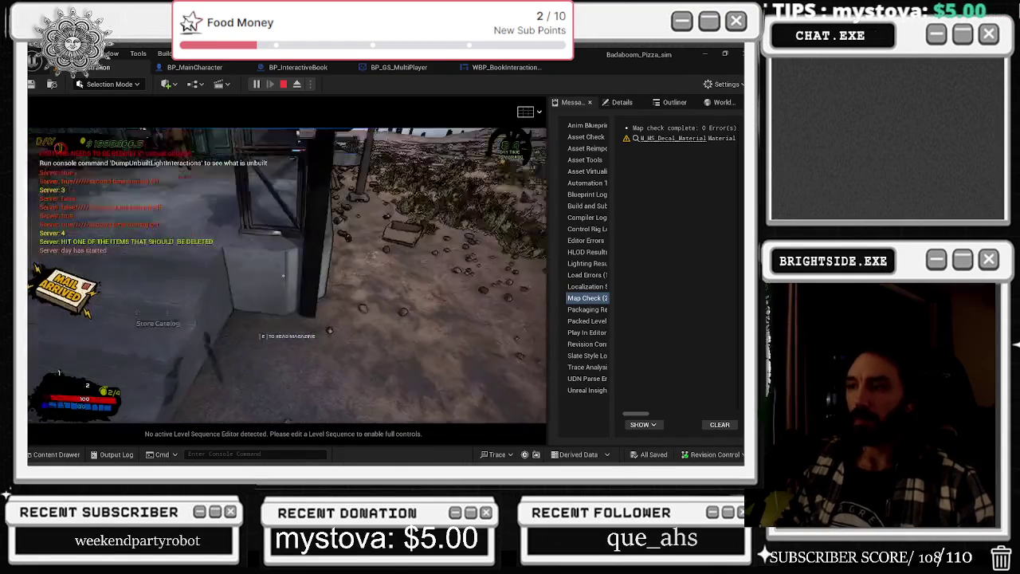
key(e)
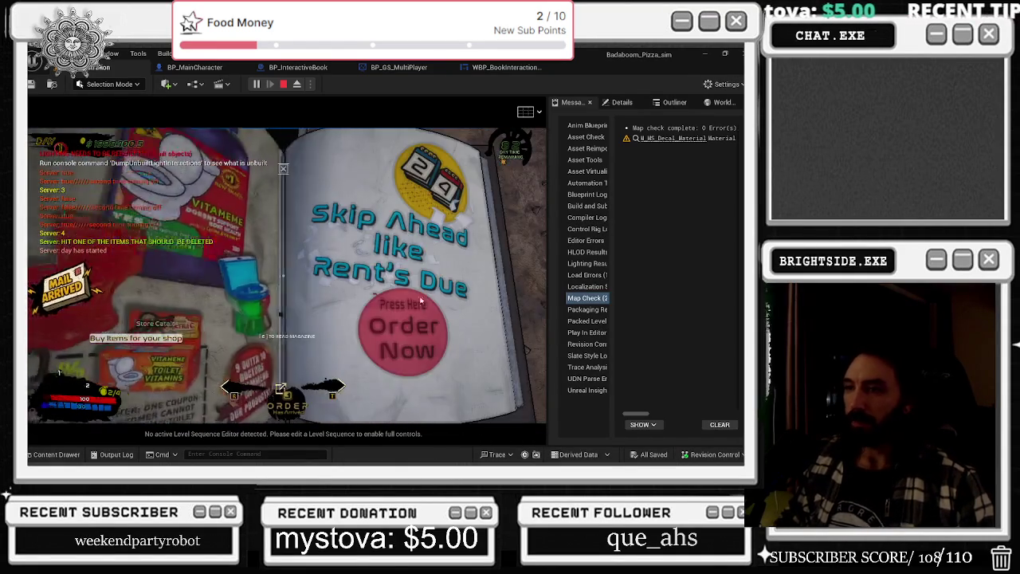
click(421, 299)
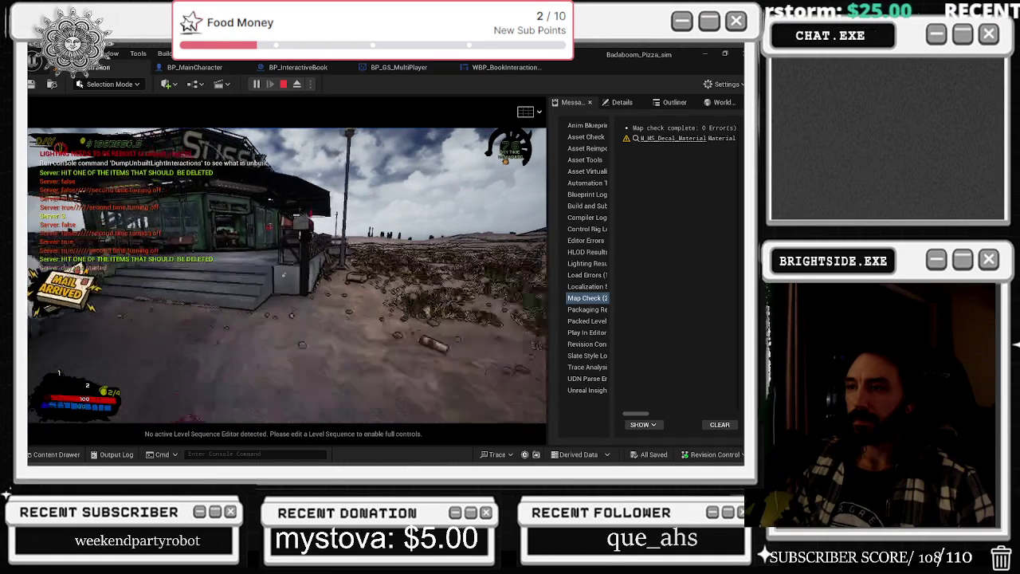
key(w)
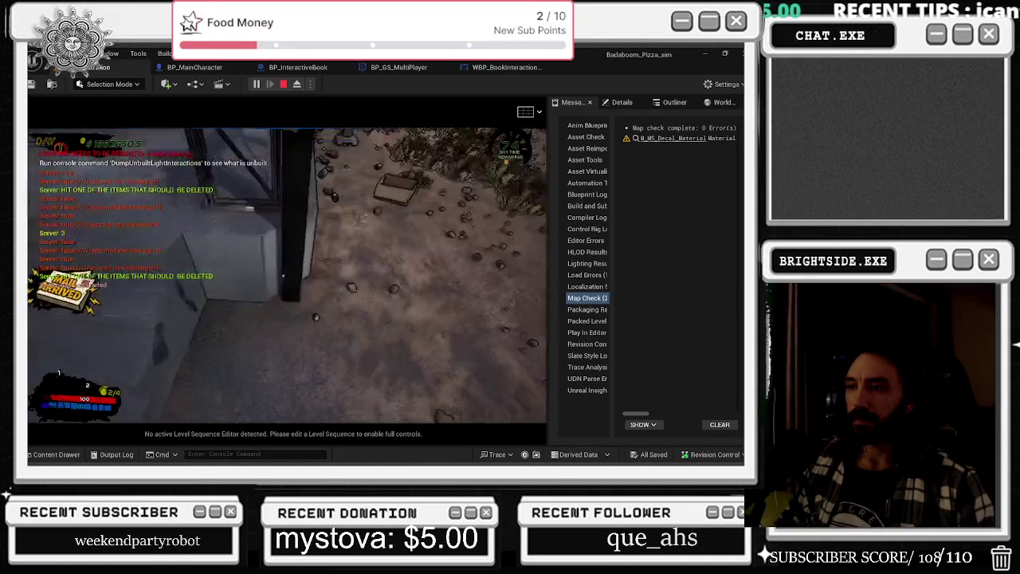
key(e)
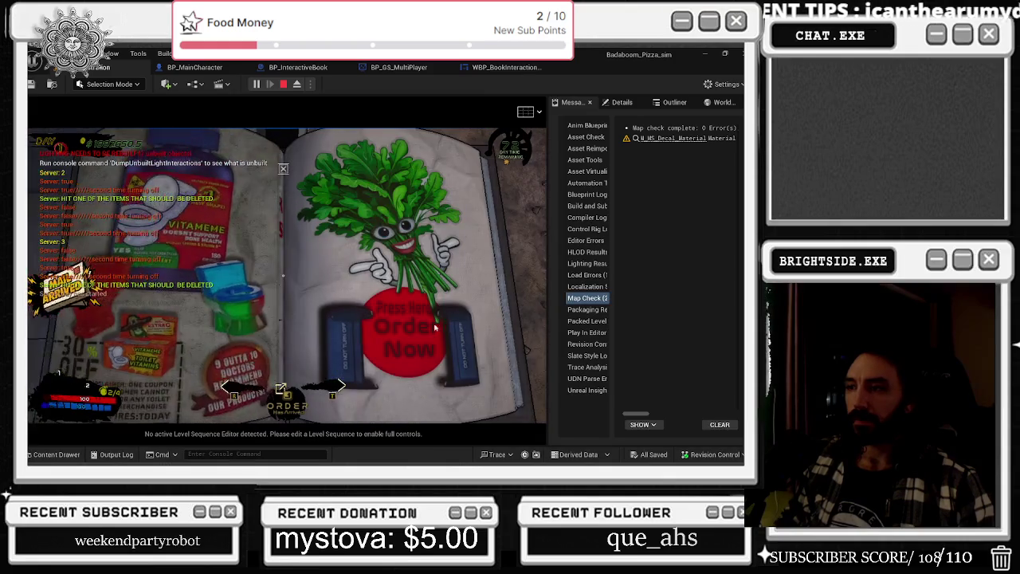
Walk past the food truck to the Sussy building and flip between Art Sale and Mystery Paintings pages
key(w)
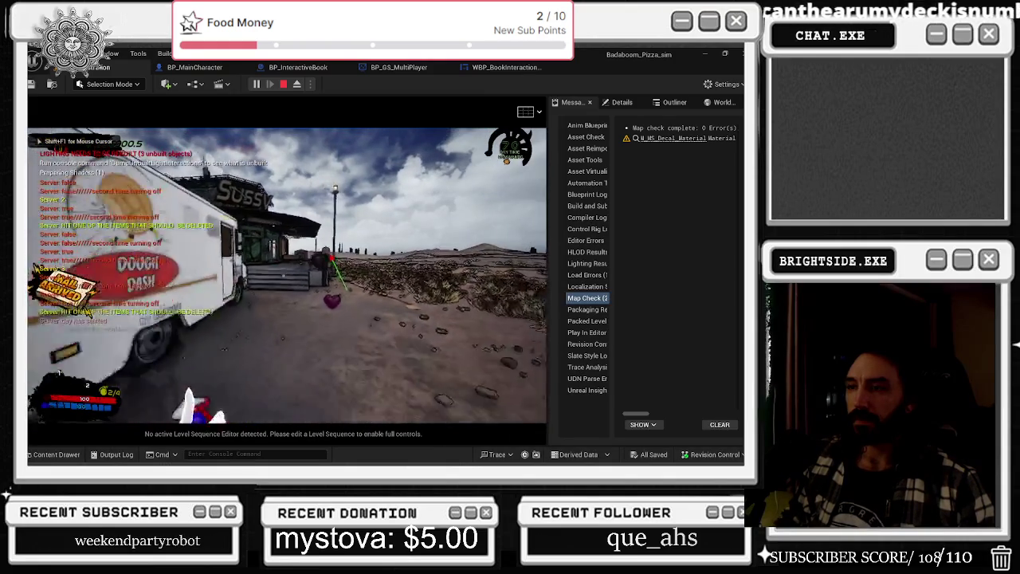
key(w)
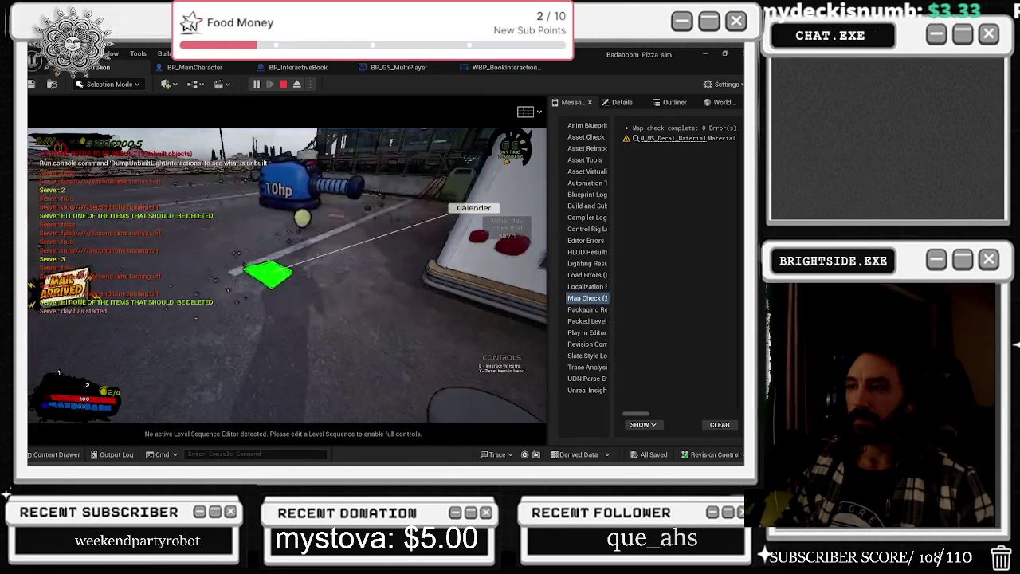
key(w)
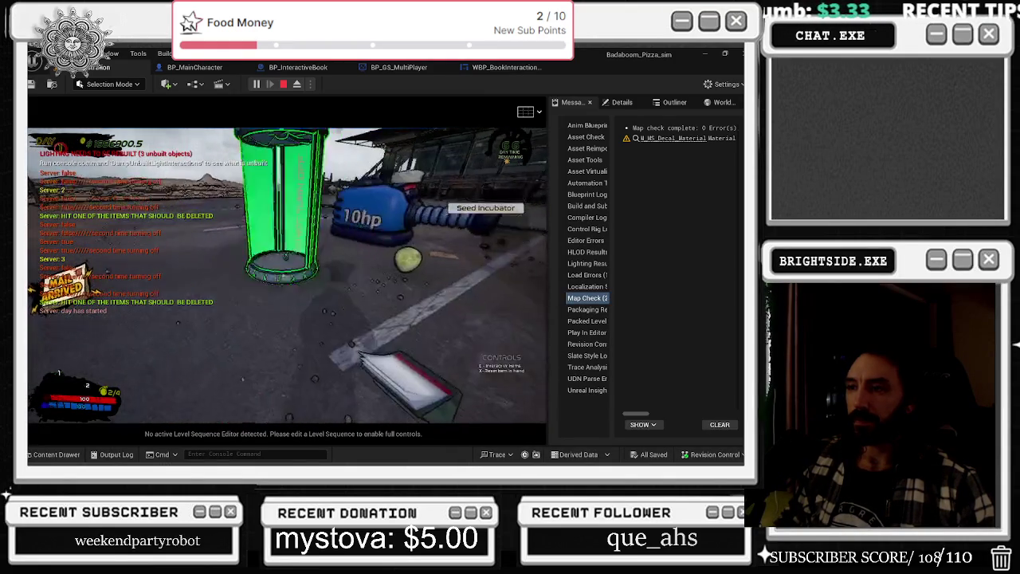
key(w)
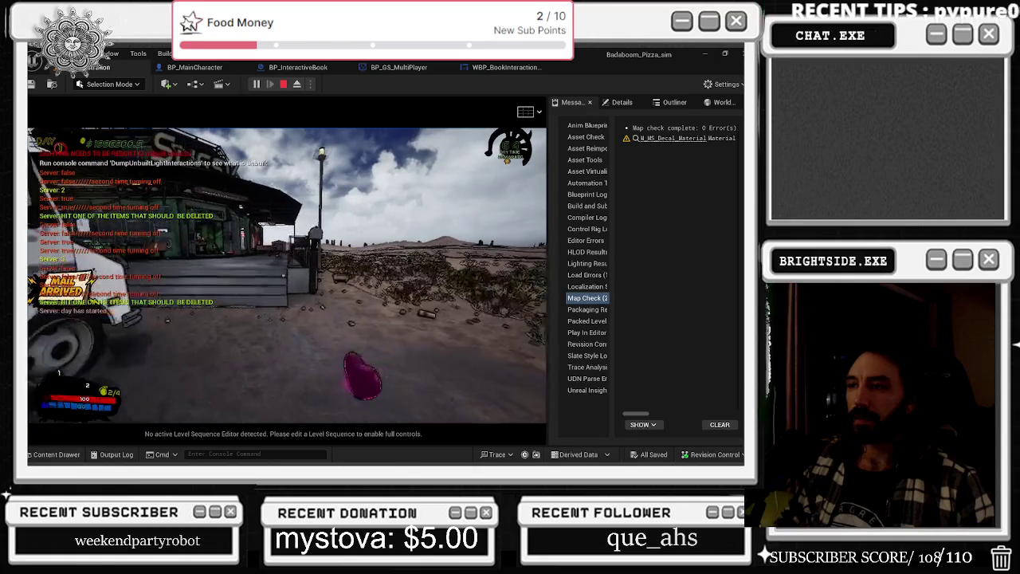
key(w)
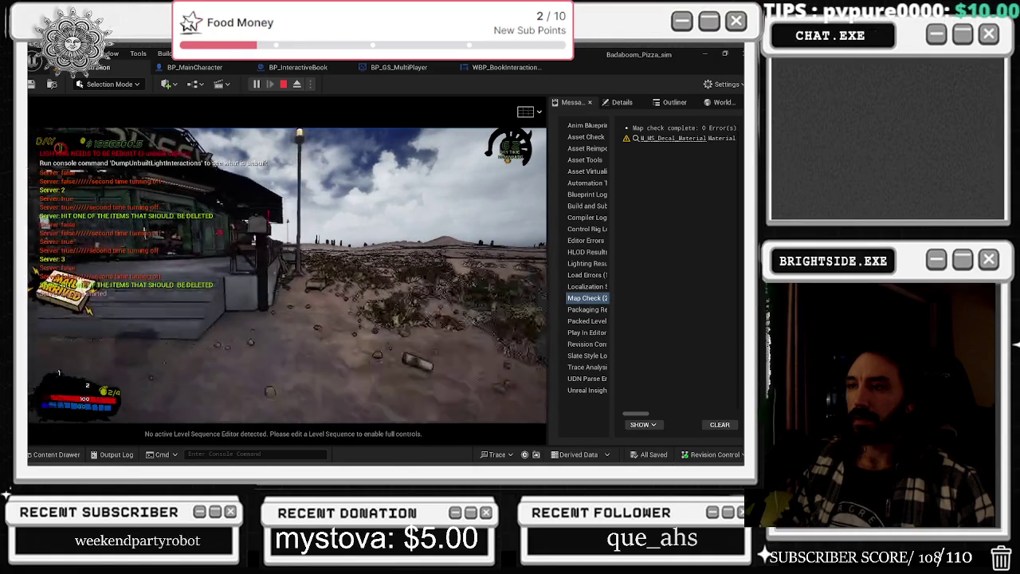
key(e)
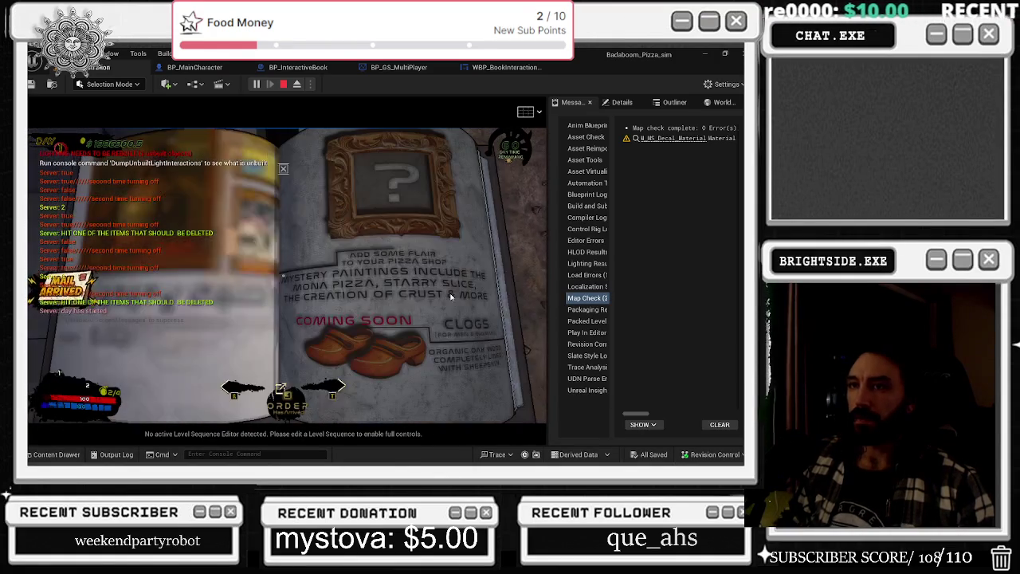
click(447, 313)
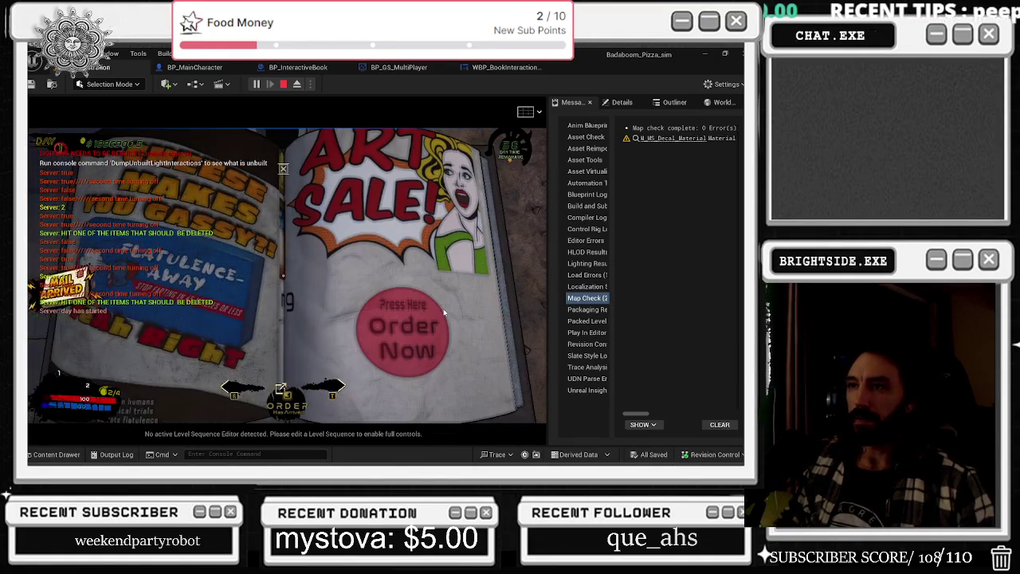
click(444, 313)
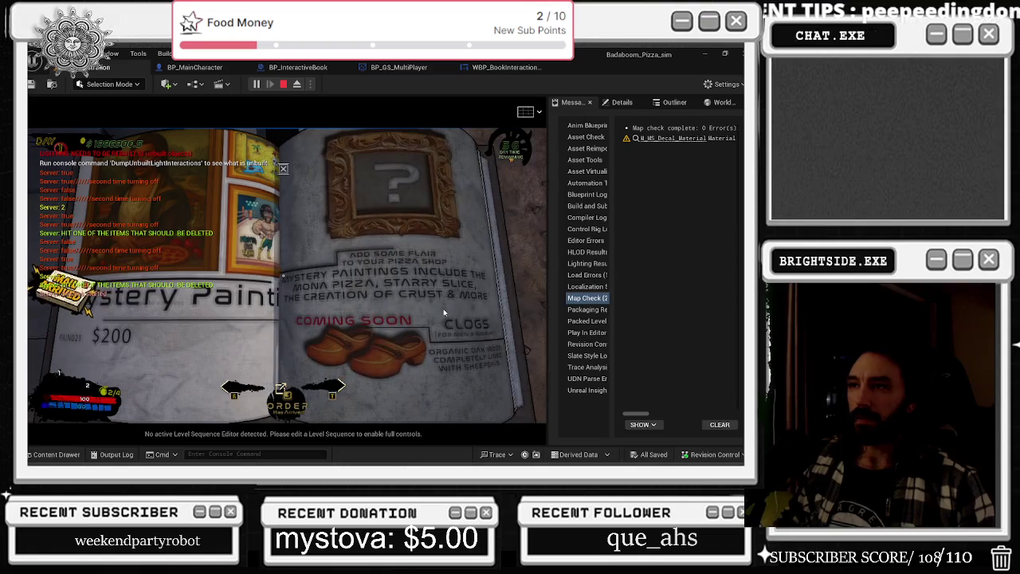
click(458, 322)
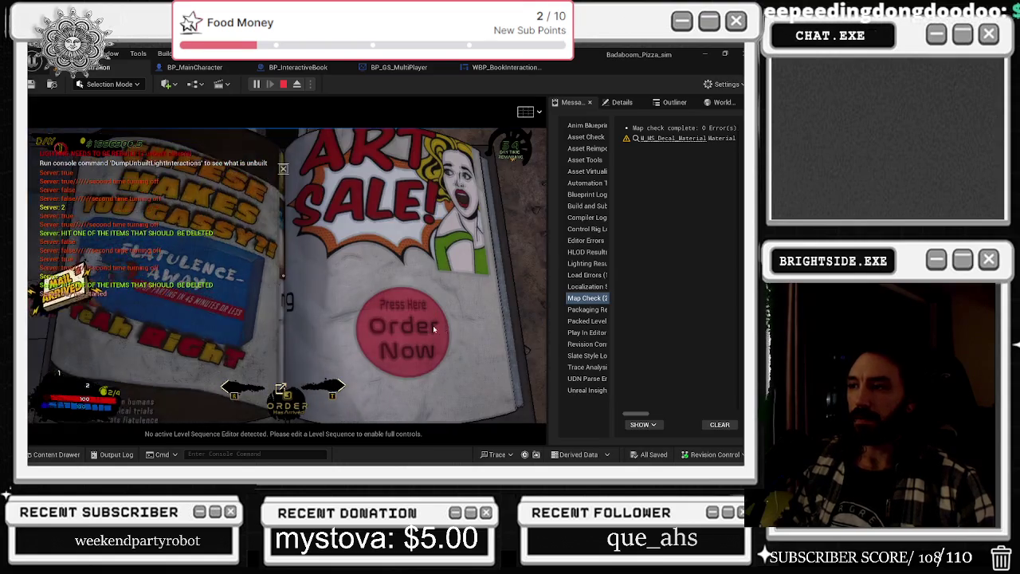
click(433, 325)
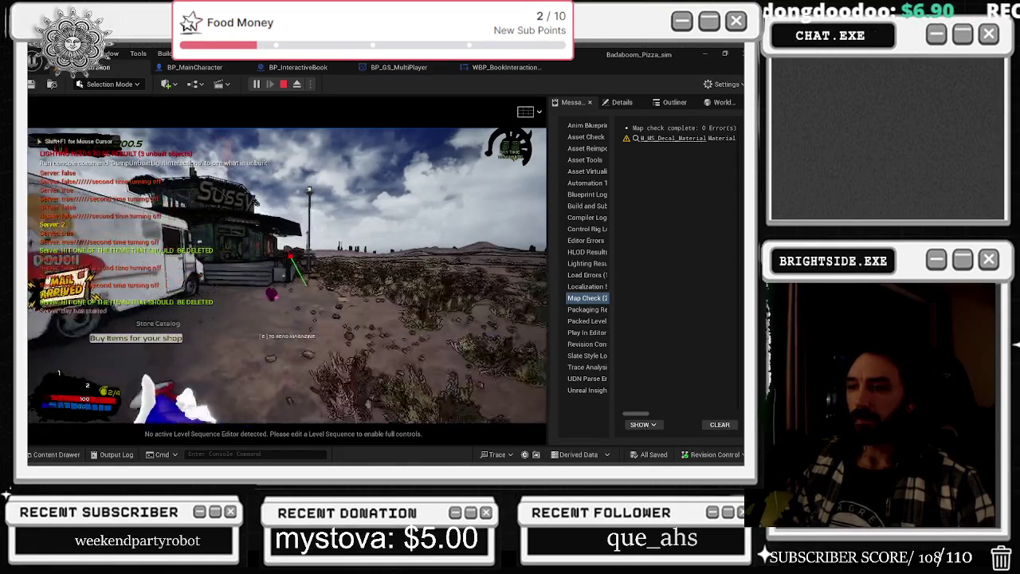
Place the wall painting on the glass tube, then reopen the catalog past the Mini-Fridge pages
key(w)
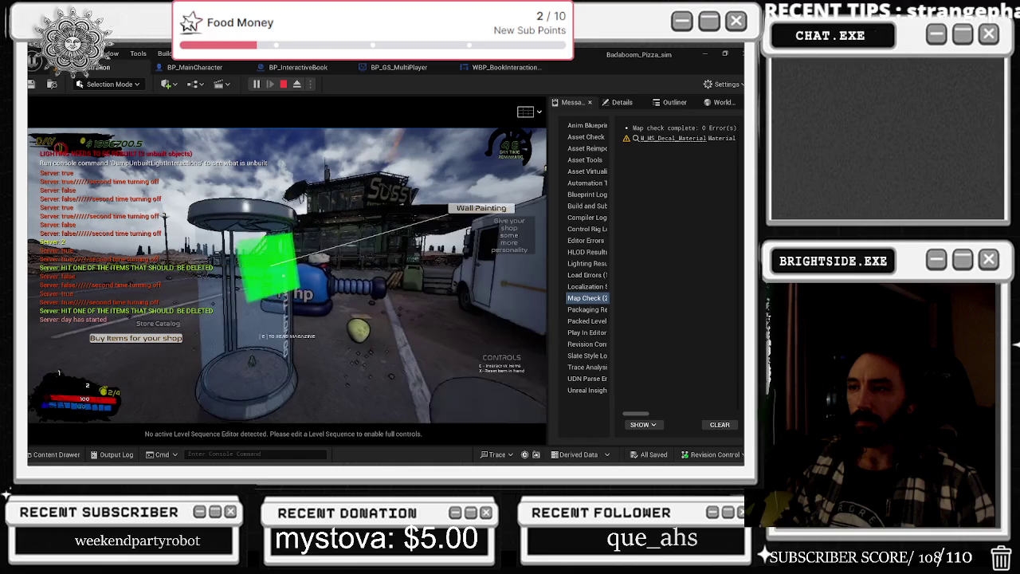
scroll(287, 271, down, 2)
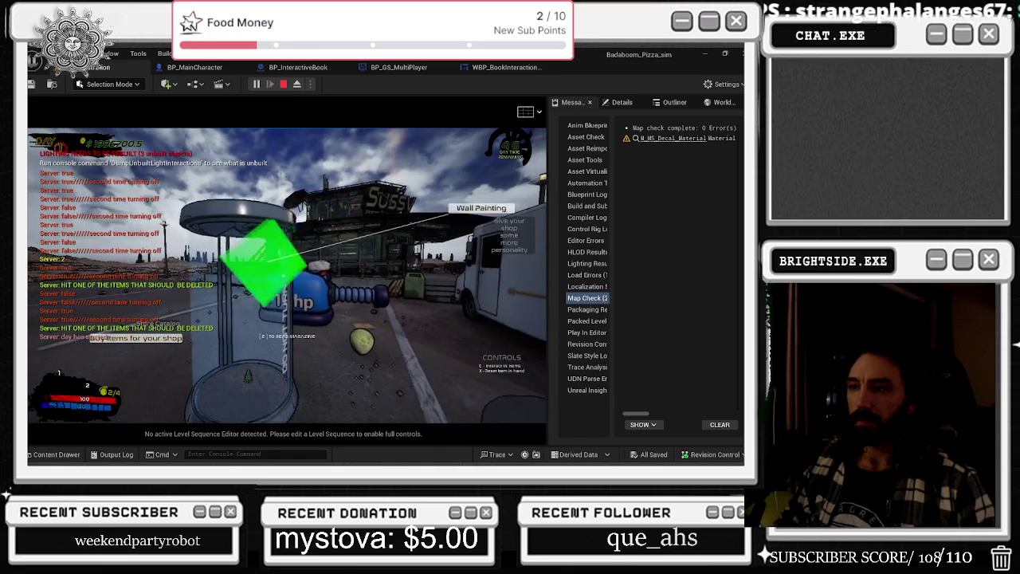
key(e)
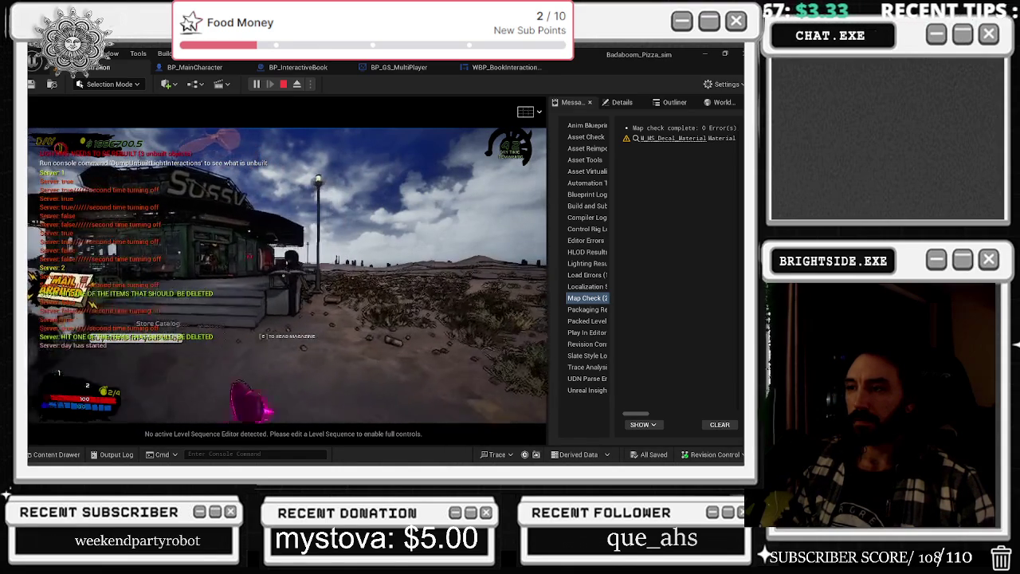
key(e)
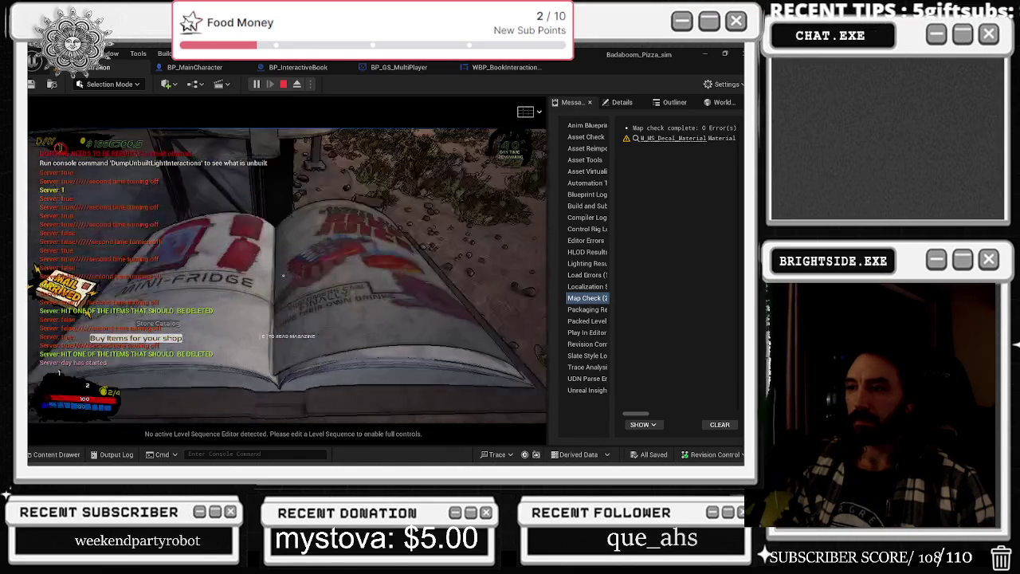
click(460, 306)
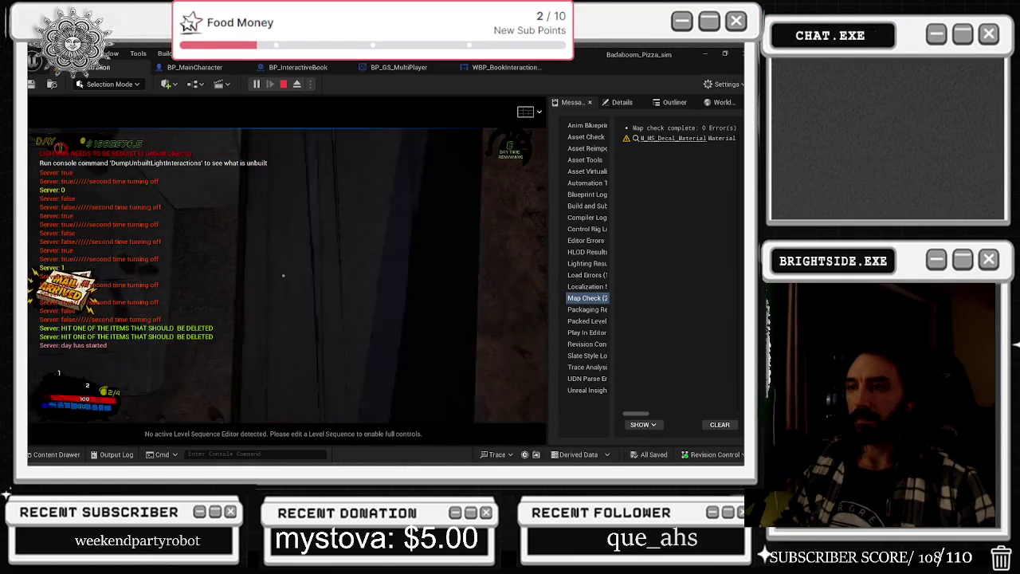
Open and close the store catalog at night, then walk off the porch into the yard
key(e)
key(e)
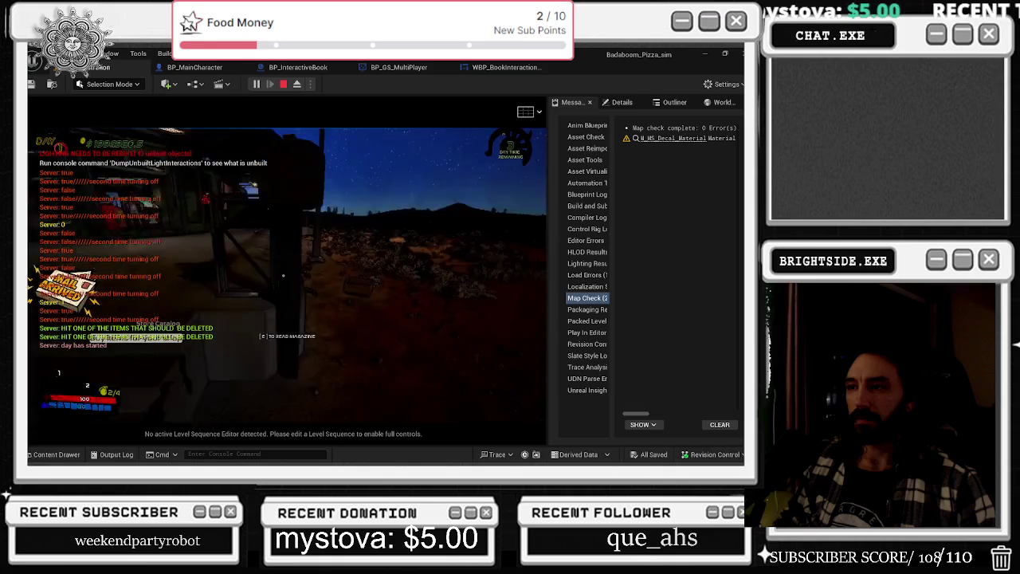
key(e)
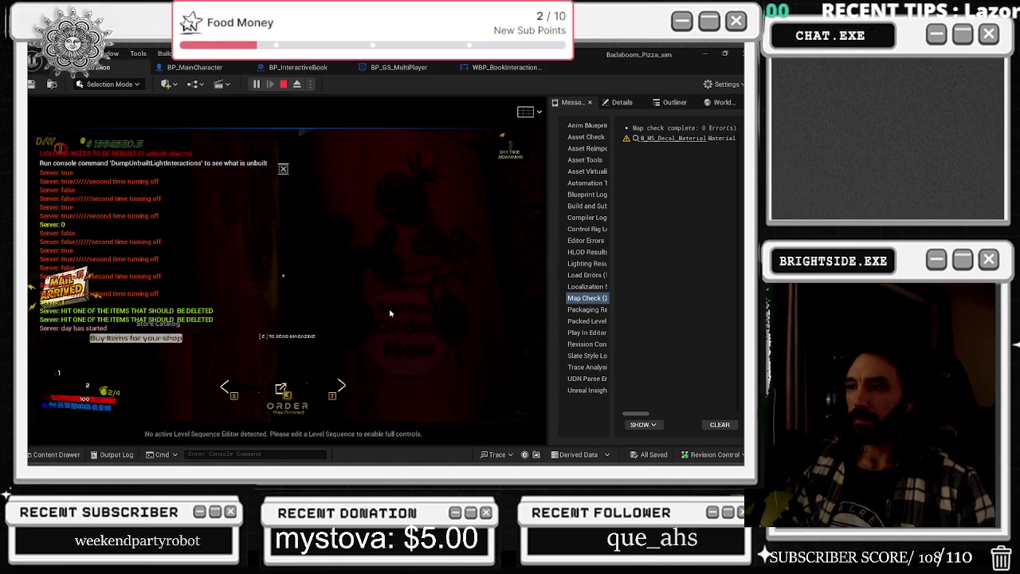
key(e)
key(w)
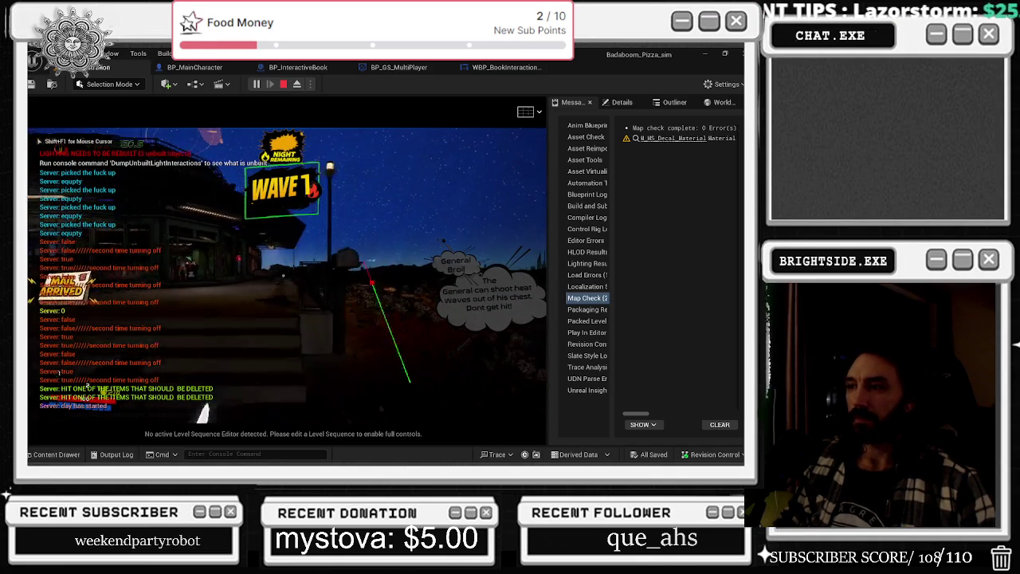
key(w)
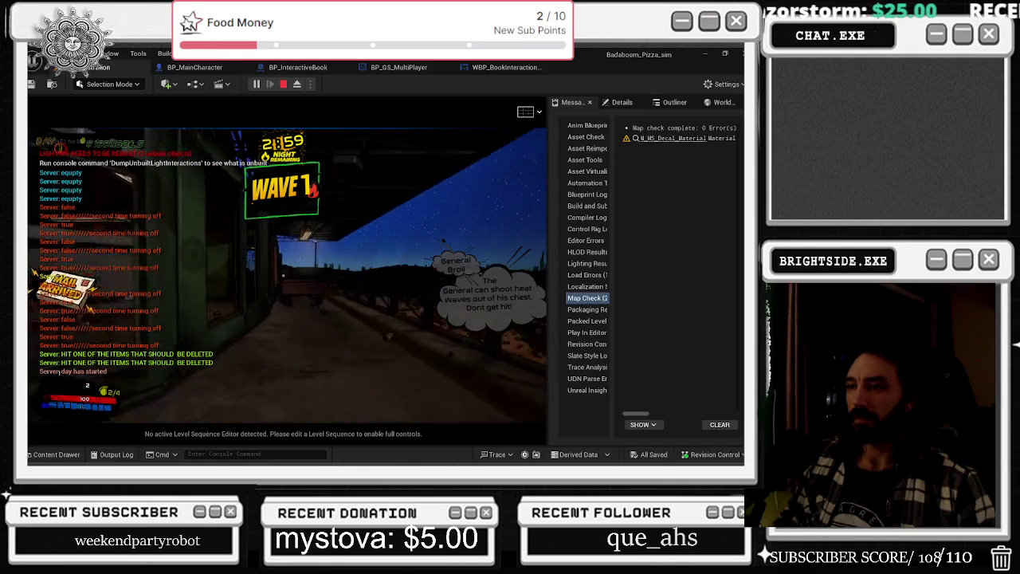
Use two charges of the held item and free the mouse from the game view
click(287, 275)
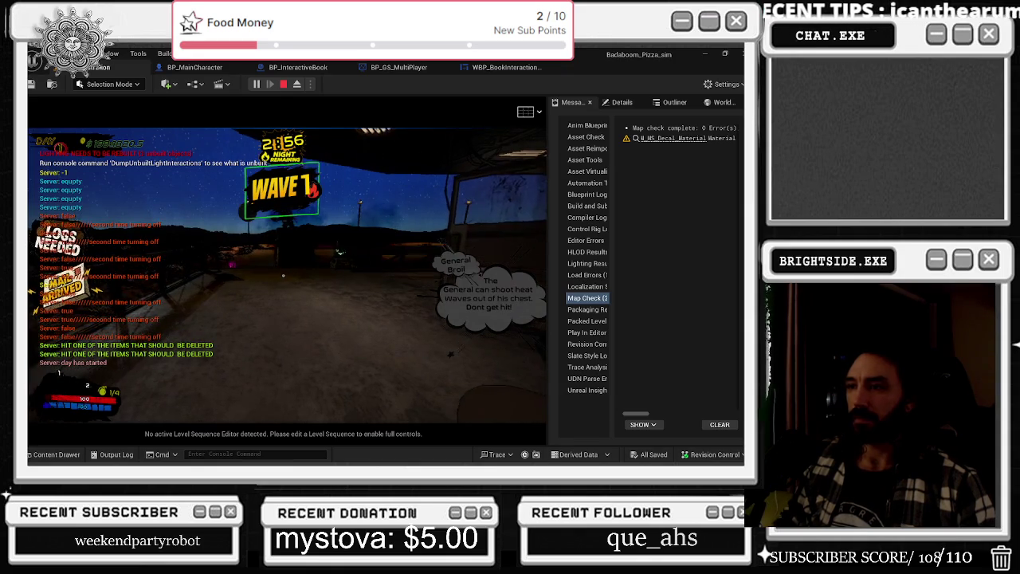
click(283, 275)
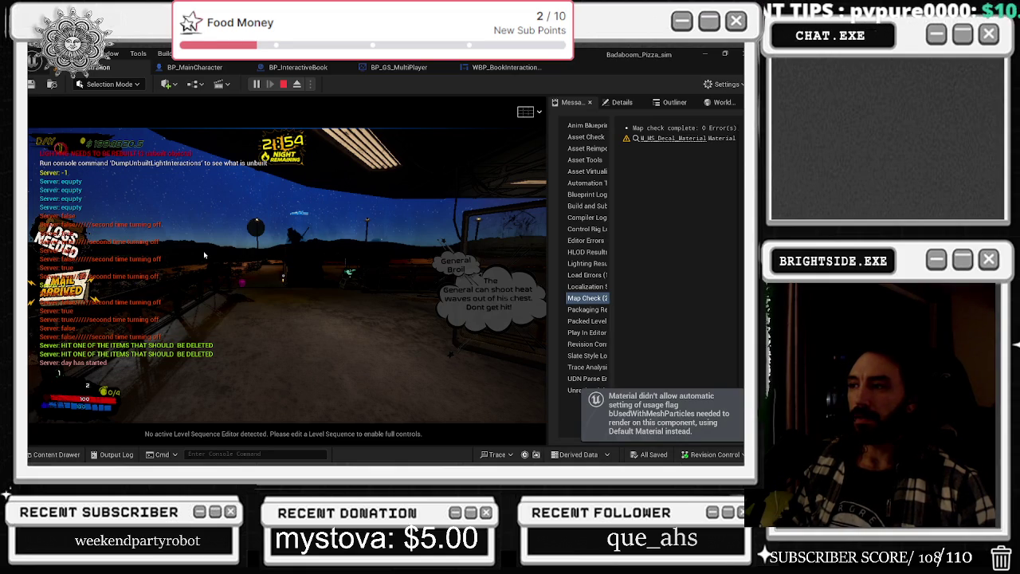
key(alt+Tab)
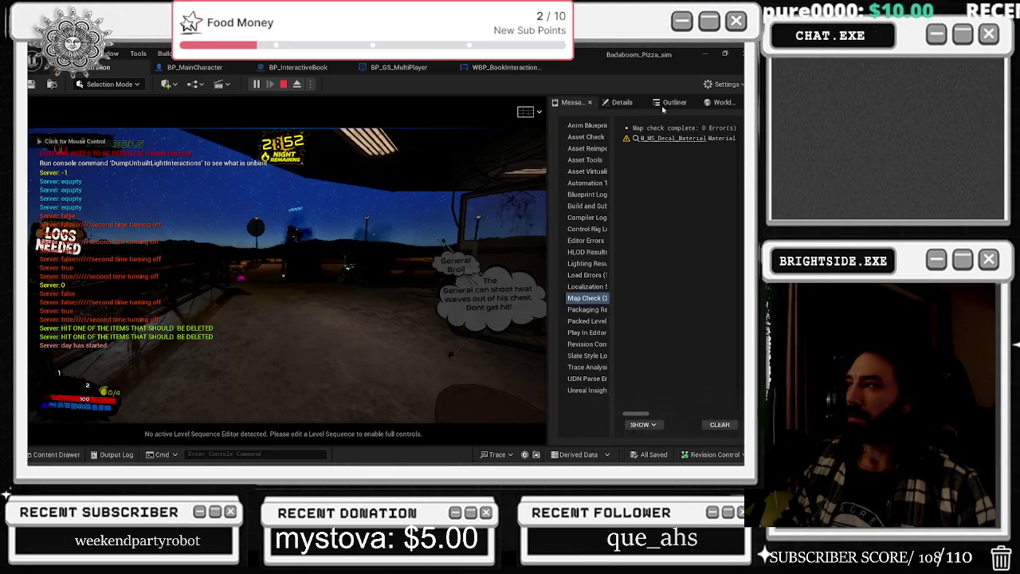
Set every Engine Scalability group to Low, close the menu, and return control to the game
click(722, 83)
mouse_move(666, 249)
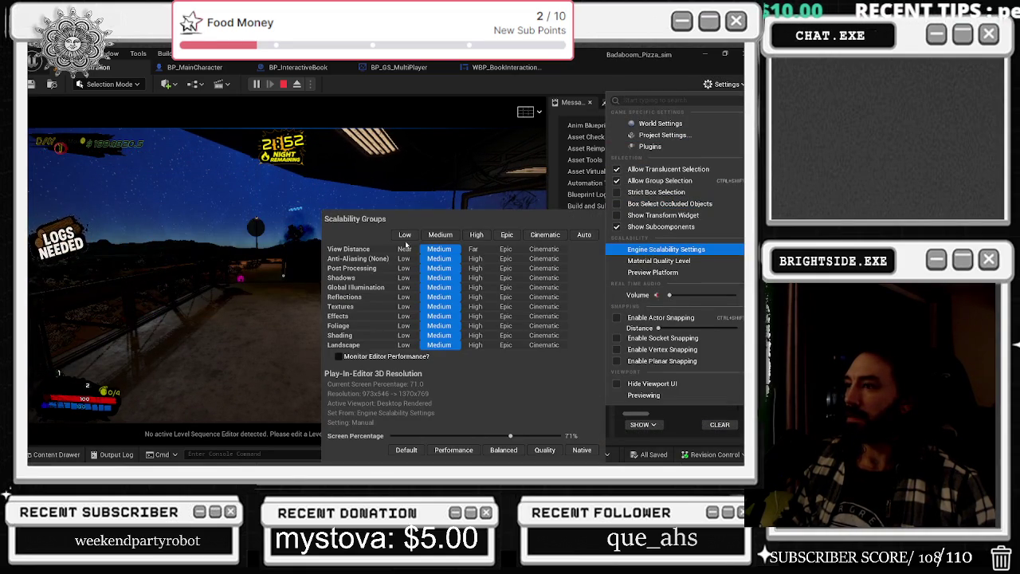
click(405, 235)
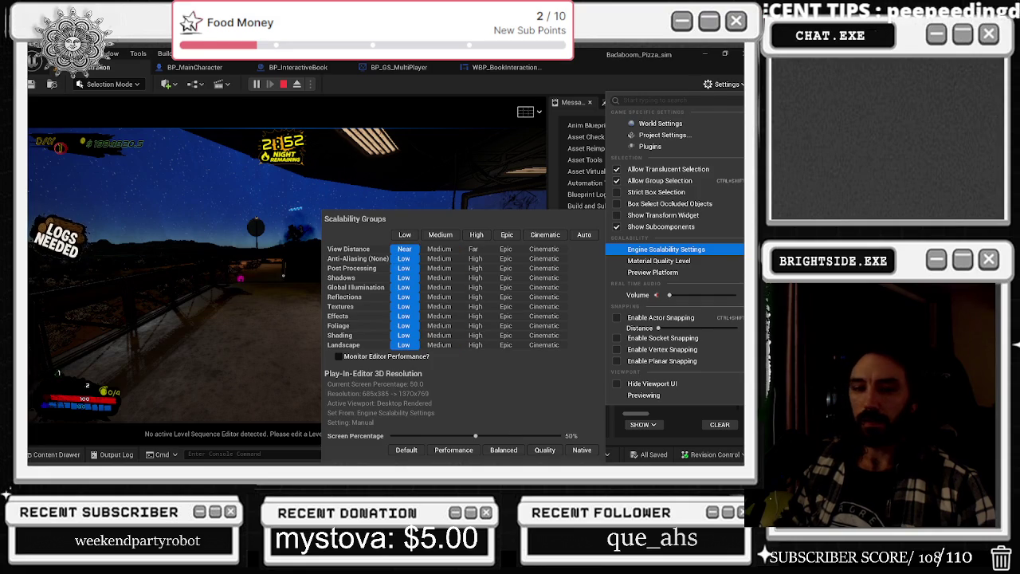
key(Escape)
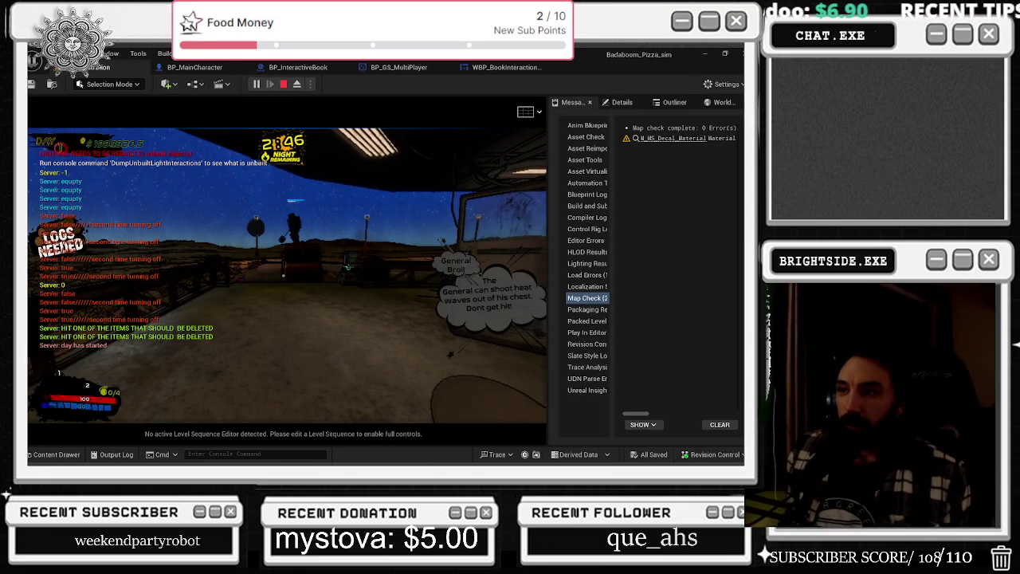
click(283, 275)
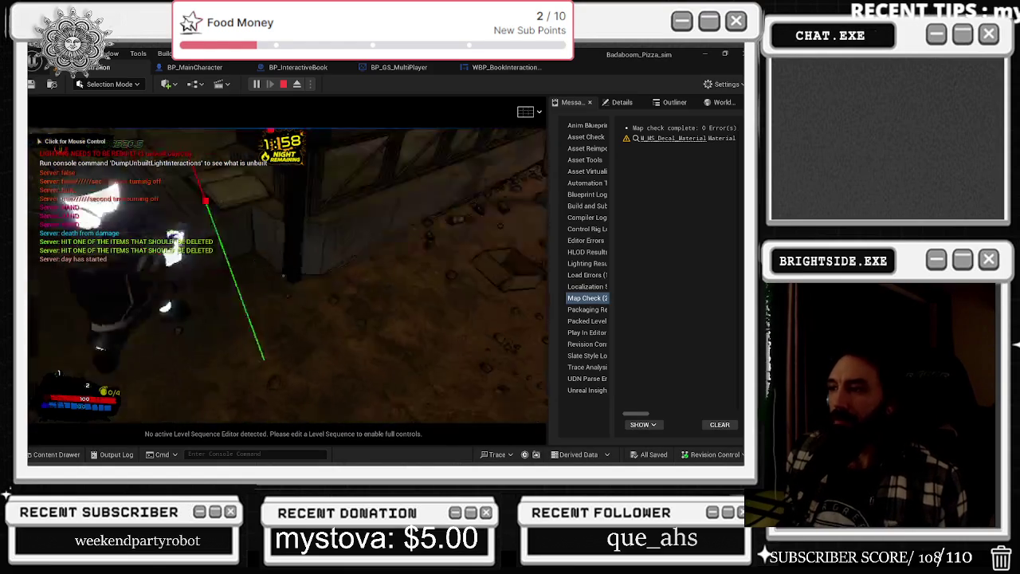
Recapture the mouse, pick up and drop the yellow balloon, then open the pet-bowl catalog
click(283, 275)
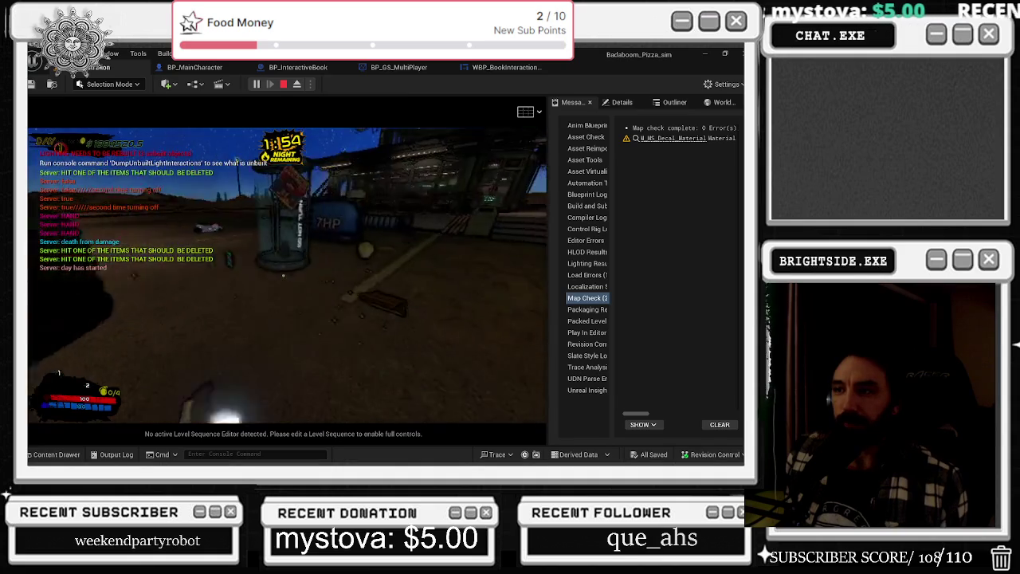
key(e)
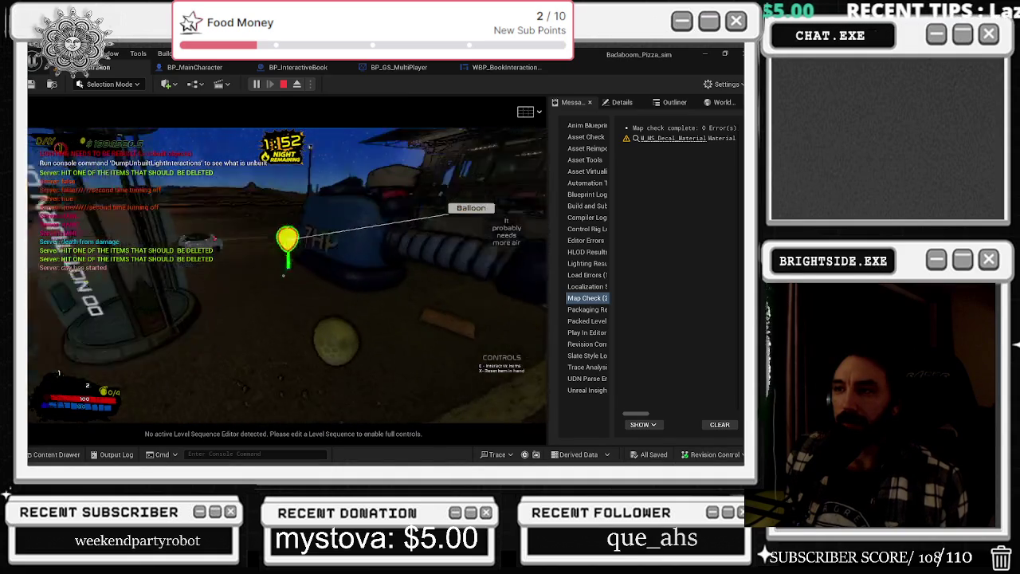
key(e)
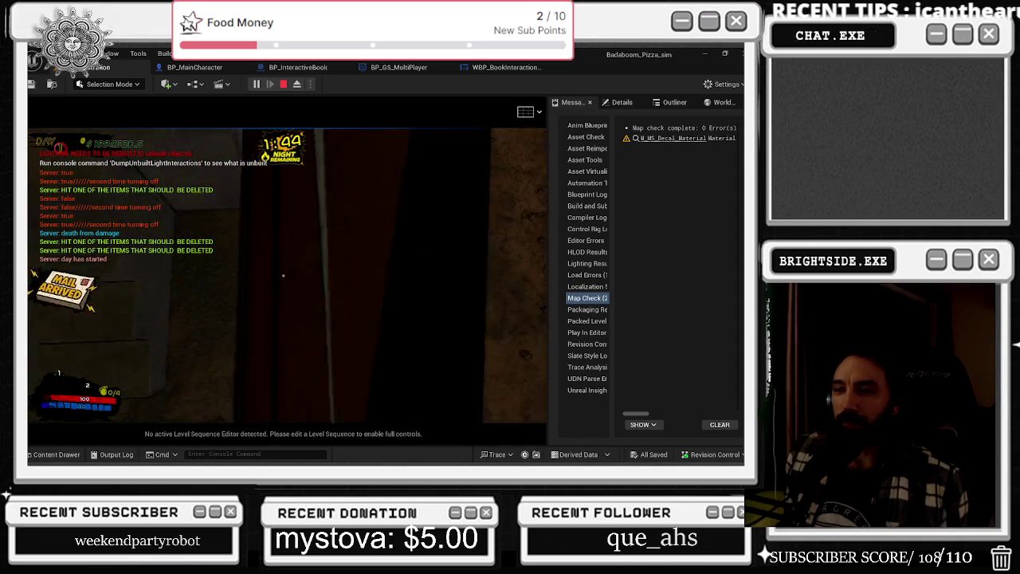
key(e)
key(e)
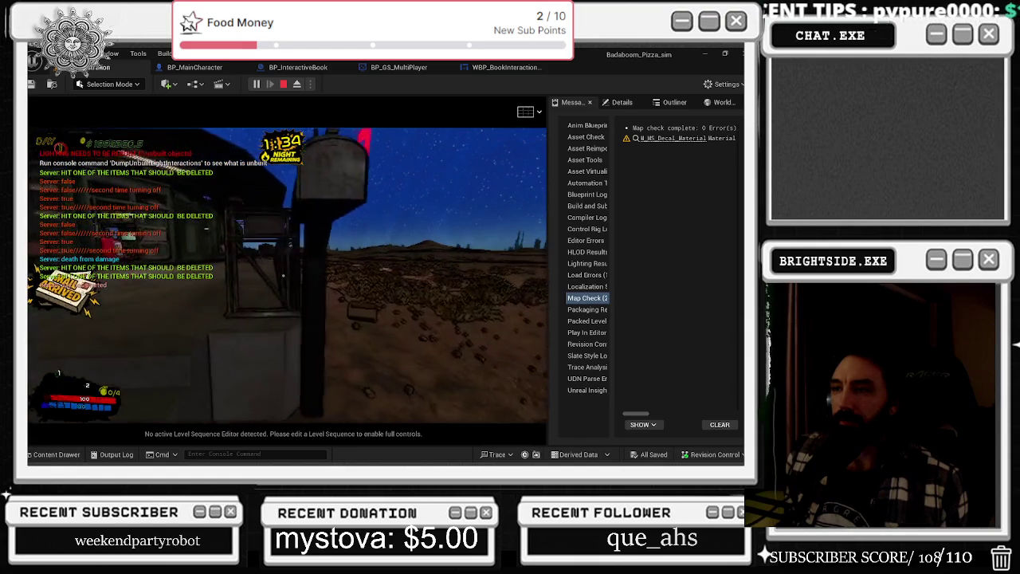
Open the pizza menu book, flip to its next page, and close it
key(e)
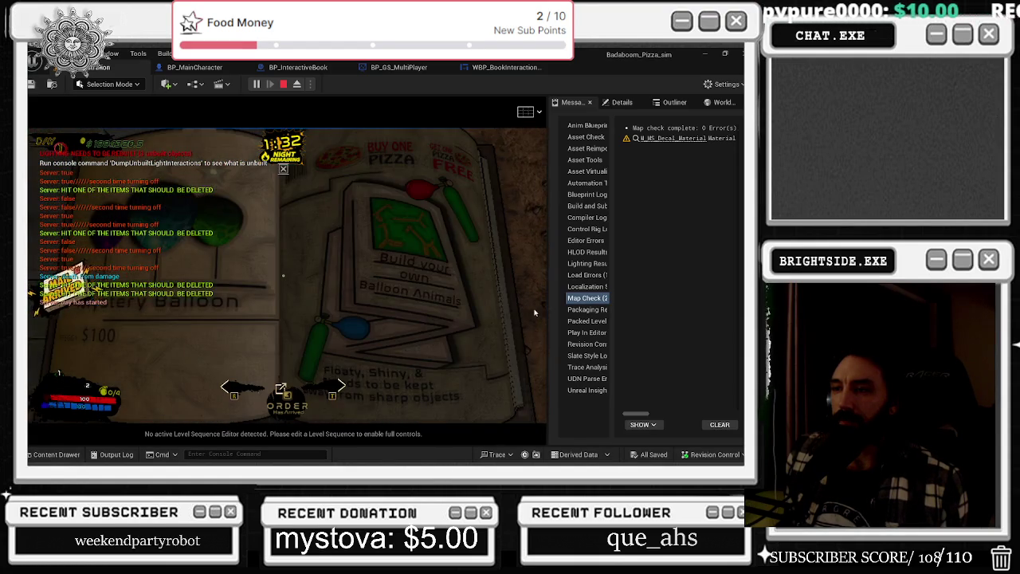
click(535, 313)
key(e)
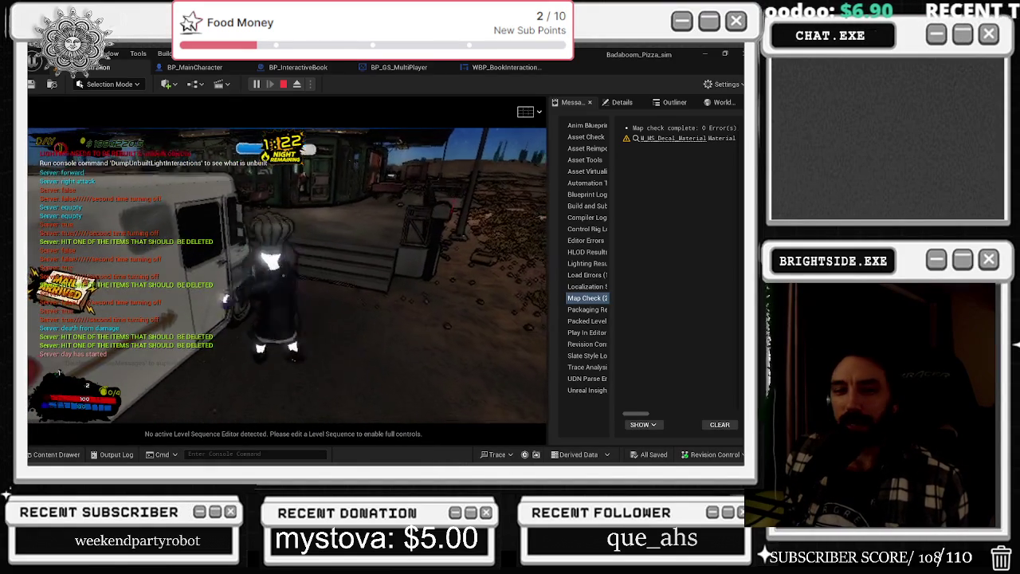
Regain mouse control of the game view, then open and close the order book
key(alt+Tab)
click(486, 257)
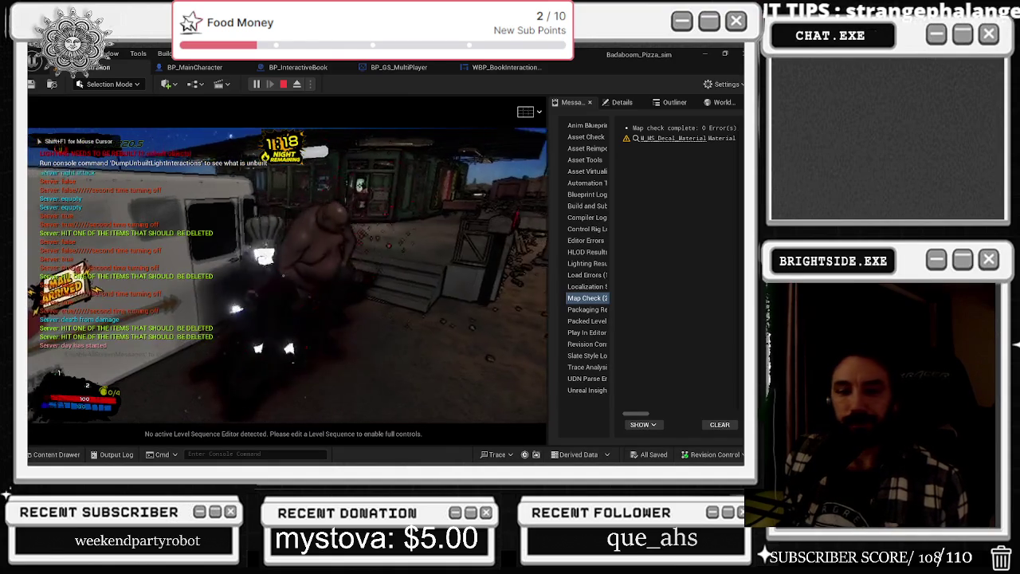
key(shift+F1)
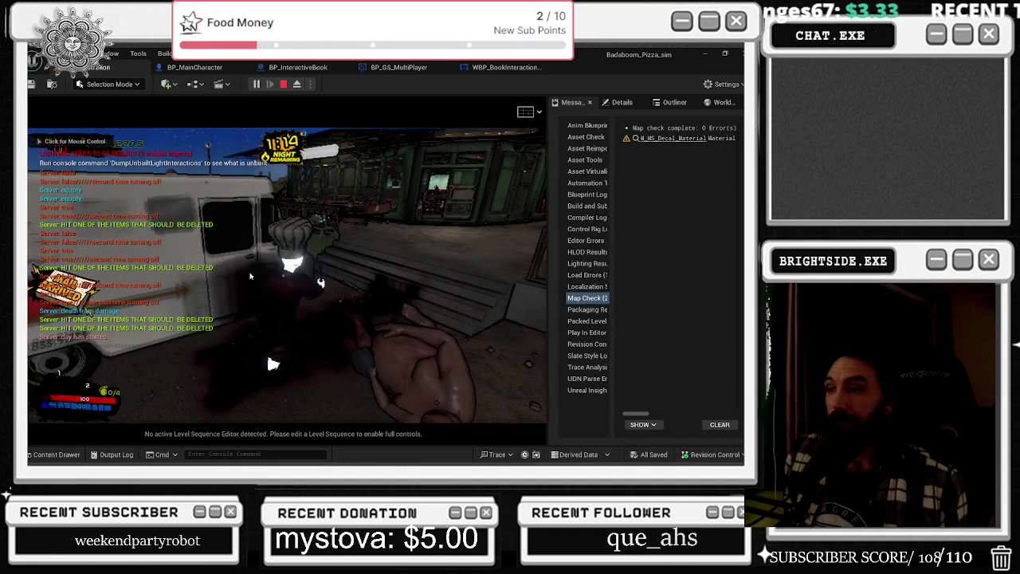
click(407, 311)
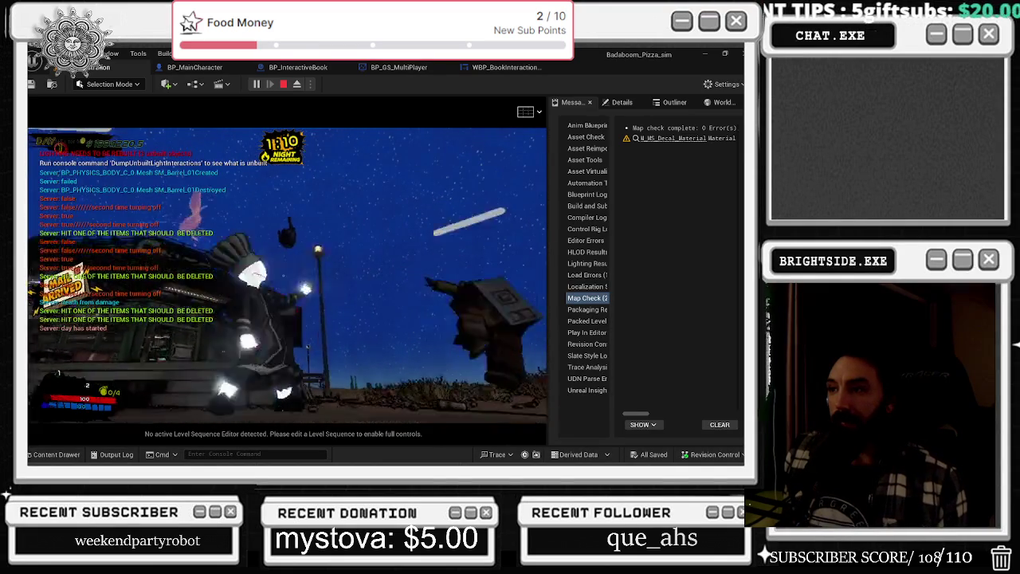
key(e)
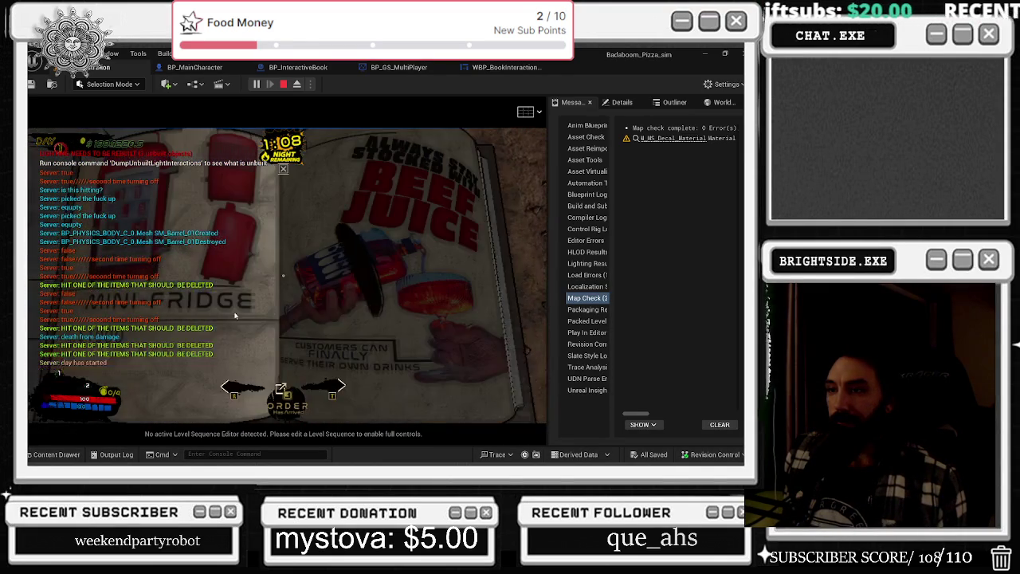
key(e)
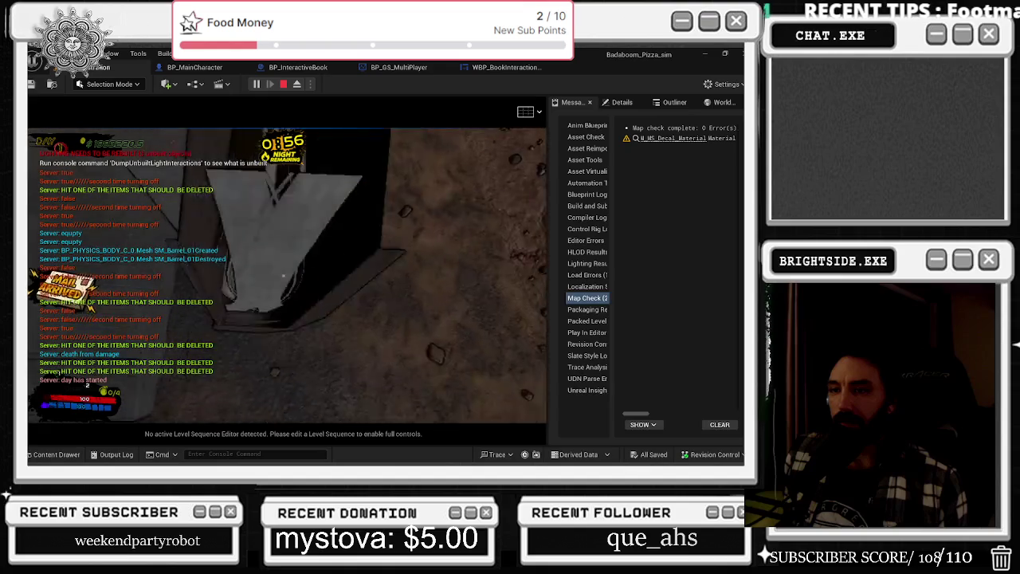
key(Tab)
key(Tab)
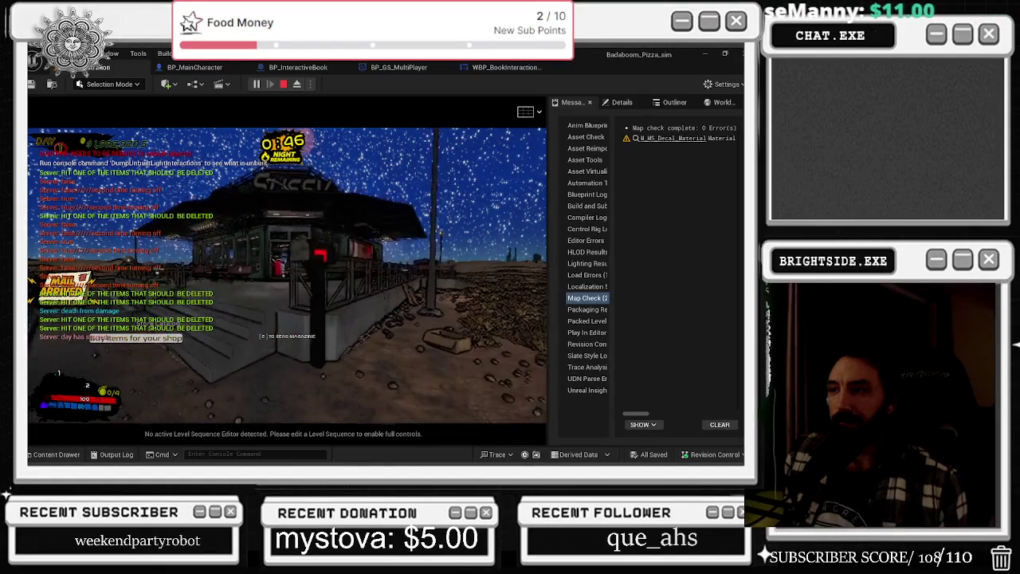
Walk to the mailbox, read the coffee magazine, flip one page, and close it
key(w)
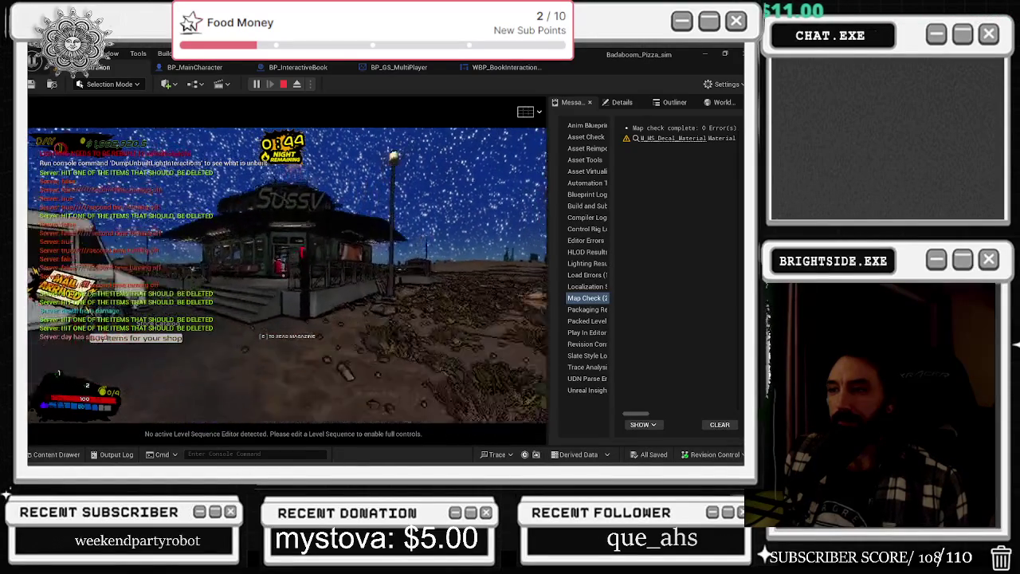
key(e)
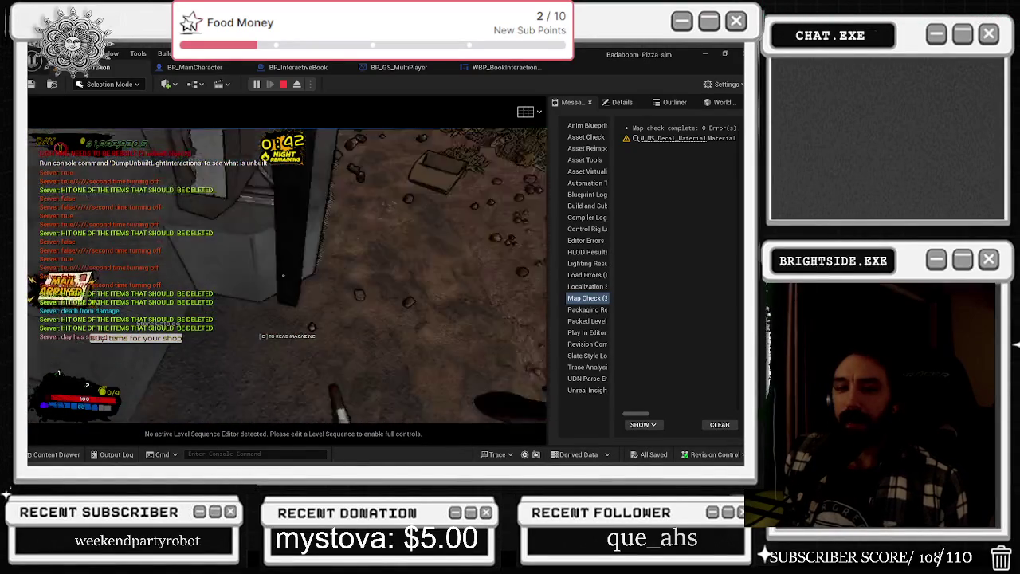
click(504, 237)
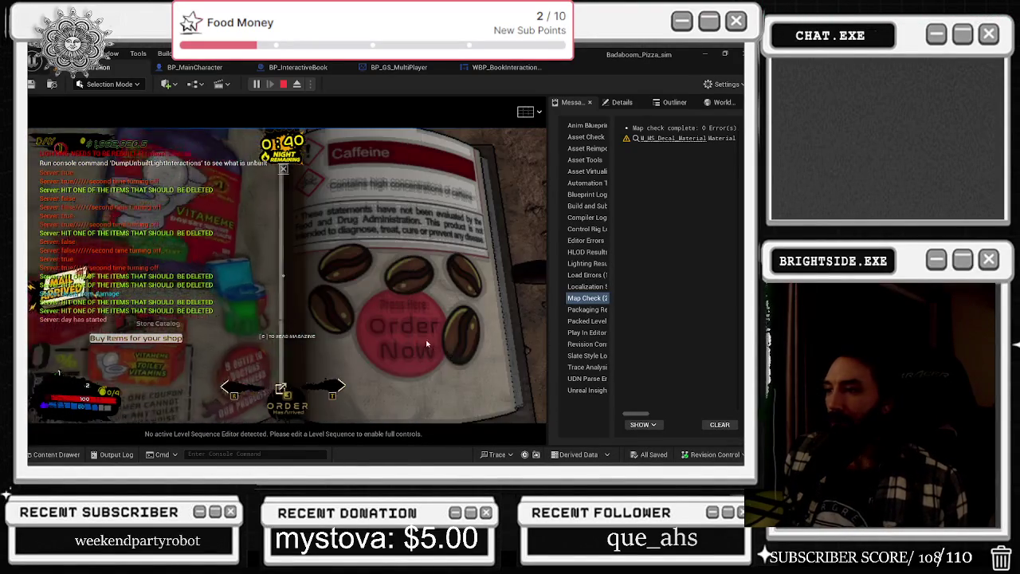
key(e)
Pick up the Cappuccino Machine from the back of the delivery truck and walk into the desert
key(w)
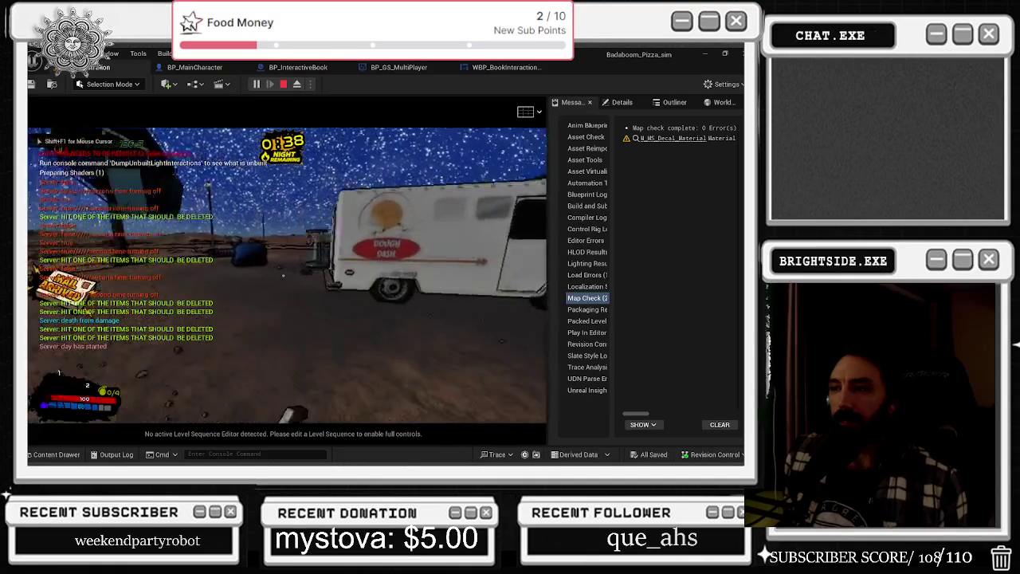
key(e)
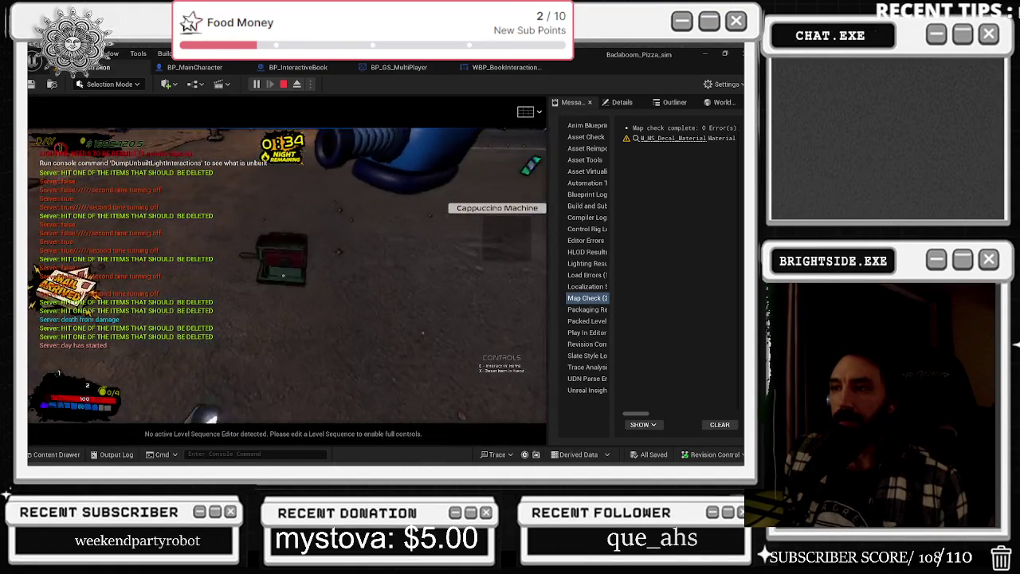
key(w)
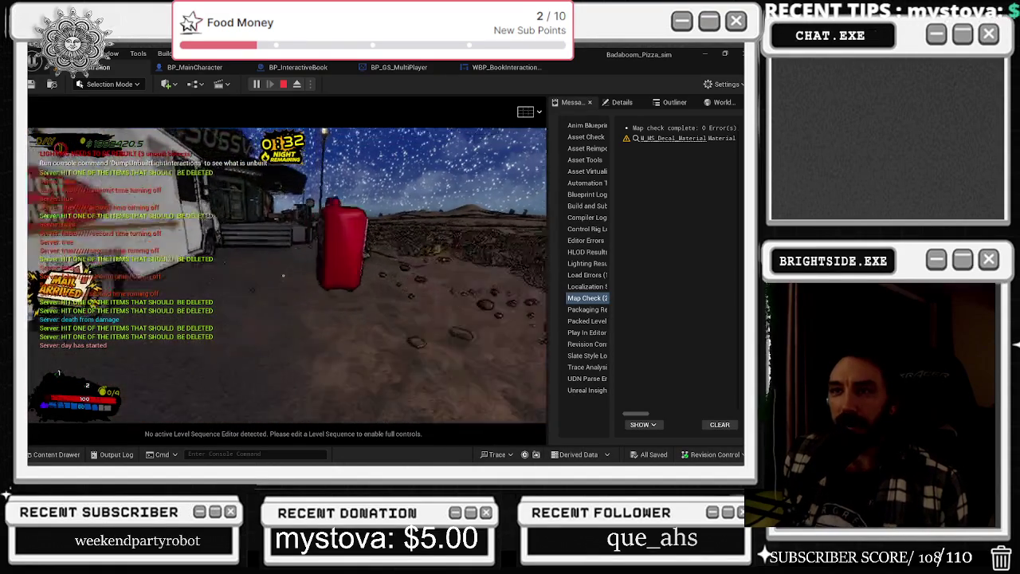
key(w)
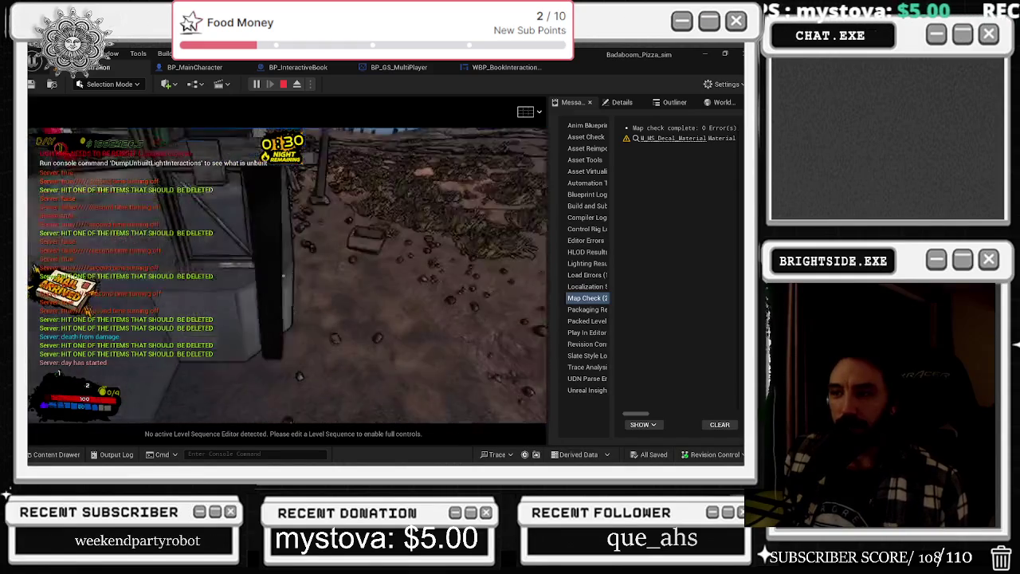
Open and close the book, then walk past the Dough Dash truck and Meat Grinder to the white truck
key(e)
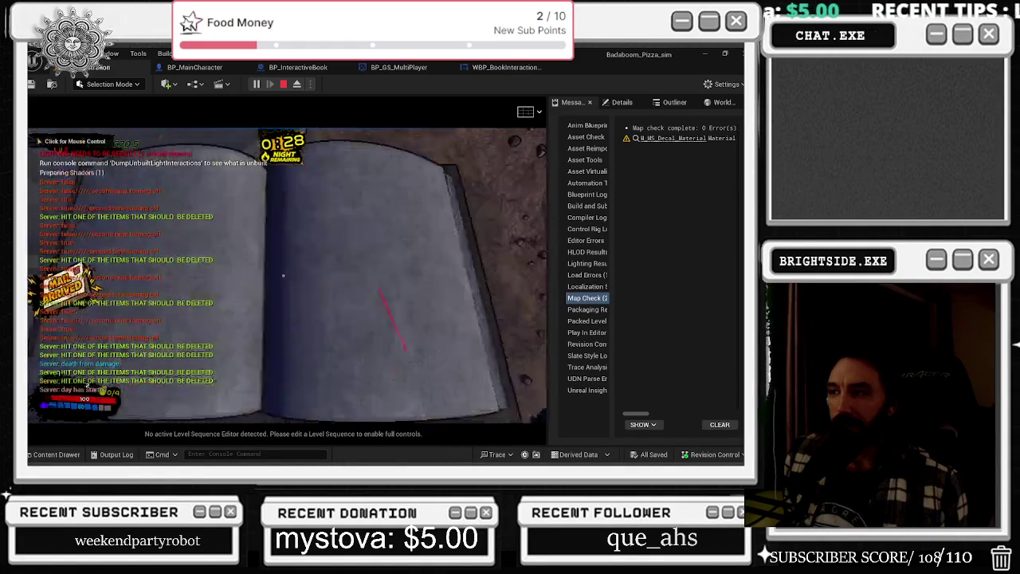
click(283, 276)
key(w)
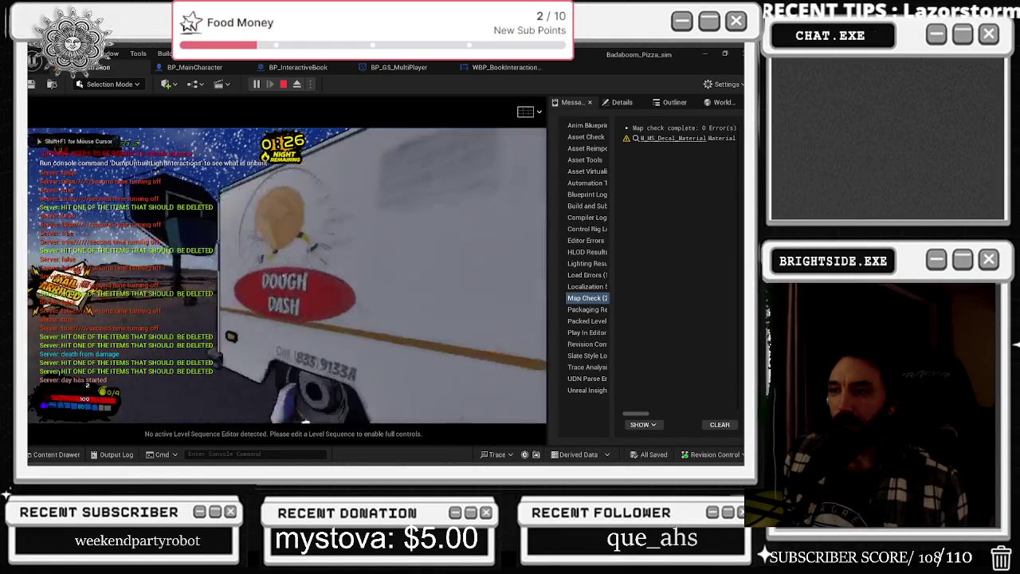
key(w)
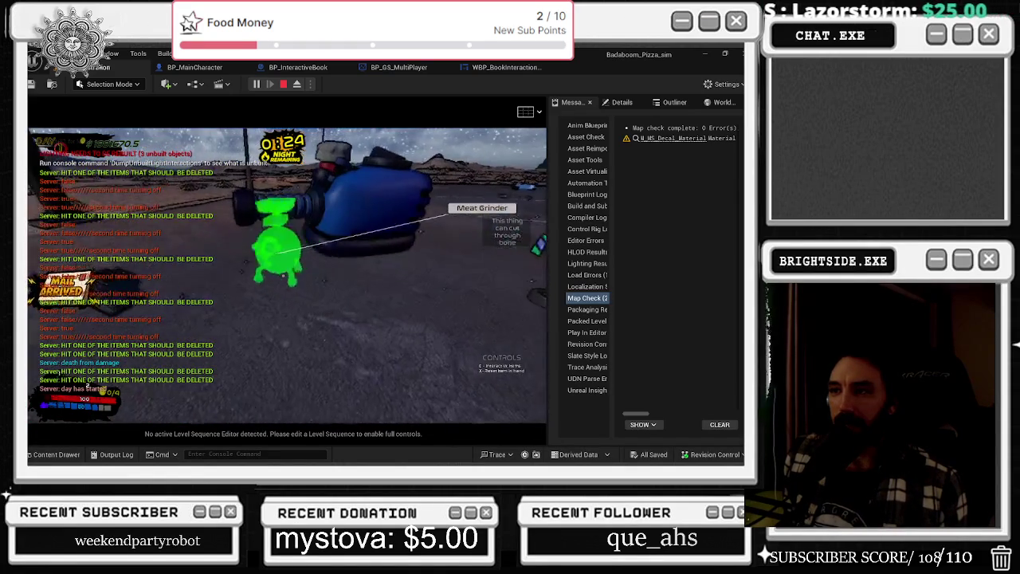
key(w)
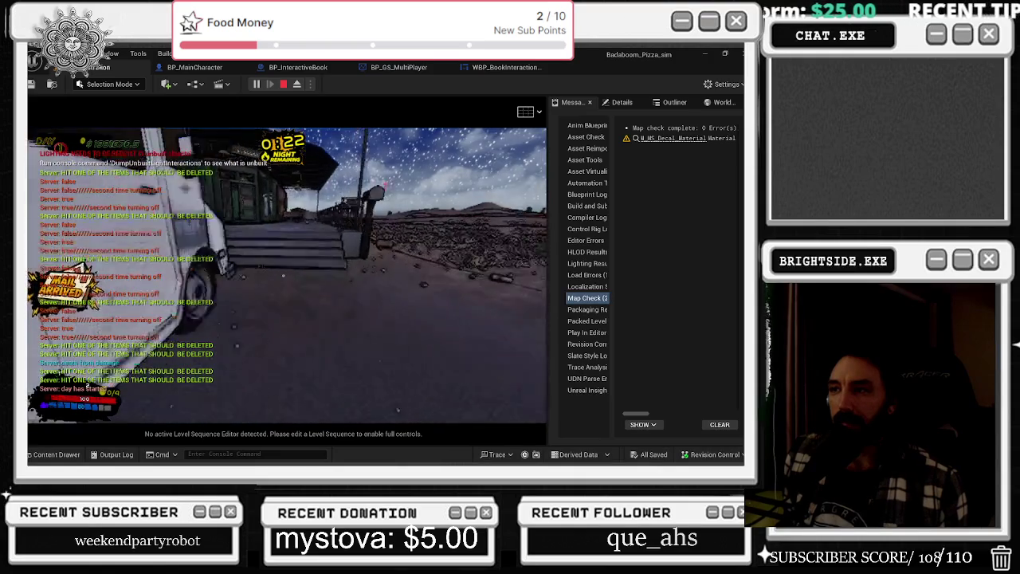
key(w)
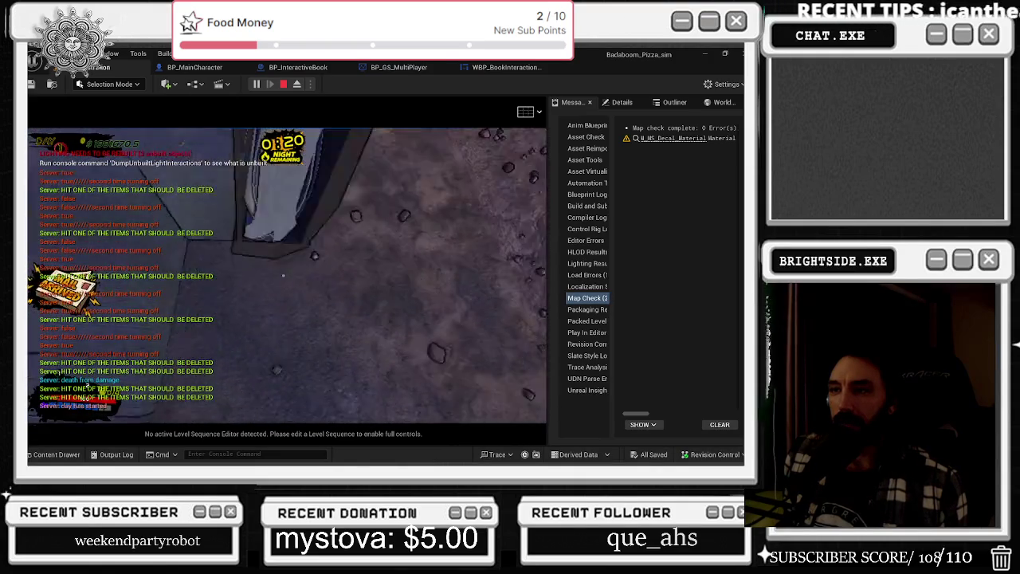
Open and close the magazine, then walk around to the back of the truck
key(e)
click(283, 275)
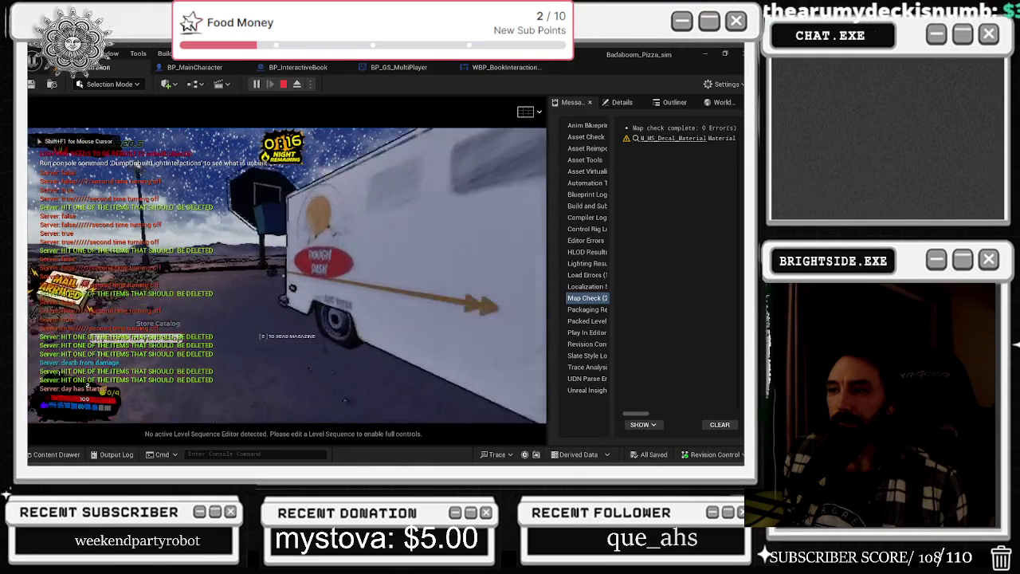
key(w)
key(w)
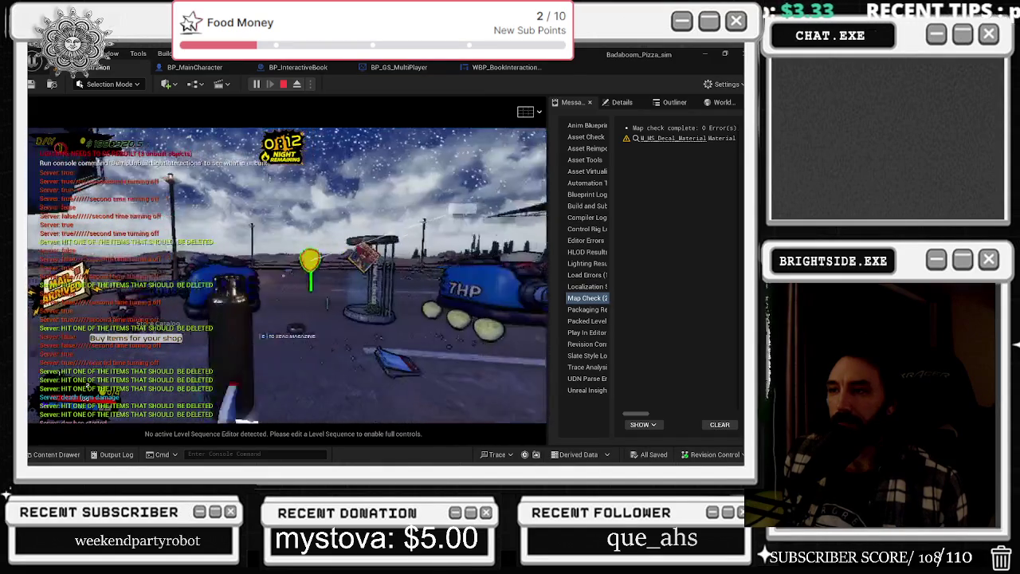
Read the magazine, flipping forward to the seeds page and back to Grow Your Own Herbs, then close it
key(w)
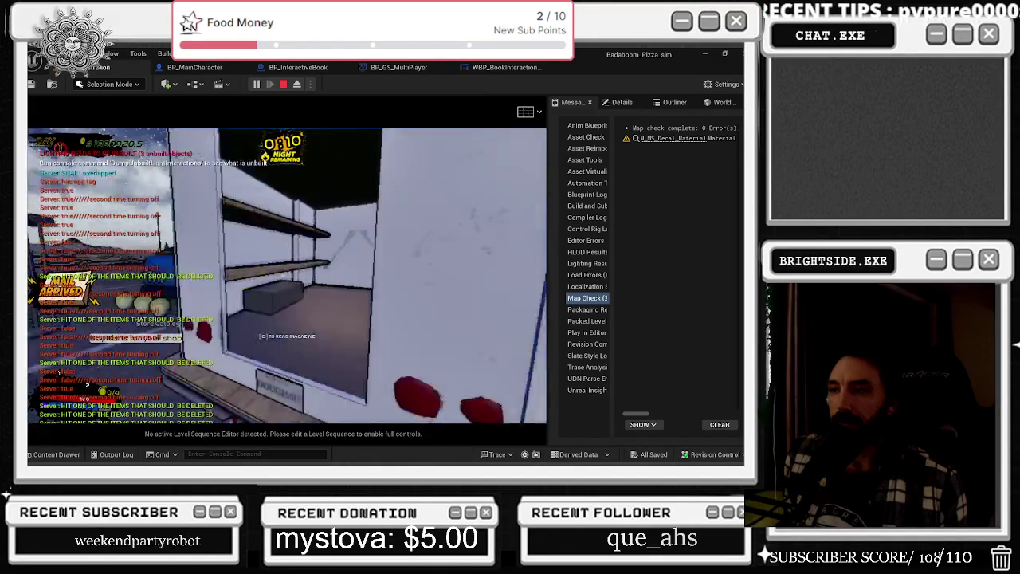
key(w)
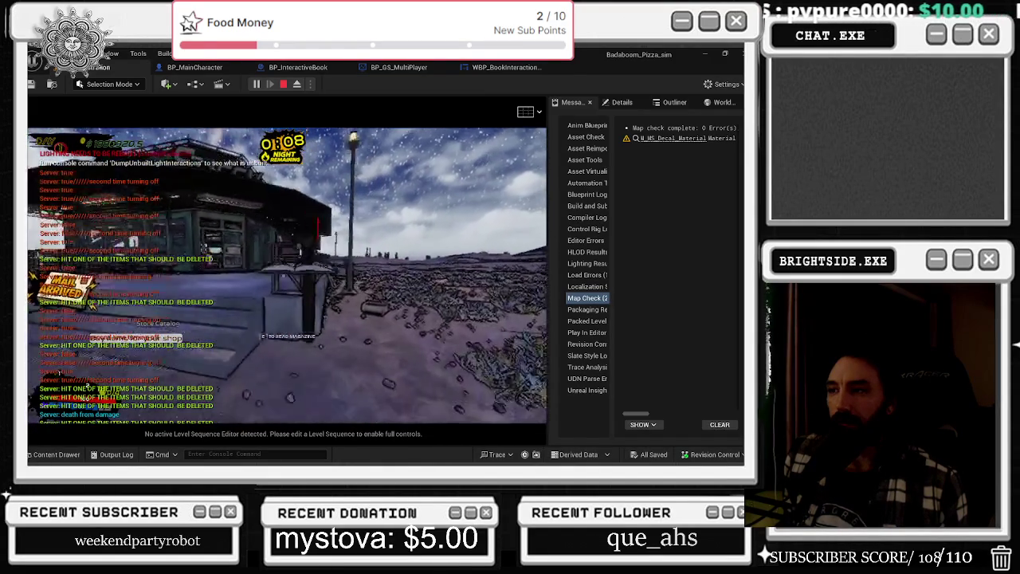
key(e)
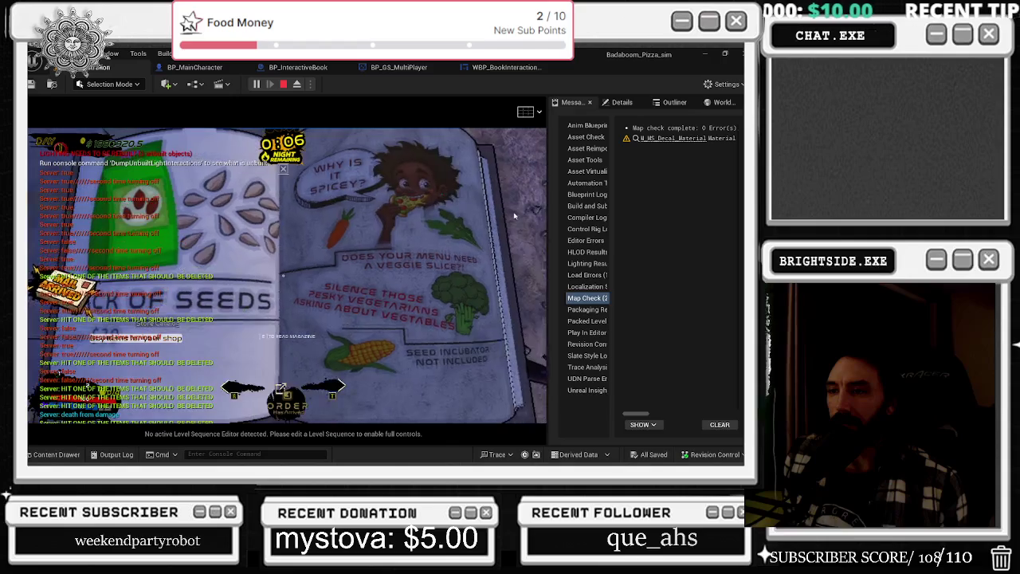
key(d)
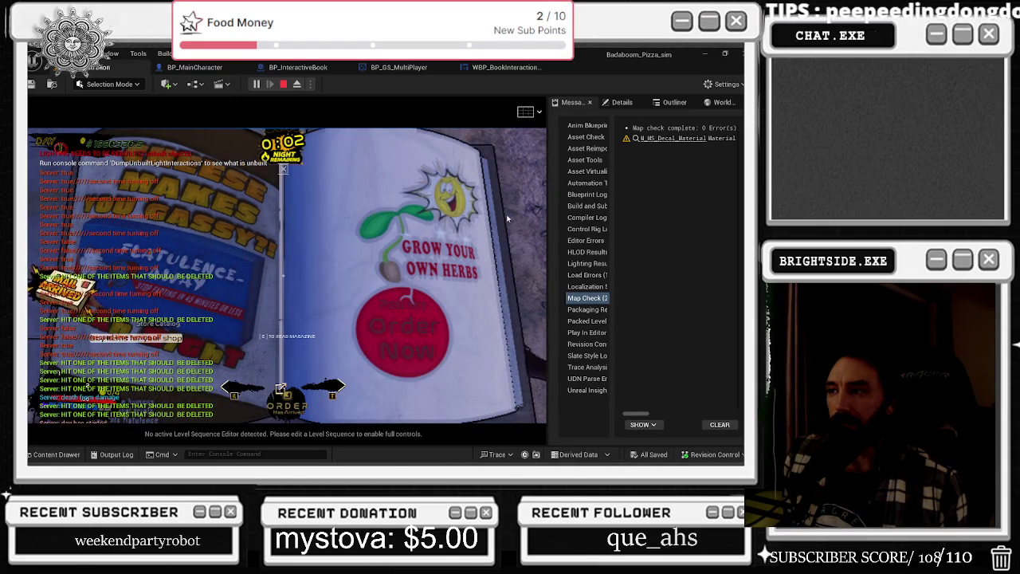
key(d)
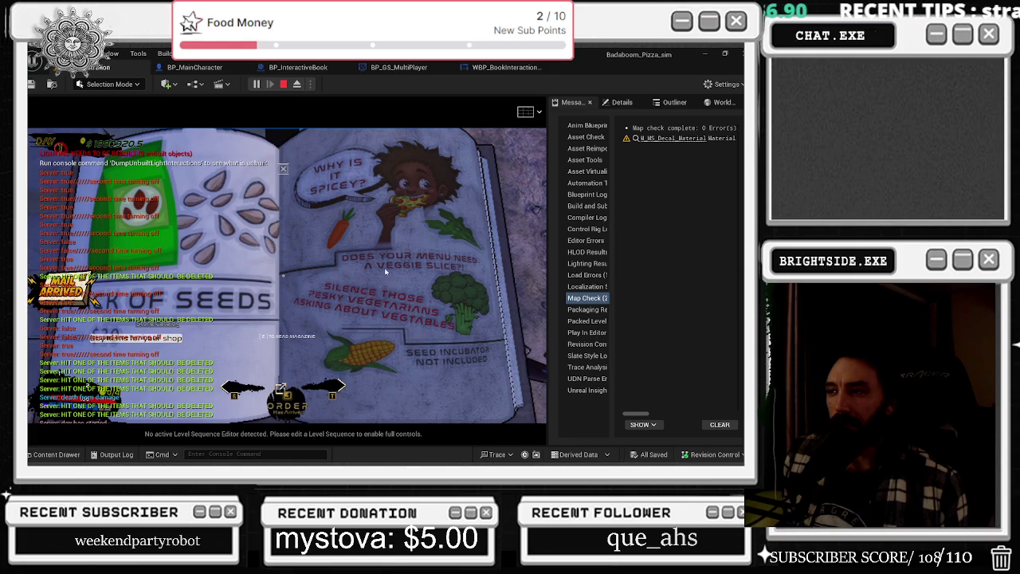
key(a)
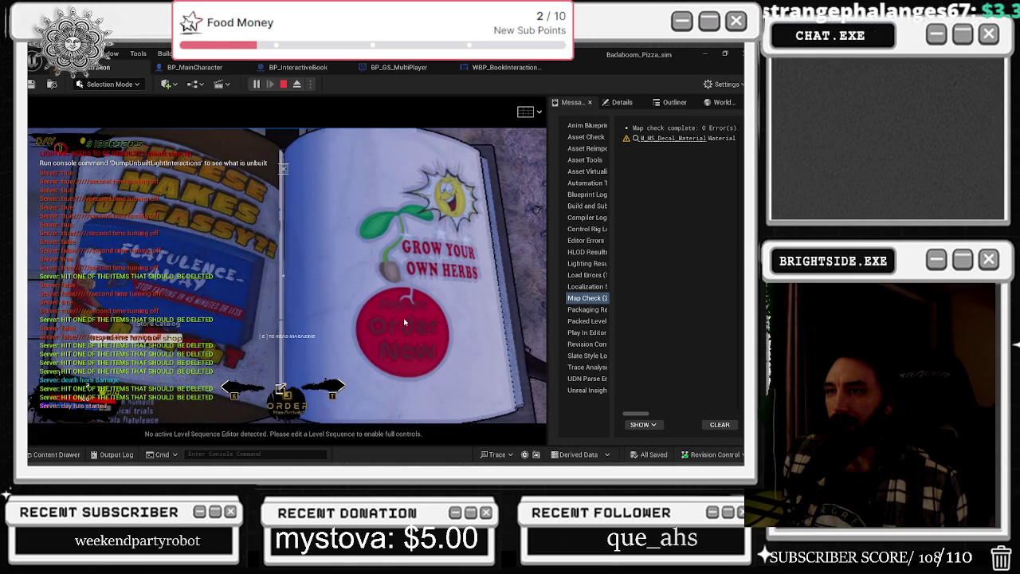
click(404, 321)
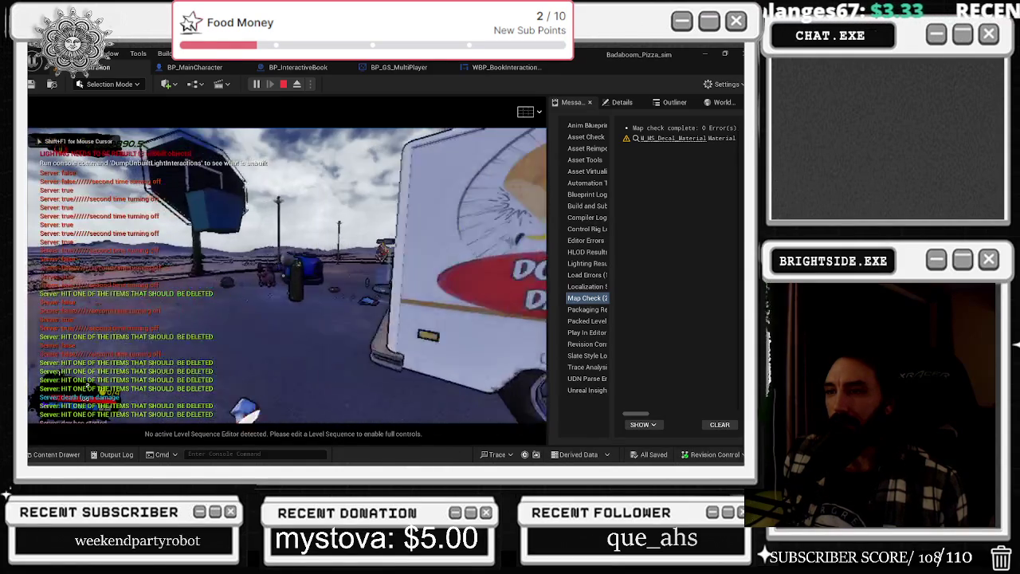
Walk across the lot to the mailbox, open the catalog, and select the vacuum page
key(w)
key(w)
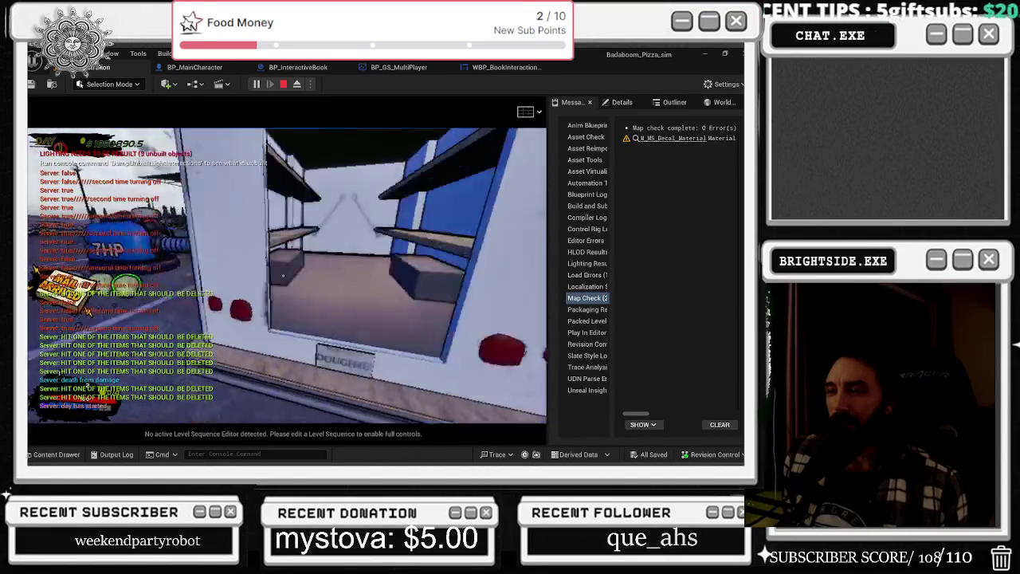
key(w)
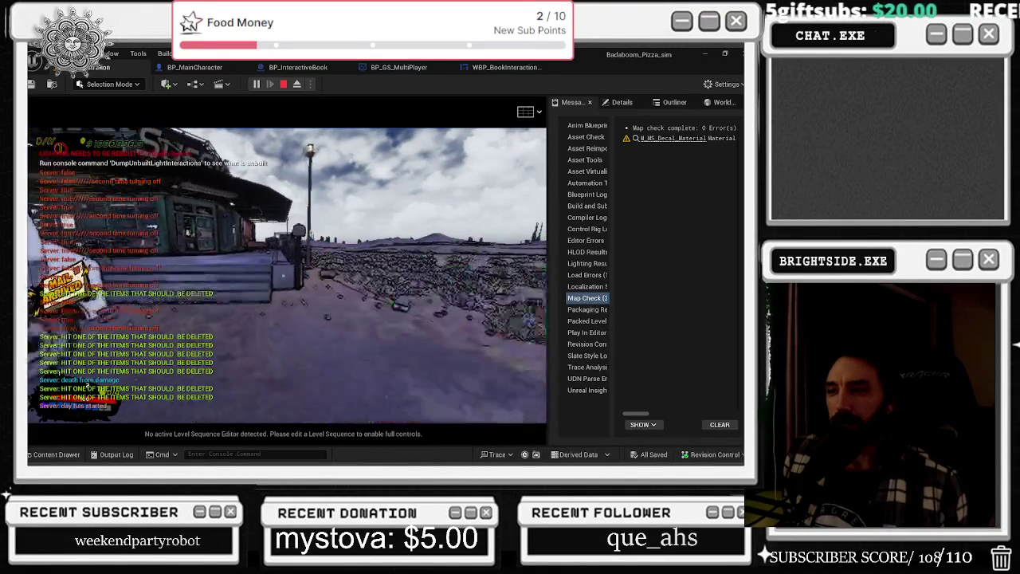
key(w)
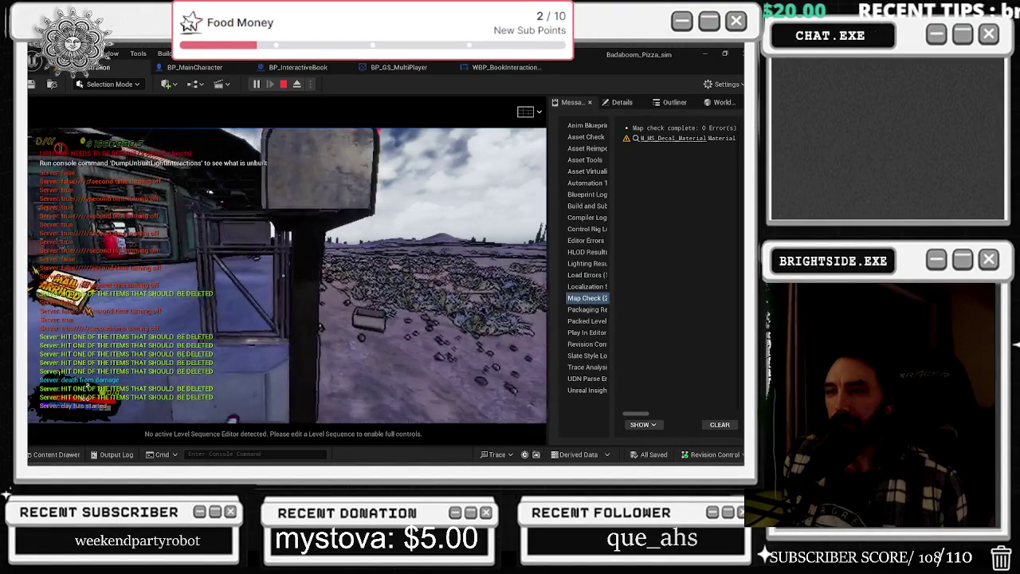
key(s)
key(w)
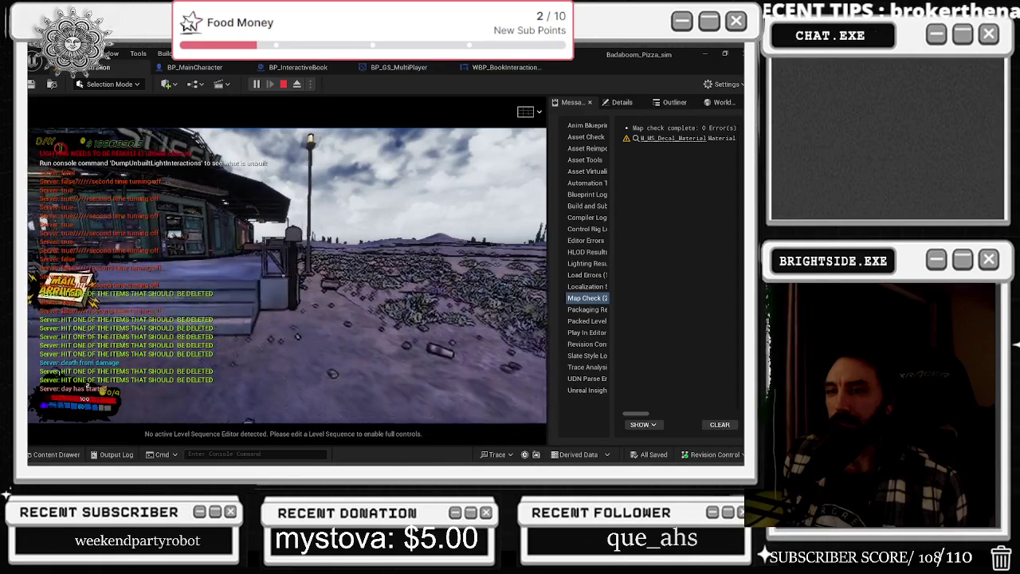
key(e)
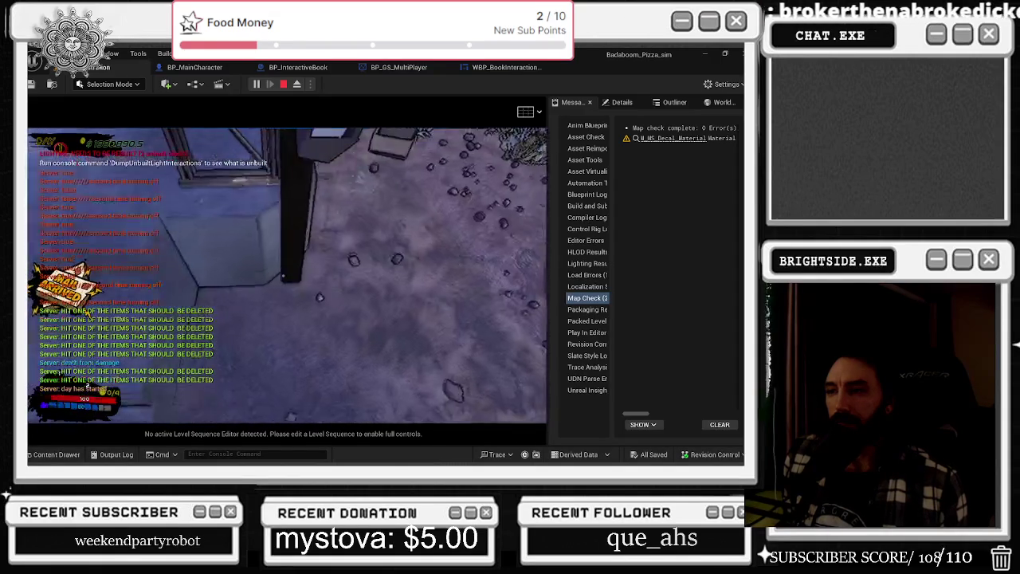
click(494, 273)
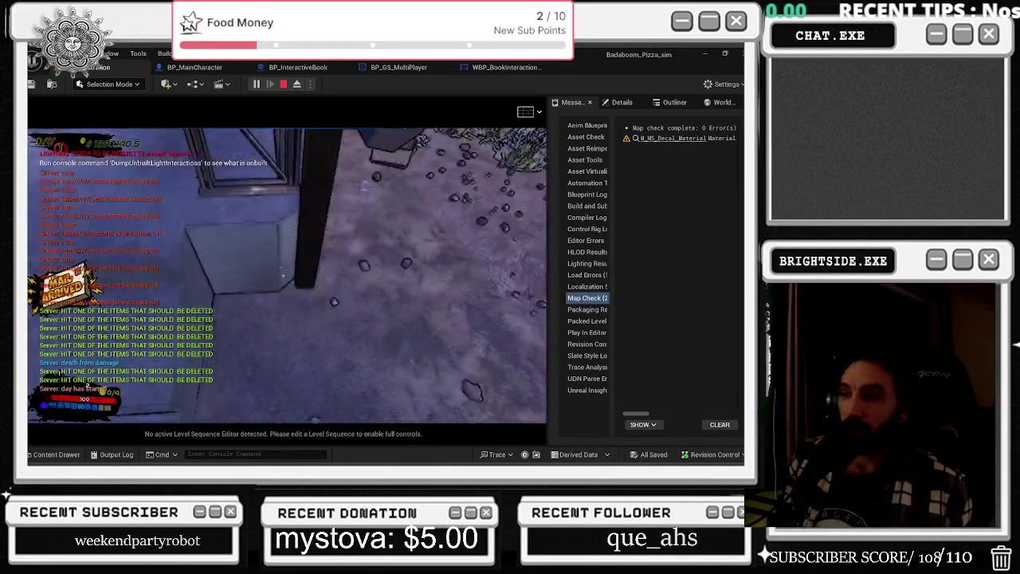
Open the Lucky Cat magazine at the mailbox, turn to the Good Luck page, and close it
key(e)
click(372, 146)
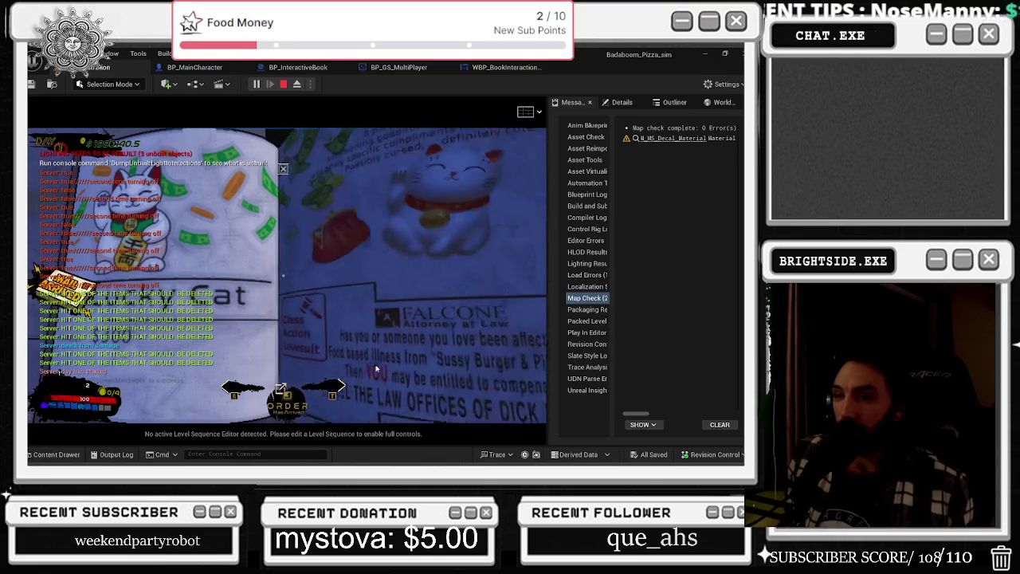
key(e)
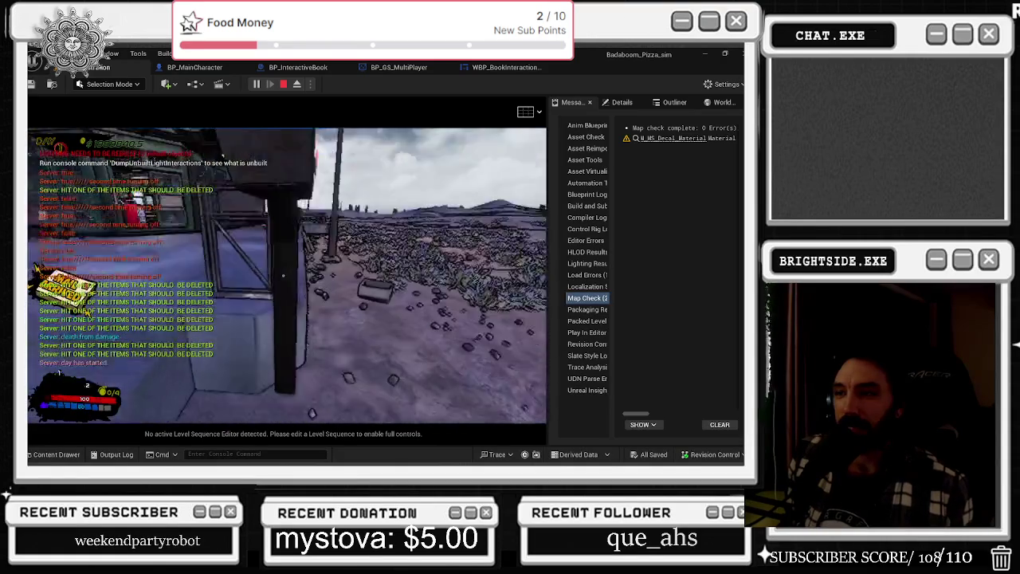
Open the balloons catalog, flip to the balloon Order Now page, and close it
key(e)
click(506, 250)
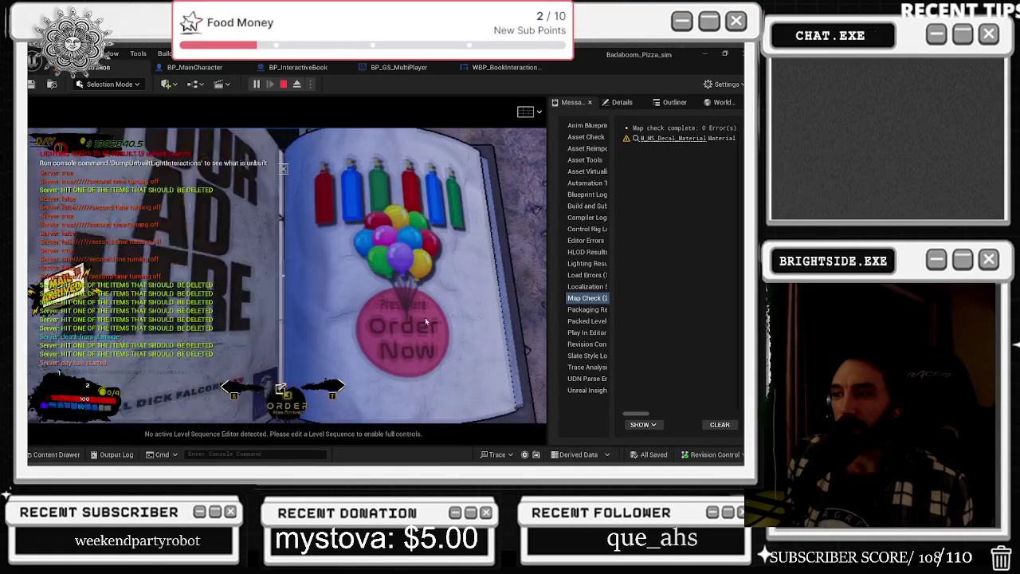
click(425, 317)
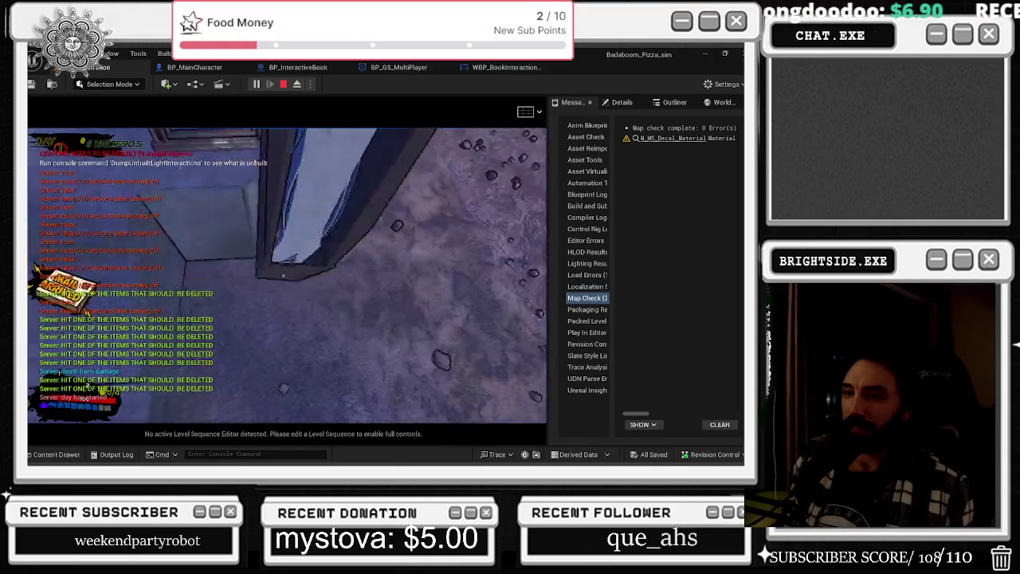
Open the catalog at the stand, turn from Bag of Seeds to Grow Your Own Herbs, and close it
key(e)
key(e)
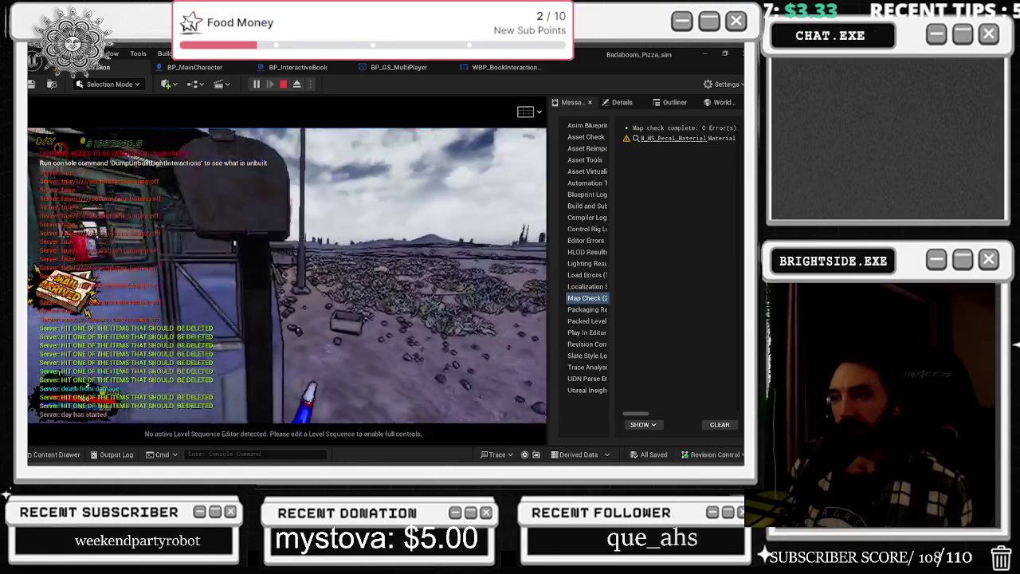
key(e)
key(e)
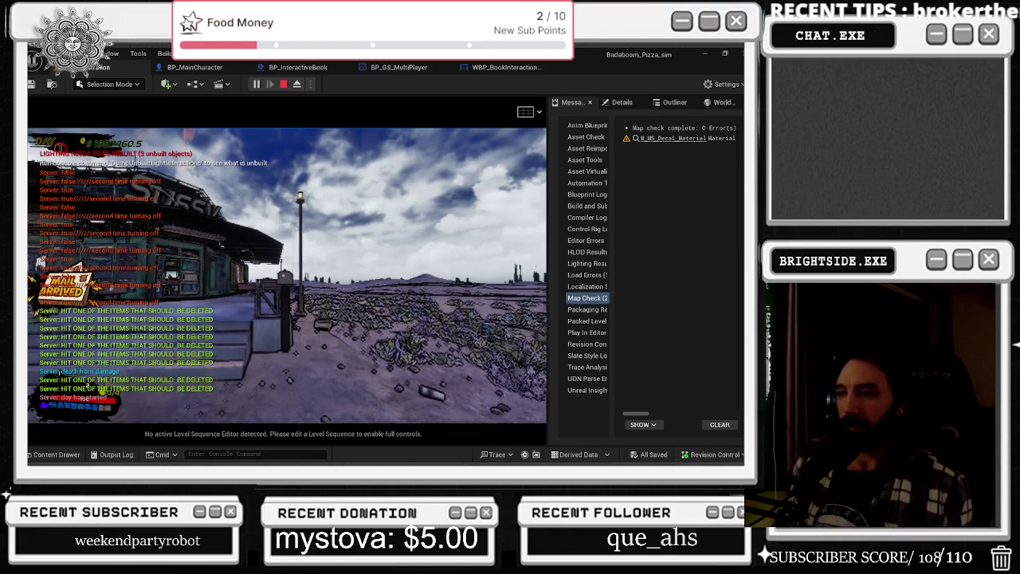
key(e)
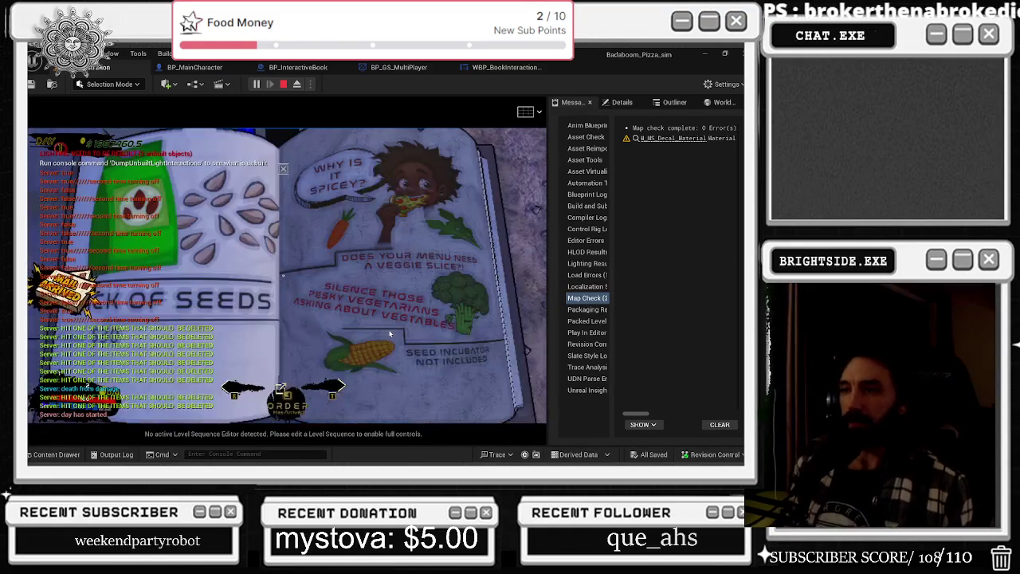
click(390, 333)
key(e)
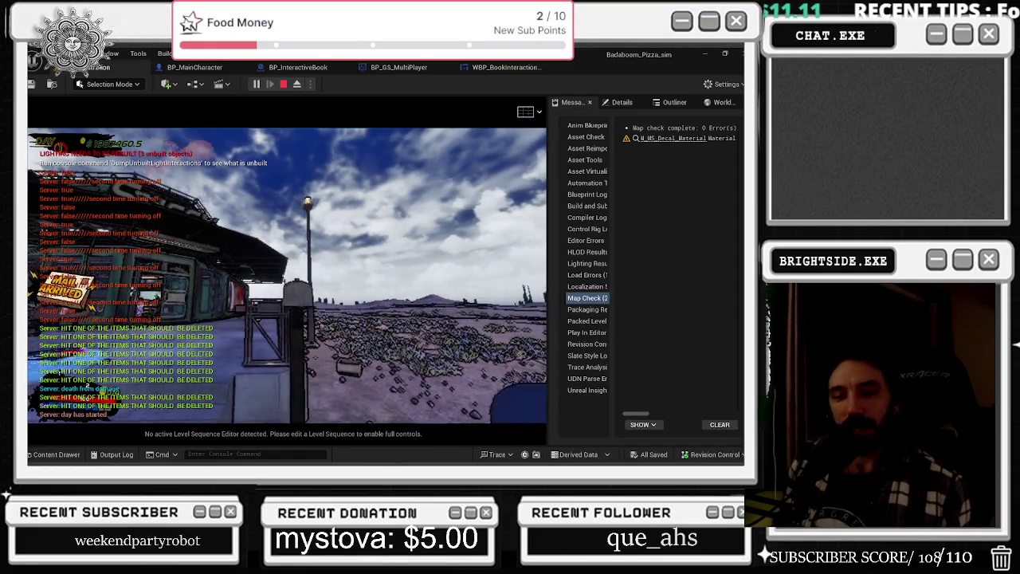
Reopen and close the catalog, recapture the game view, then open and close the Grow Your Own Herbs catalog
key(e)
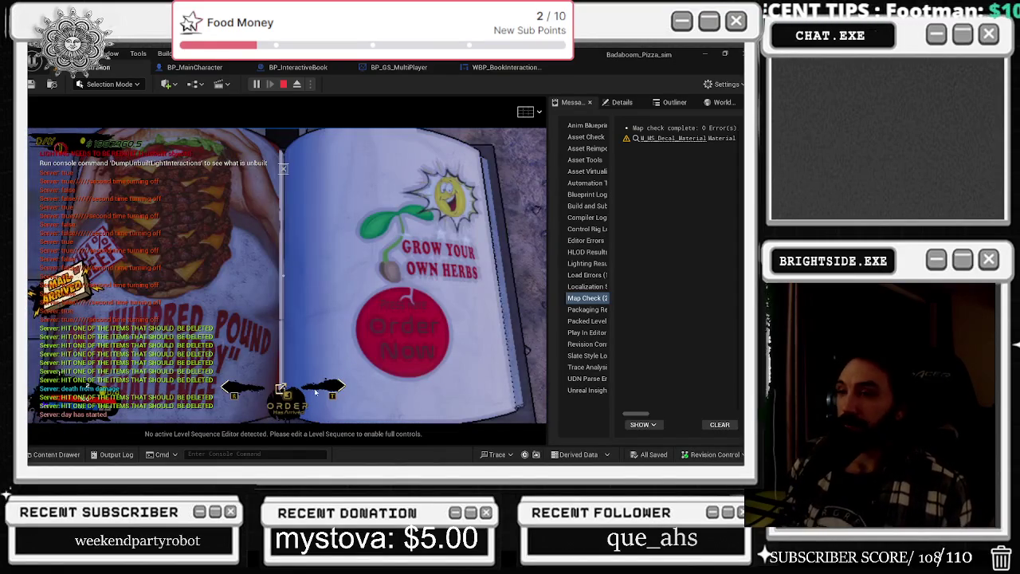
key(e)
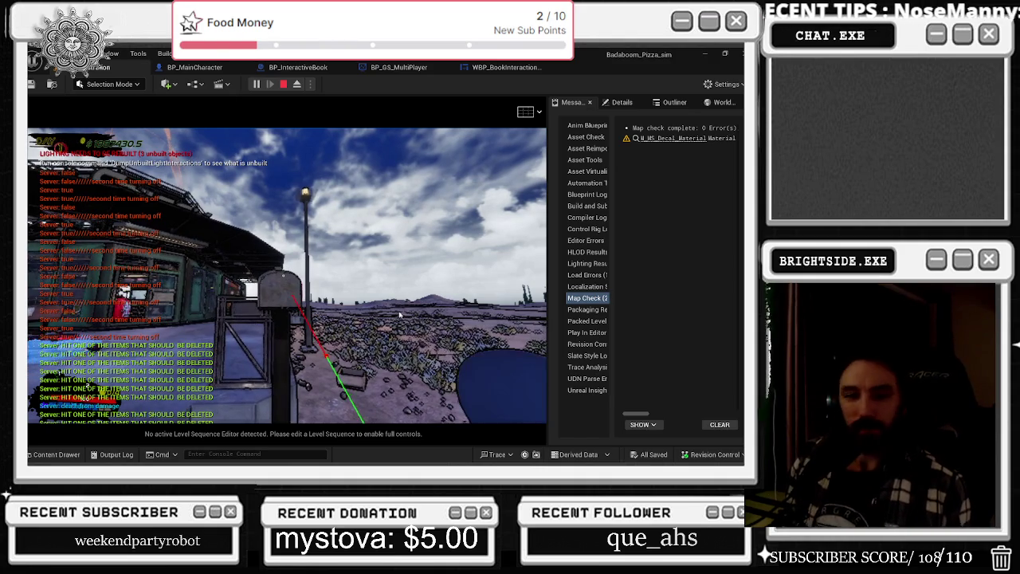
click(221, 263)
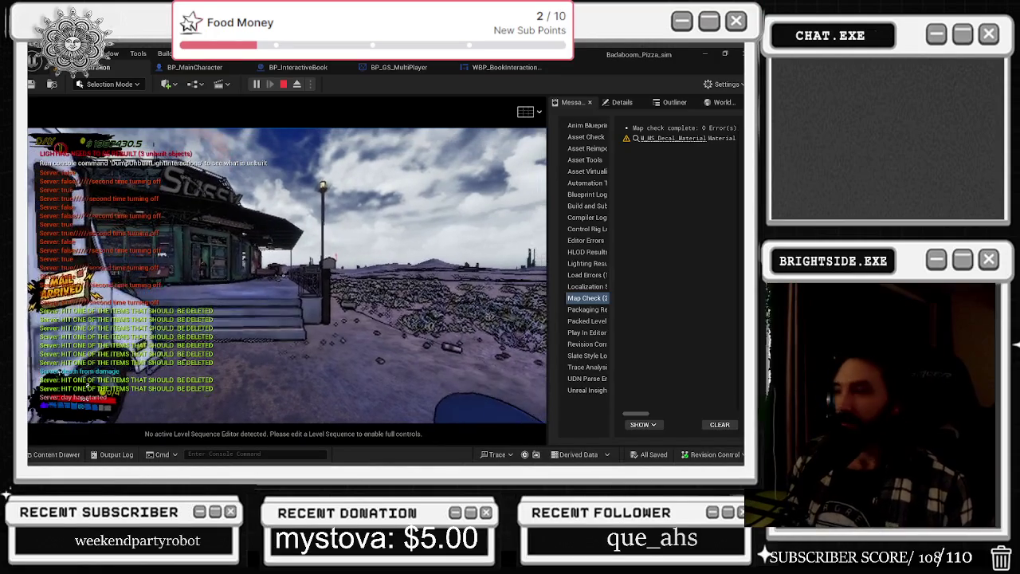
key(alt+Tab)
click(477, 172)
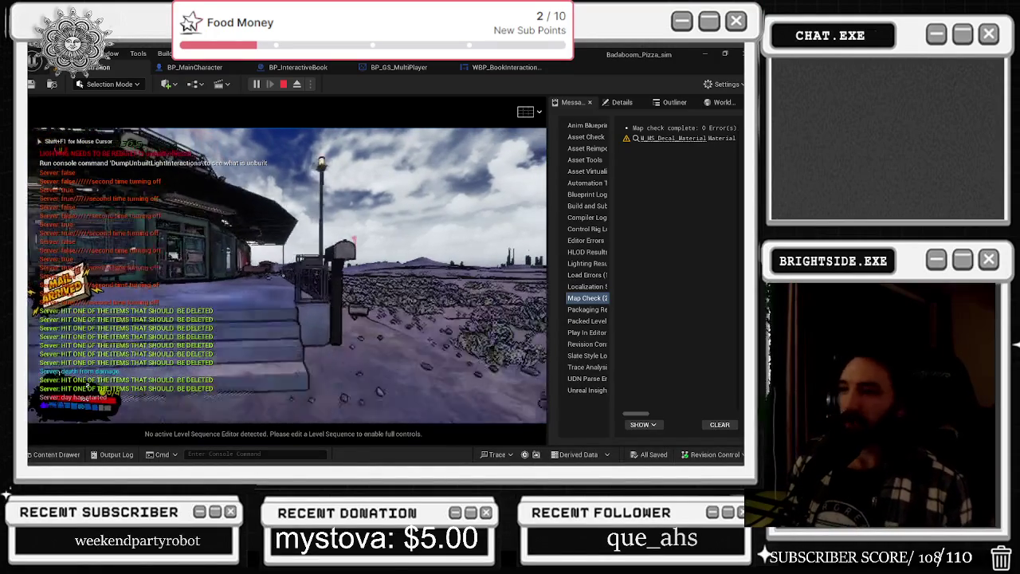
key(e)
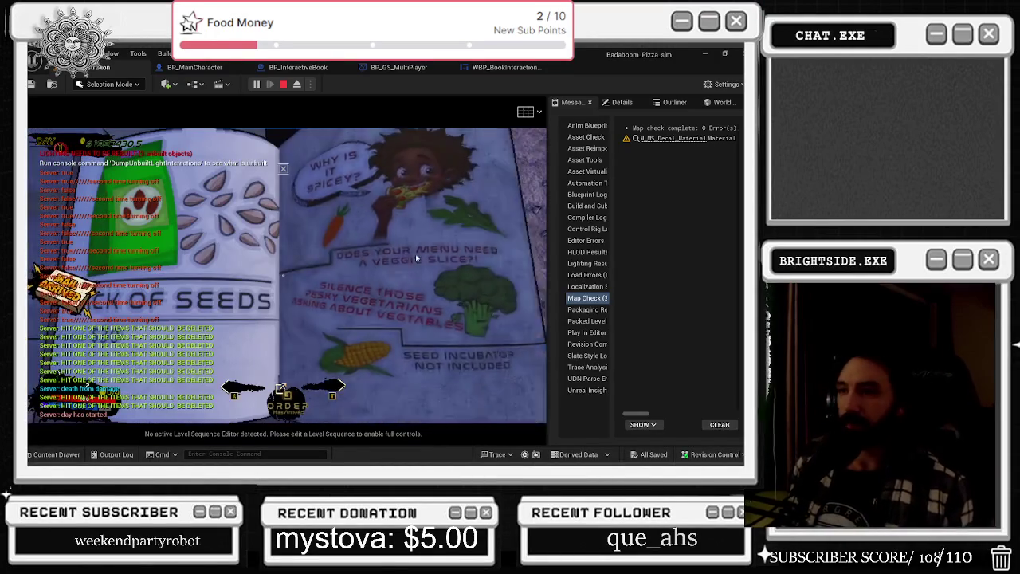
click(390, 325)
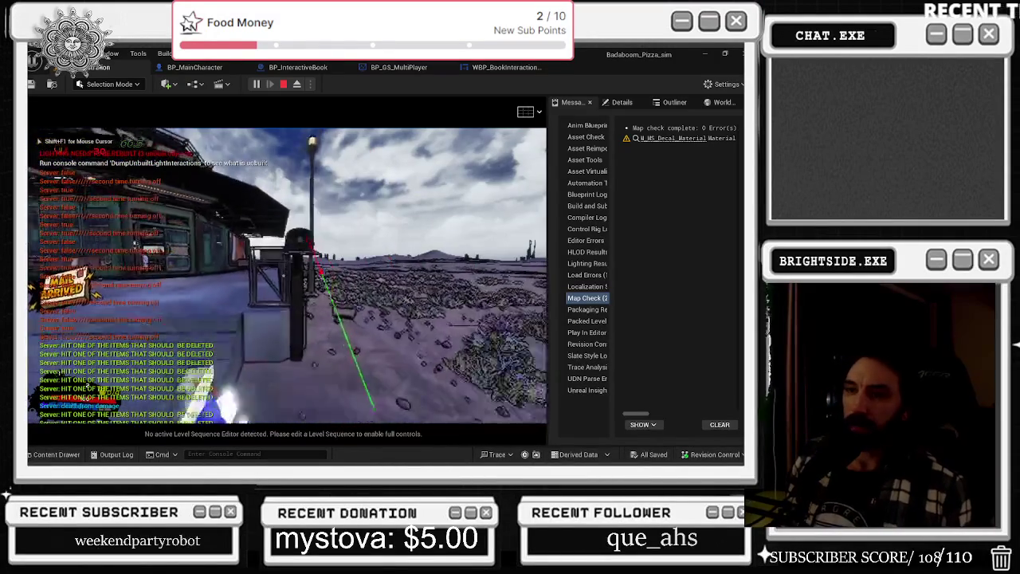